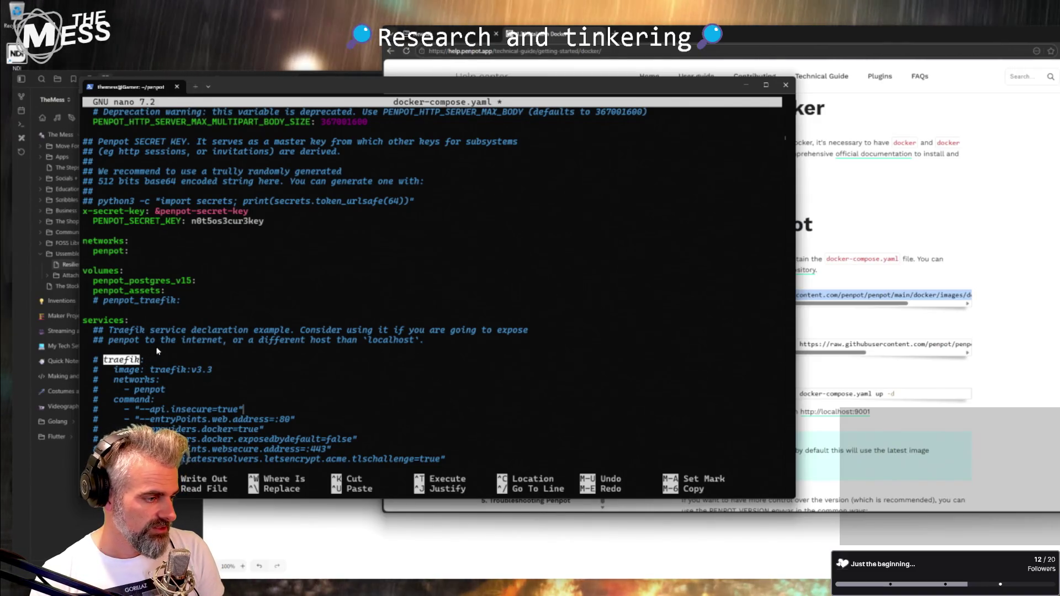
pyautogui.scroll(-3, 156, 347)
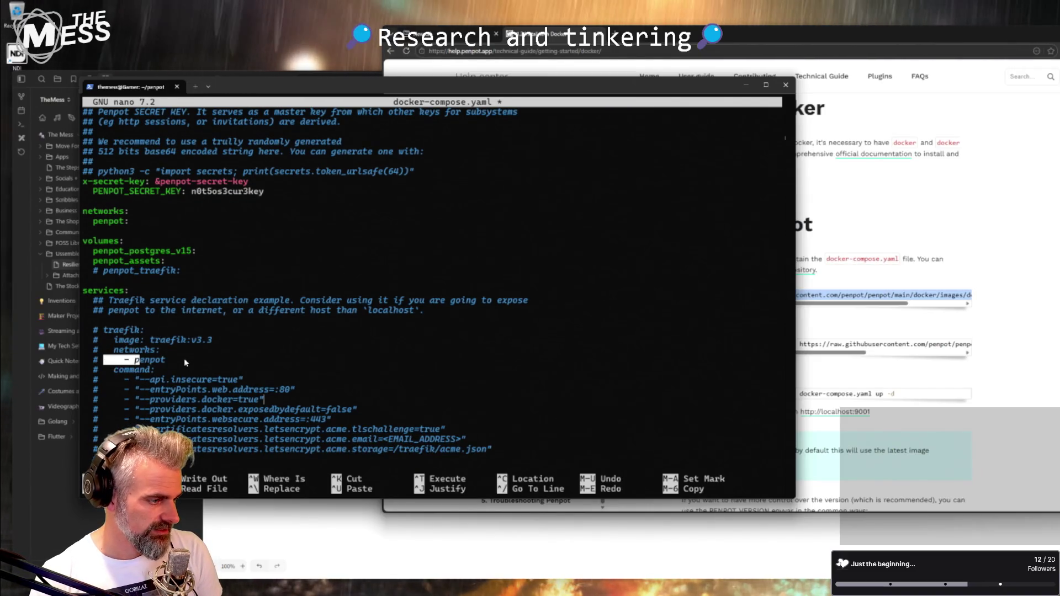
pyautogui.scroll(-4, 182, 359)
pyautogui.scroll(-2, 181, 359)
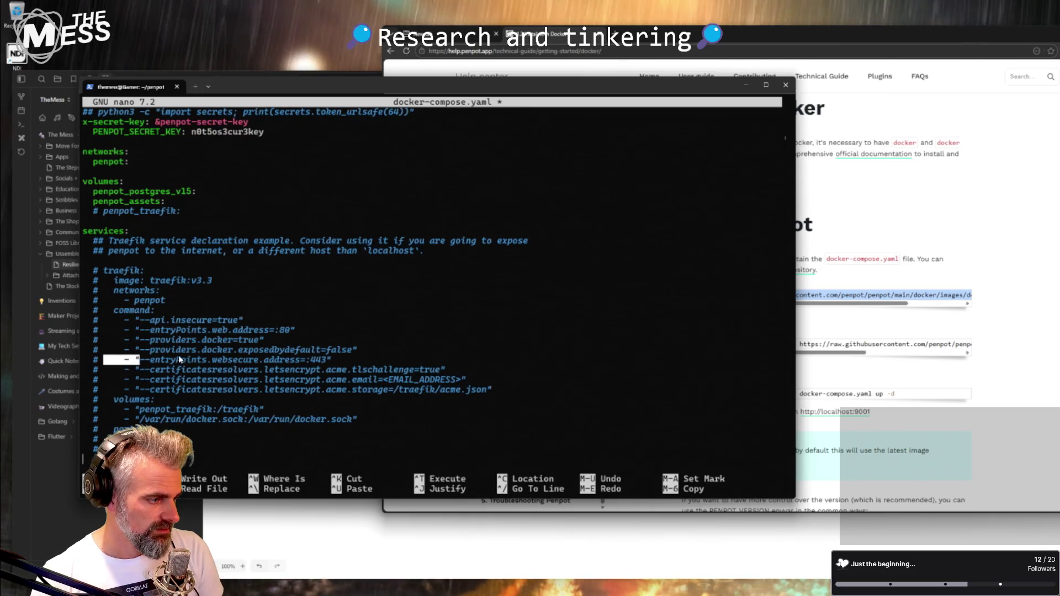
pyautogui.scroll(-6, 179, 356)
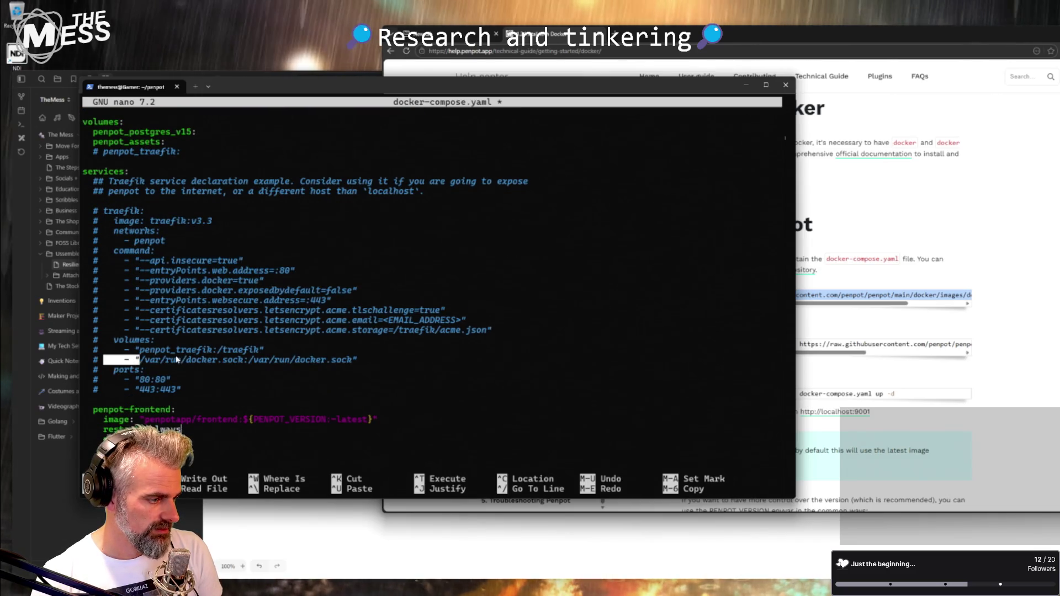
pyautogui.scroll(-2, 178, 354)
pyautogui.scroll(-2, 170, 361)
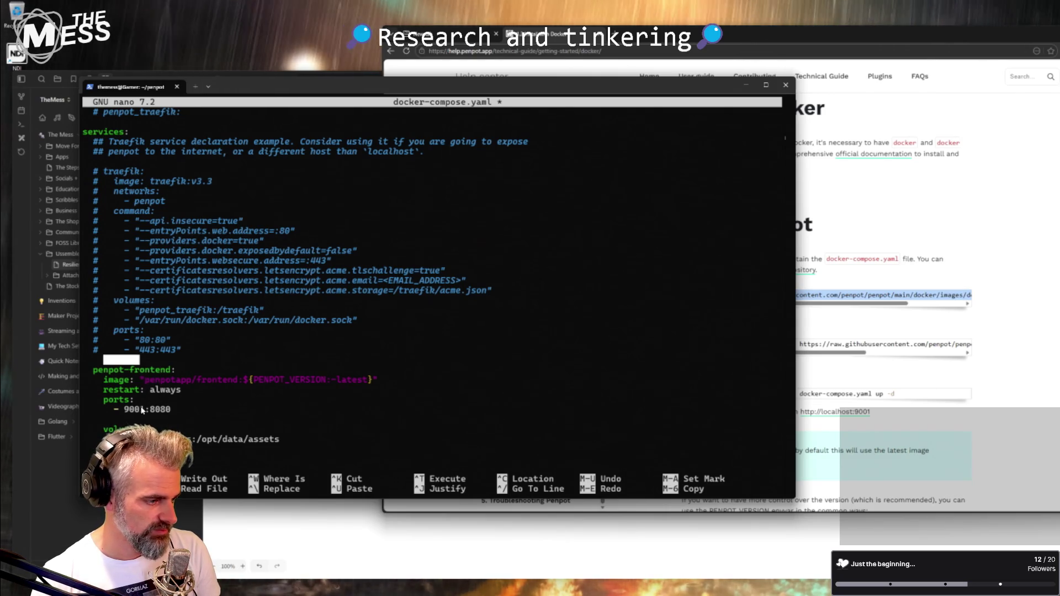
pyautogui.scroll(-2, 134, 413)
pyautogui.scroll(-2, 153, 420)
pyautogui.scroll(-2, 155, 420)
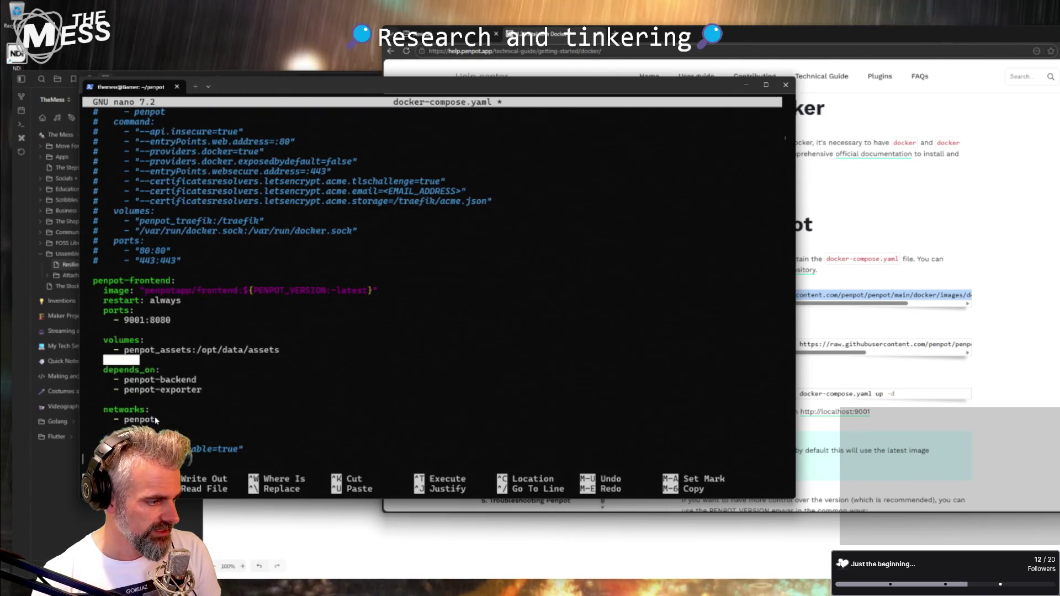
pyautogui.scroll(-2, 154, 418)
pyautogui.scroll(-1, 152, 417)
pyautogui.scroll(-3, 153, 398)
pyautogui.scroll(-2, 157, 377)
pyautogui.scroll(-3, 155, 373)
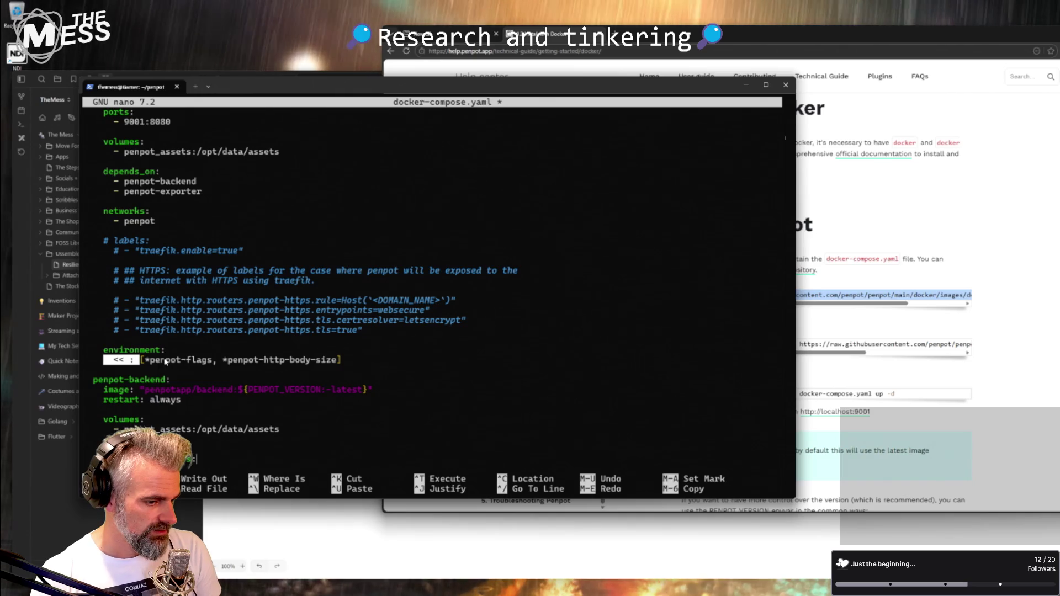
# Step: Start a new line under penpot-backend's depends_on for the service_healthy condition
pyautogui.press('Return')
pyautogui.write('condition: service_healthy')
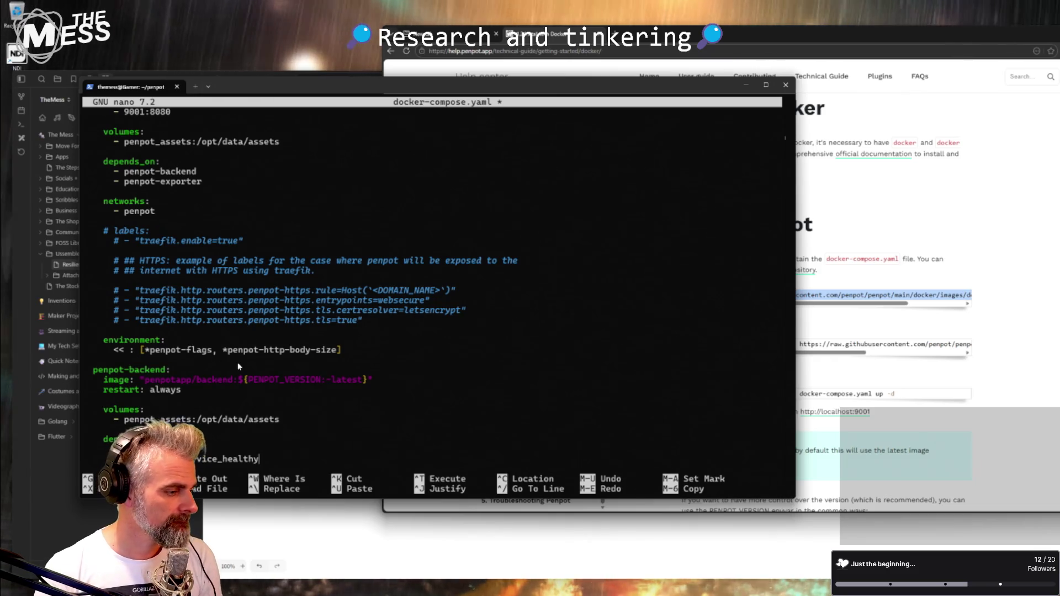
pyautogui.scroll(-1, 176, 427)
pyautogui.scroll(-1, 169, 426)
pyautogui.scroll(-1, 162, 424)
pyautogui.scroll(-1, 150, 421)
pyautogui.scroll(-1, 150, 421)
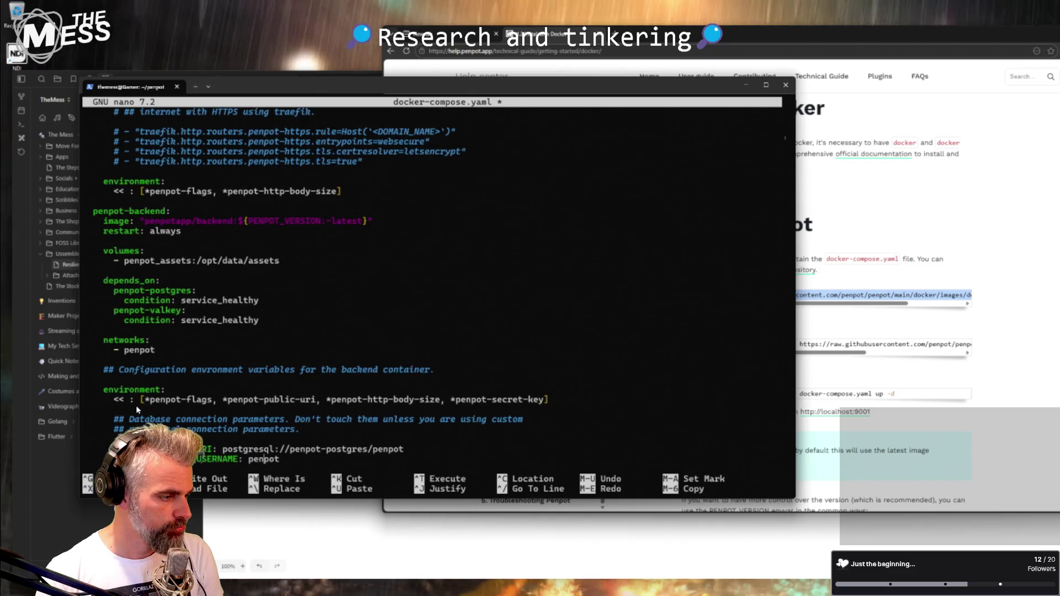
pyautogui.scroll(-1, 137, 400)
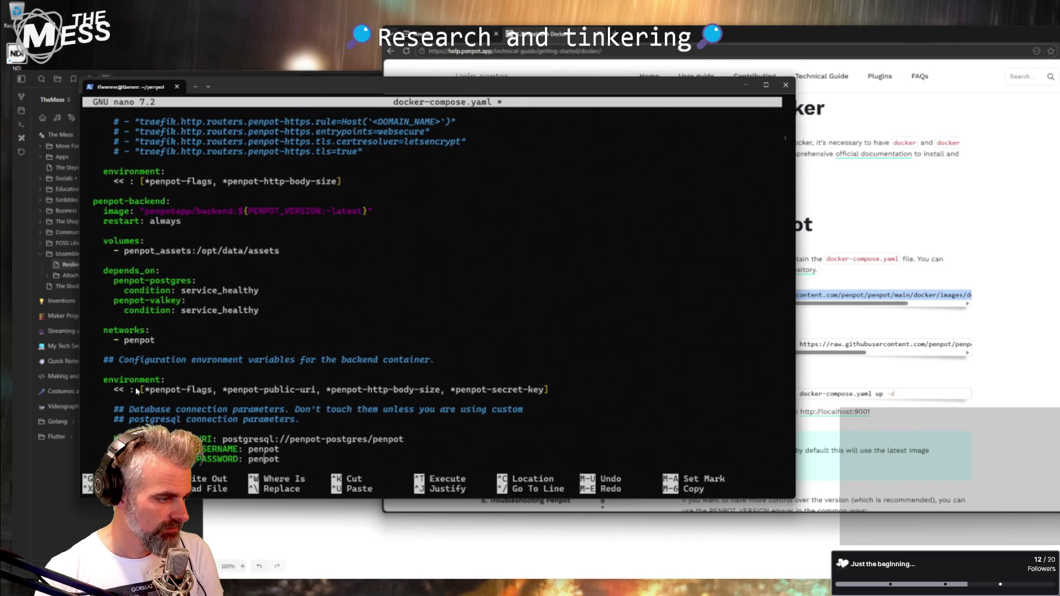
pyautogui.scroll(-1, 157, 395)
pyautogui.scroll(-1, 174, 391)
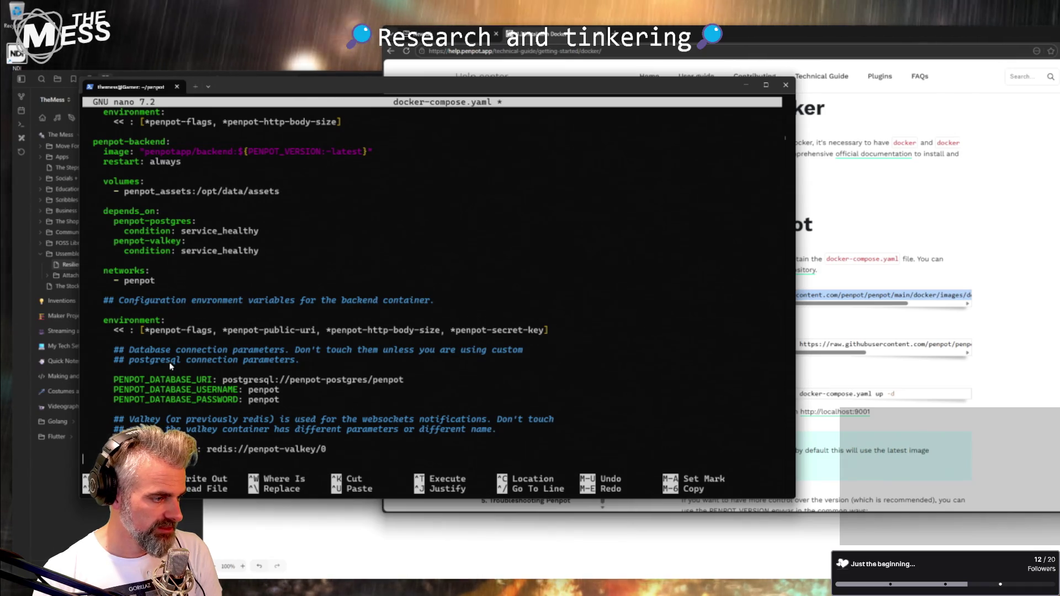
pyautogui.scroll(-1, 169, 364)
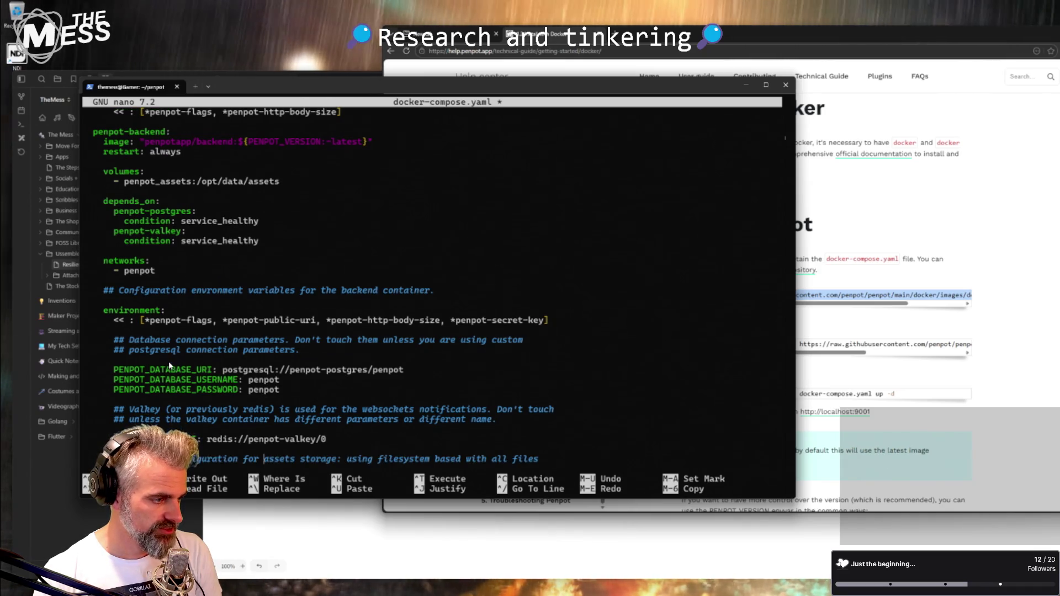
pyautogui.scroll(-1, 175, 370)
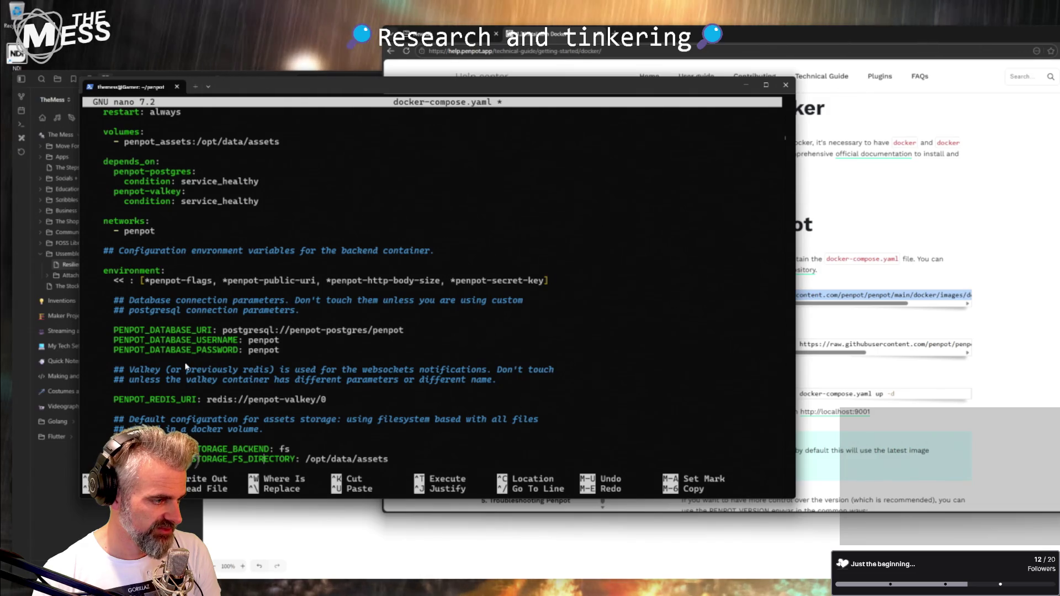
pyautogui.scroll(-2, 170, 366)
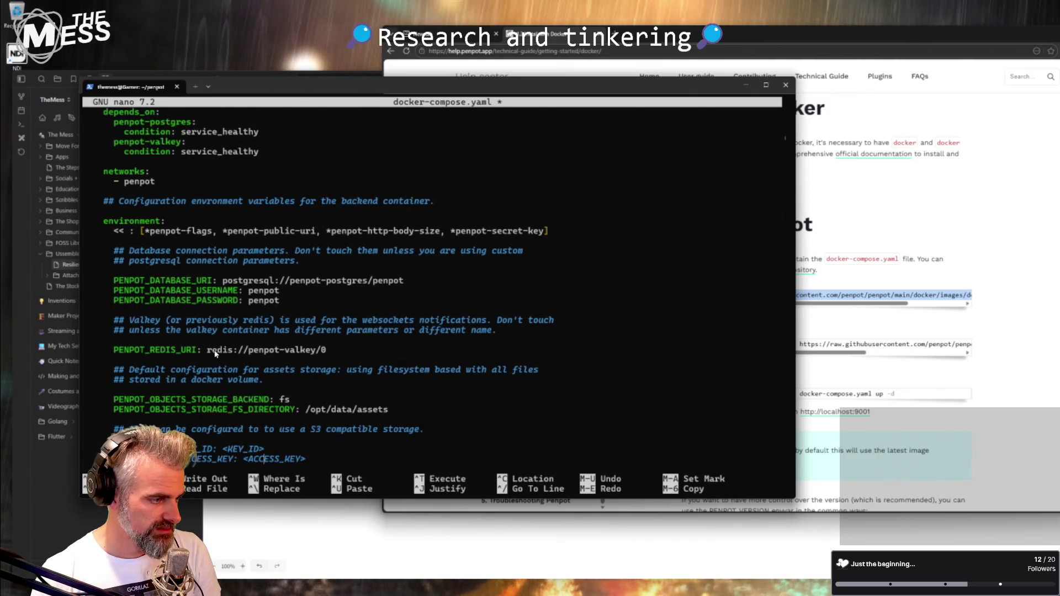
pyautogui.scroll(-1, 211, 358)
pyautogui.scroll(-1, 191, 365)
pyautogui.scroll(-3, 190, 365)
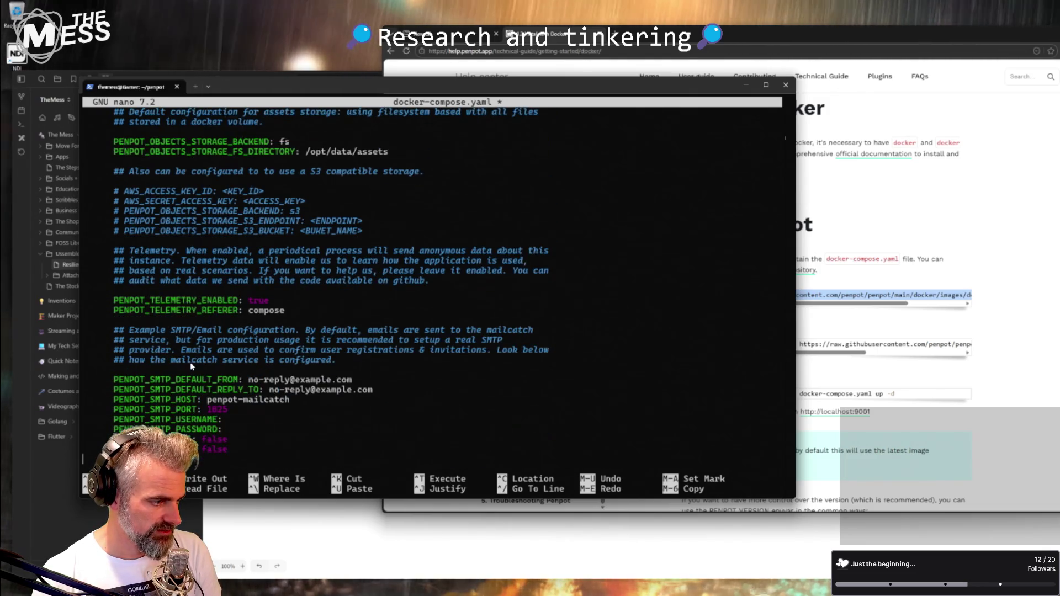
pyautogui.scroll(-1, 187, 346)
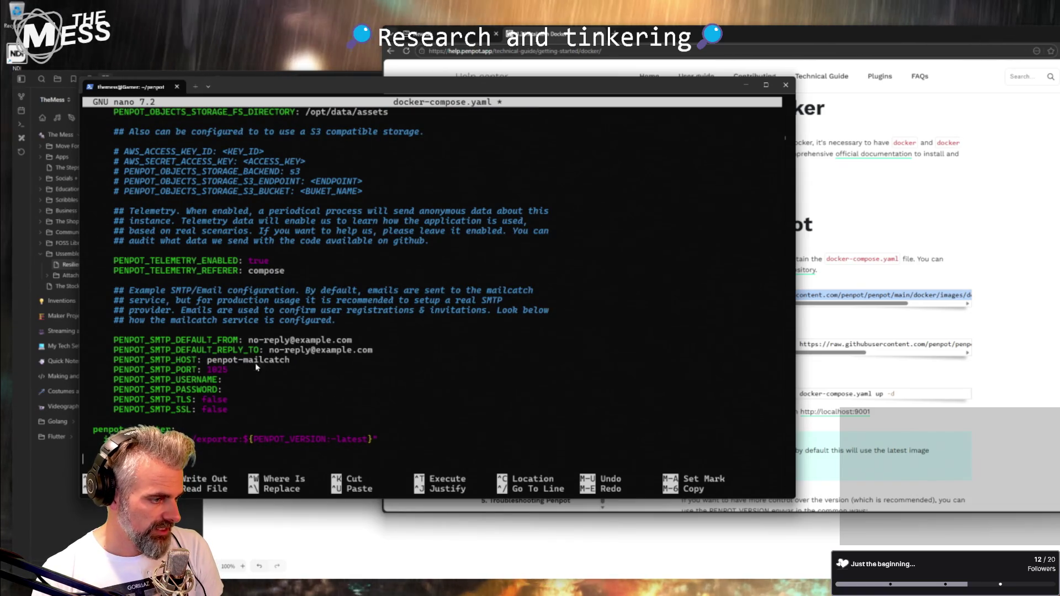
pyautogui.scroll(-1, 206, 372)
pyautogui.scroll(-1, 205, 372)
pyautogui.scroll(-2, 192, 342)
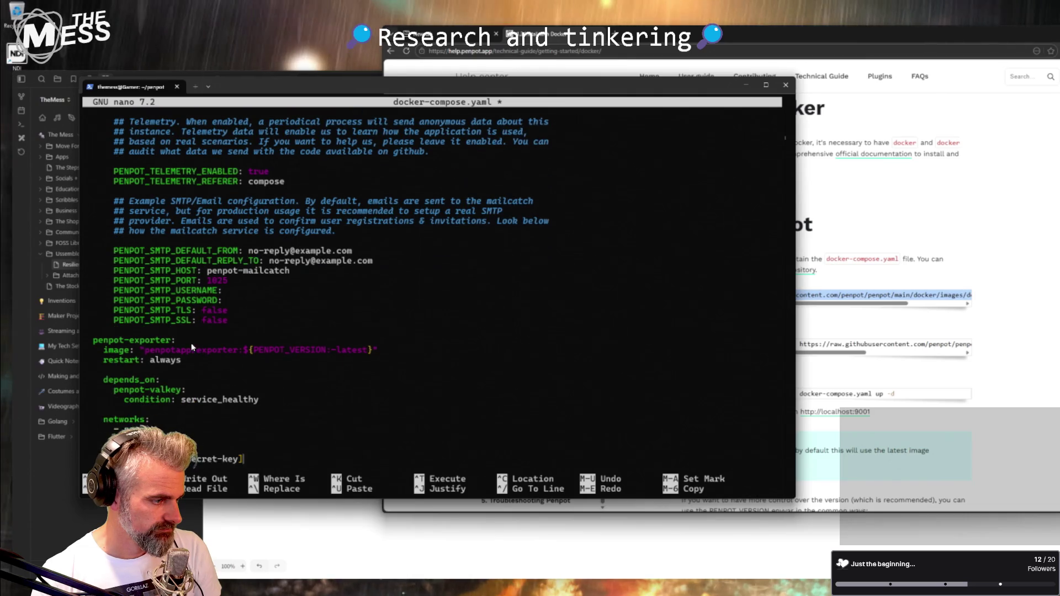
pyautogui.scroll(-1, 191, 342)
pyautogui.scroll(-3, 147, 332)
pyautogui.scroll(-2, 156, 352)
pyautogui.scroll(-3, 157, 351)
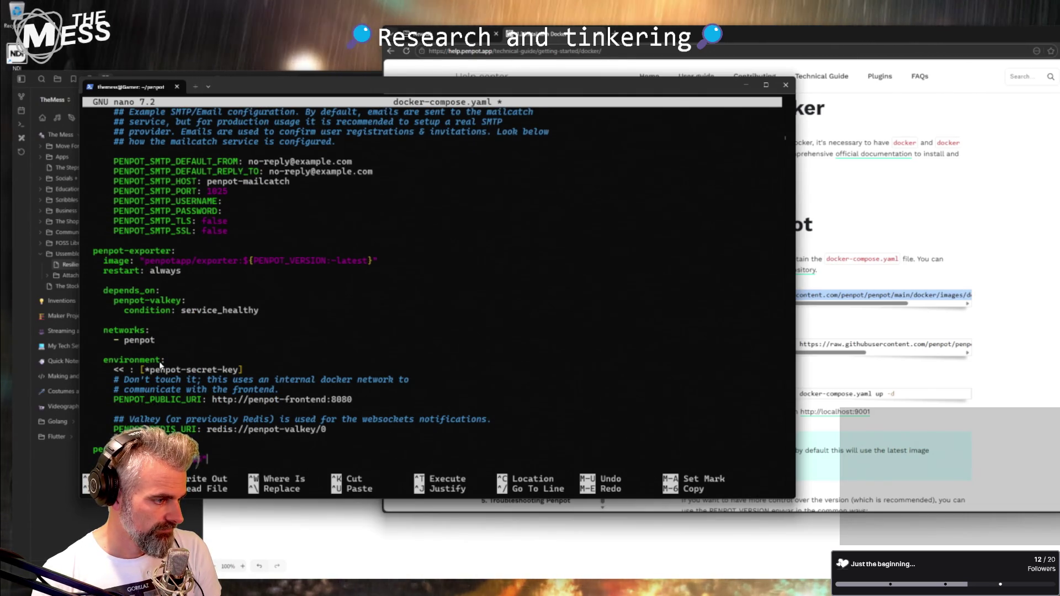
pyautogui.scroll(-3, 162, 364)
pyautogui.scroll(-1, 166, 360)
pyautogui.scroll(-1, 169, 356)
pyautogui.scroll(-3, 168, 353)
pyautogui.scroll(-5, 168, 351)
pyautogui.scroll(-4, 168, 352)
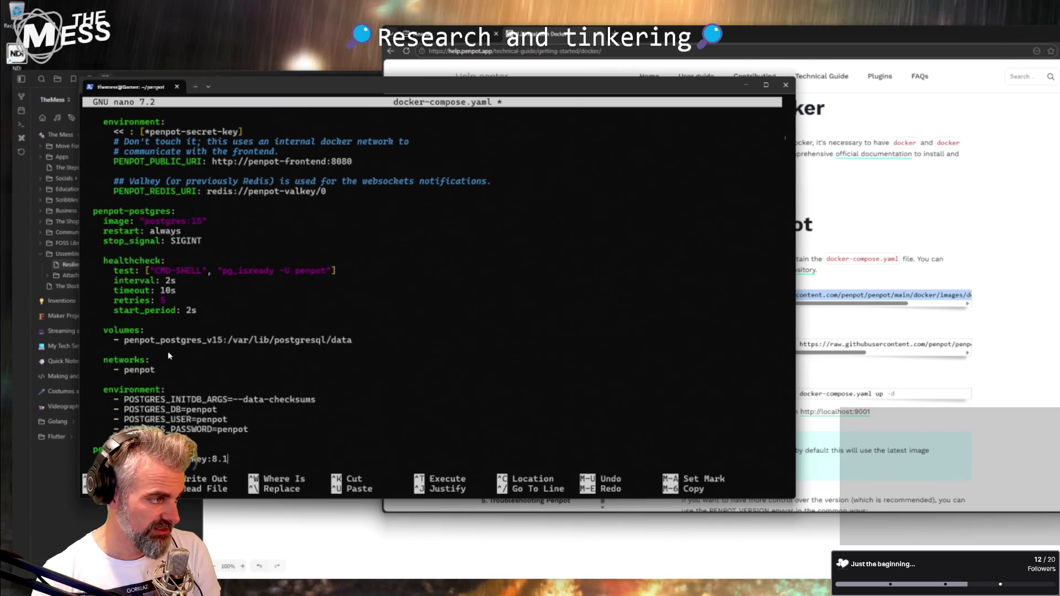
pyautogui.scroll(-4, 170, 355)
pyautogui.scroll(-3, 169, 354)
pyautogui.scroll(-4, 169, 355)
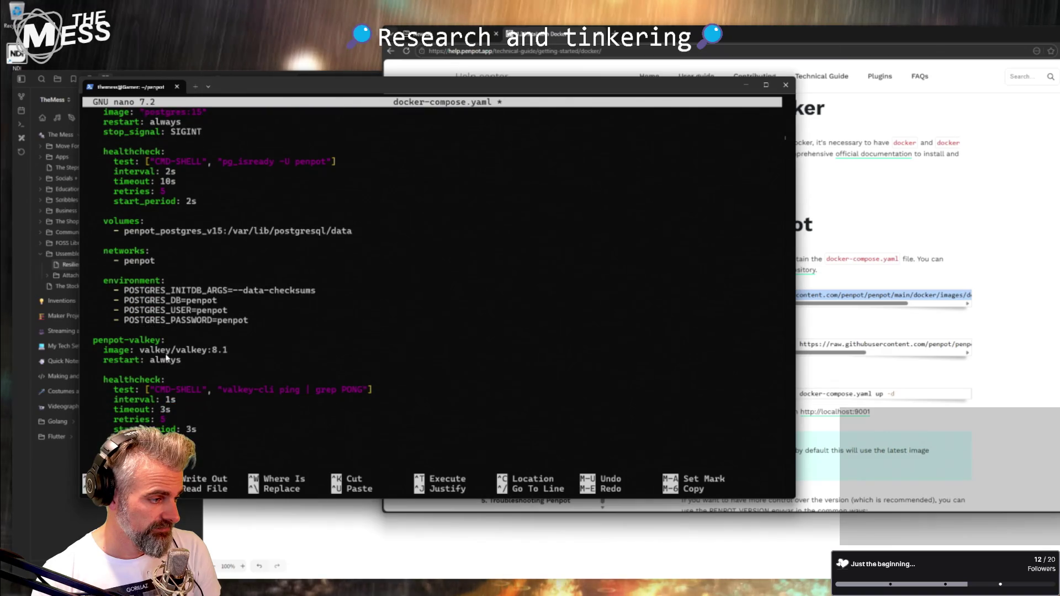
pyautogui.click(214, 351)
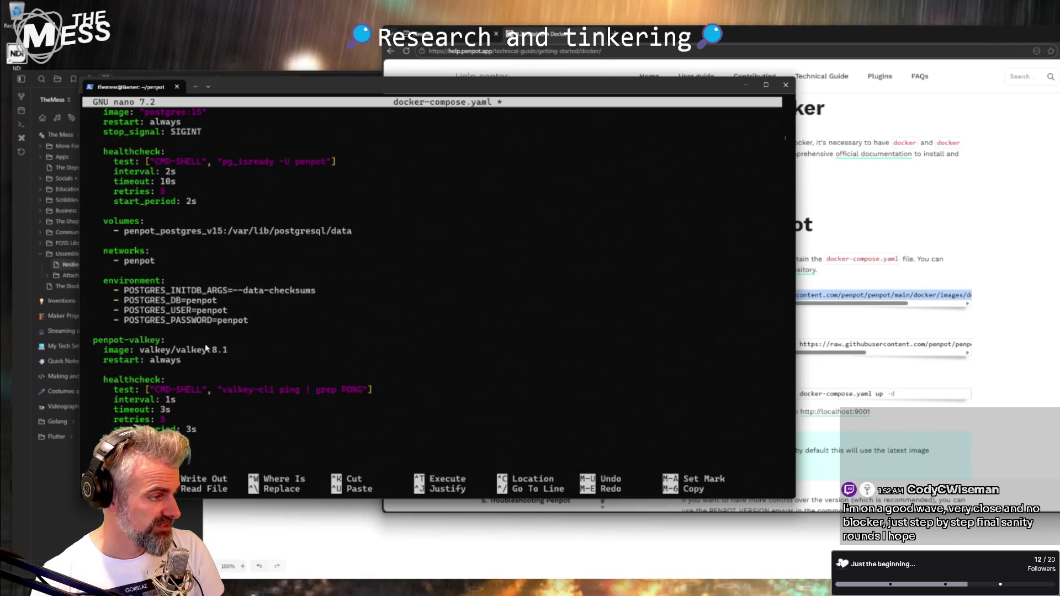
pyautogui.scroll(-5, 205, 349)
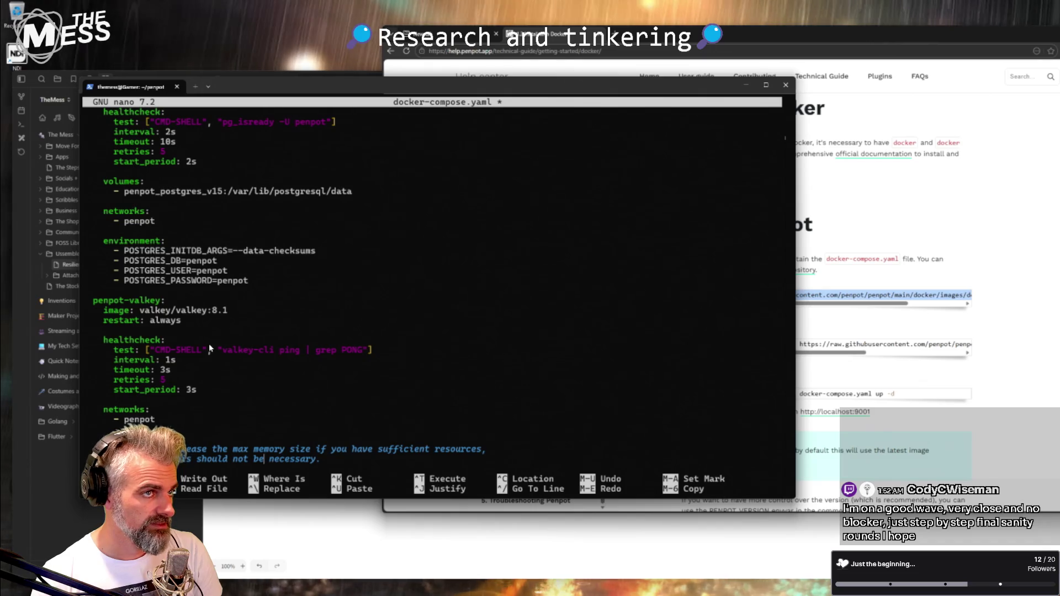
pyautogui.scroll(-2, 164, 349)
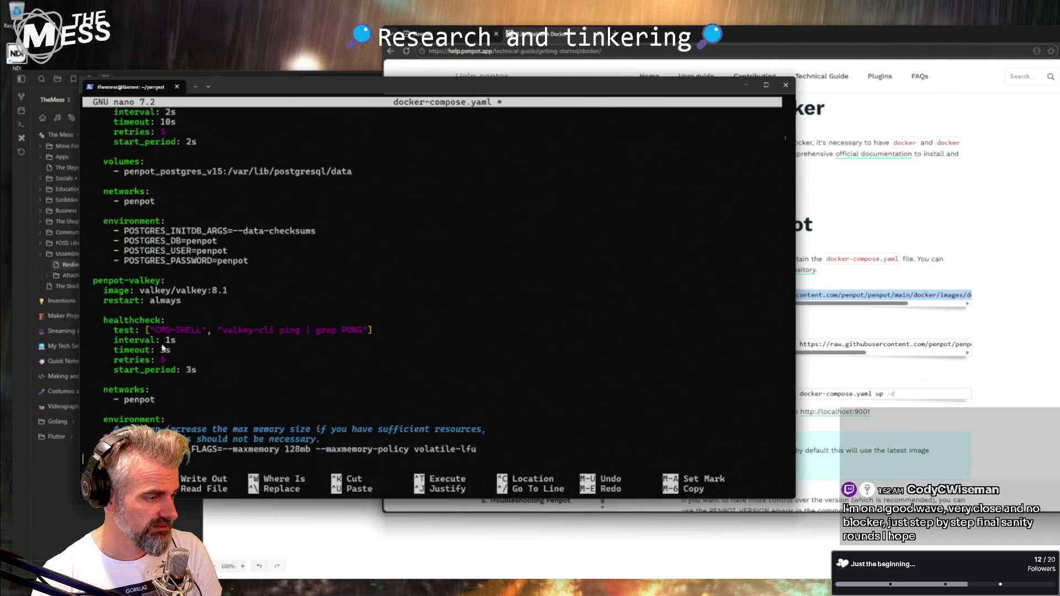
pyautogui.scroll(-1, 172, 339)
pyautogui.scroll(-3, 170, 335)
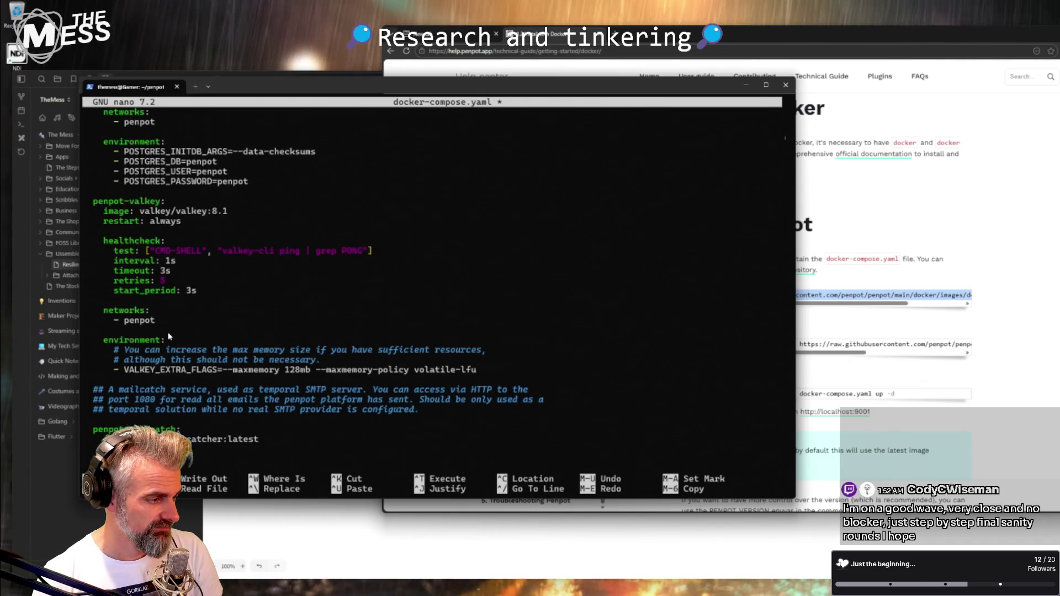
pyautogui.scroll(-1, 168, 333)
pyautogui.scroll(-1, 168, 334)
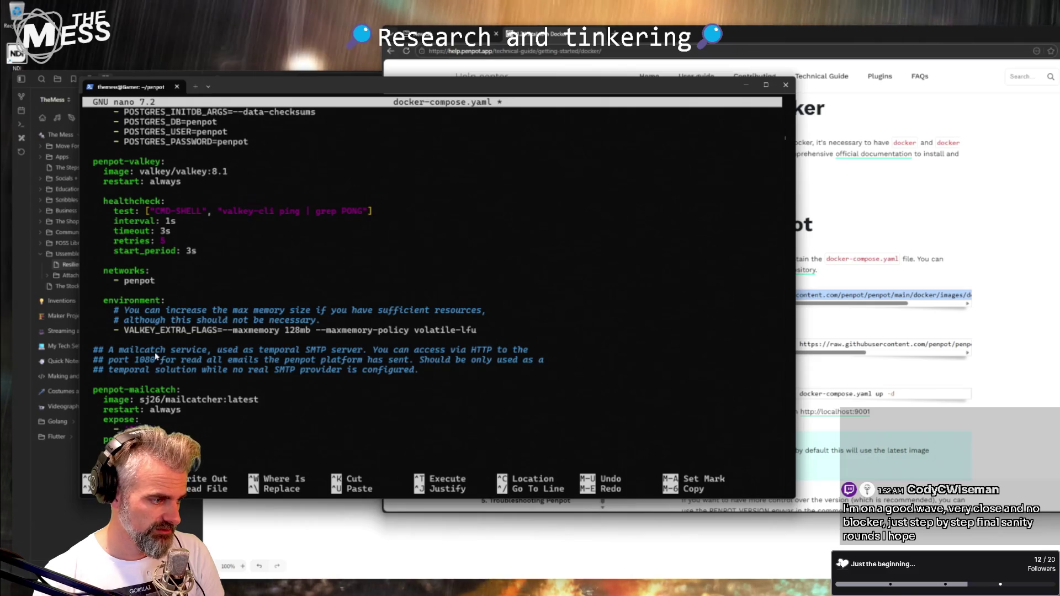
pyautogui.scroll(-1, 158, 357)
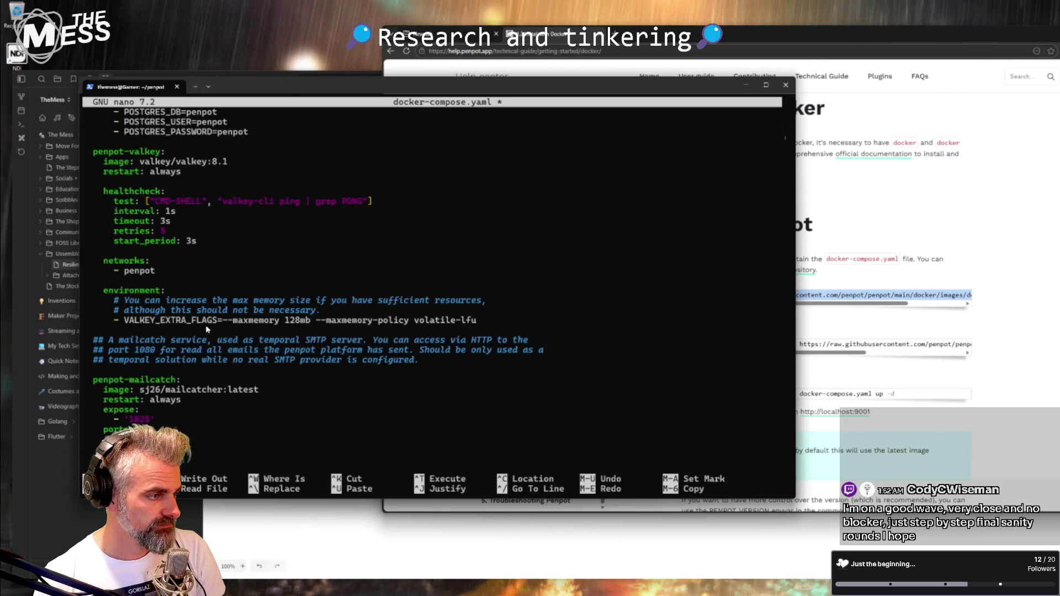
pyautogui.scroll(-1, 208, 330)
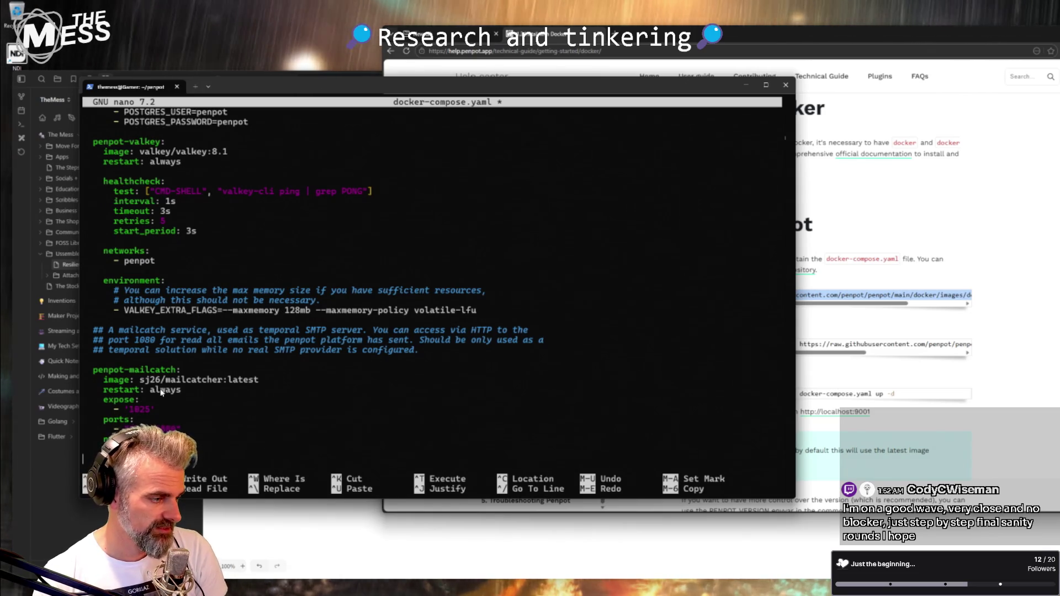
# Step: Save docker-compose.yaml, quit nano, list the penpot folder and run 'docker compose up -d'
pyautogui.hotkey('ctrl', 'x')
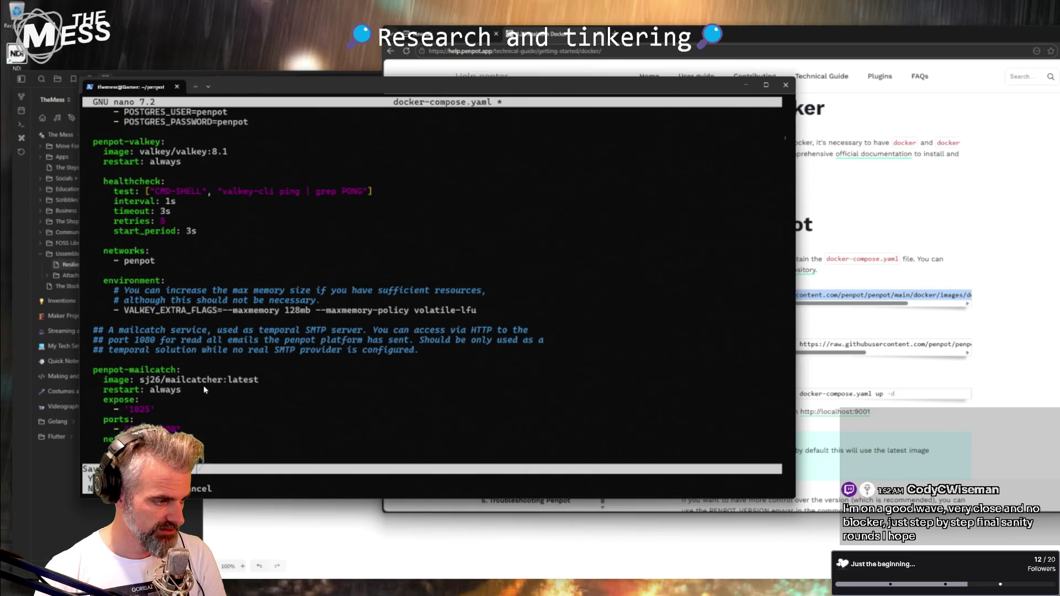
pyautogui.press('y')
pyautogui.press('Return')
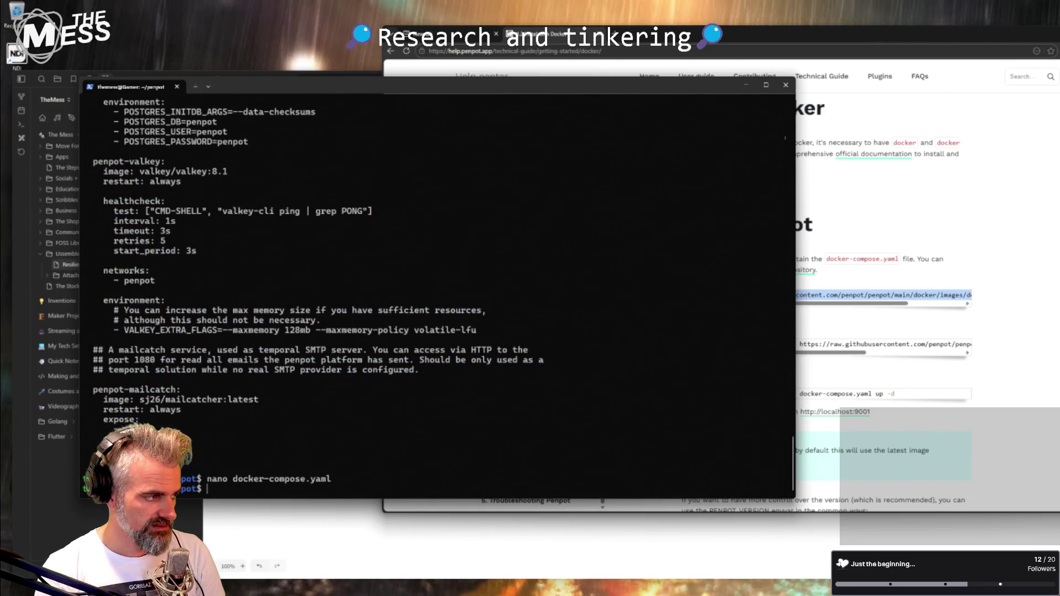
pyautogui.write('ls')
pyautogui.press('Return')
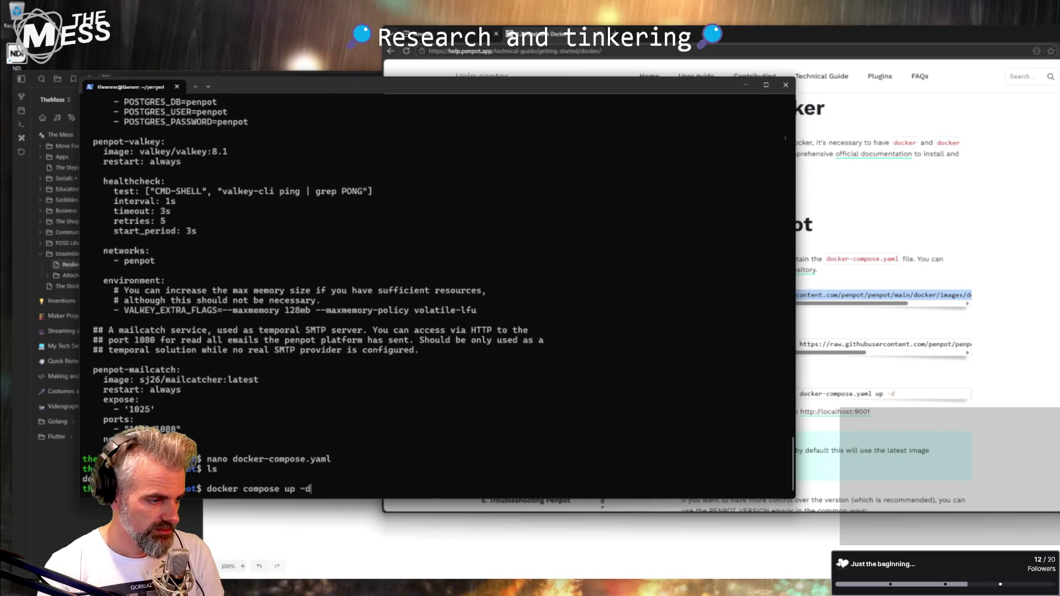
pyautogui.press('Return')
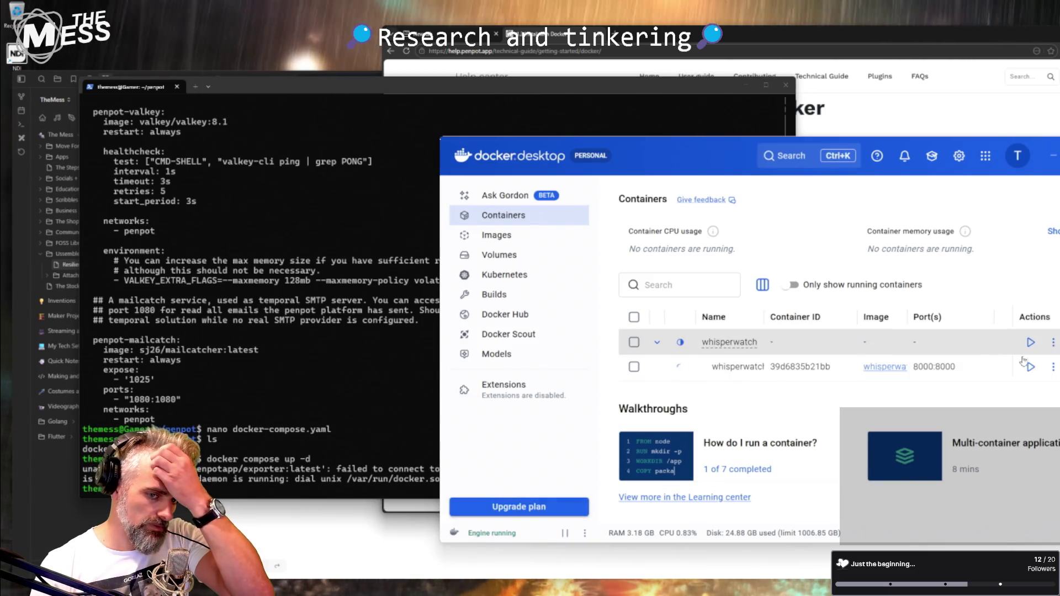
# Step: Delete the whisperwatch compose project and restart Docker Desktop from the whale menu
pyautogui.click(1056, 342)
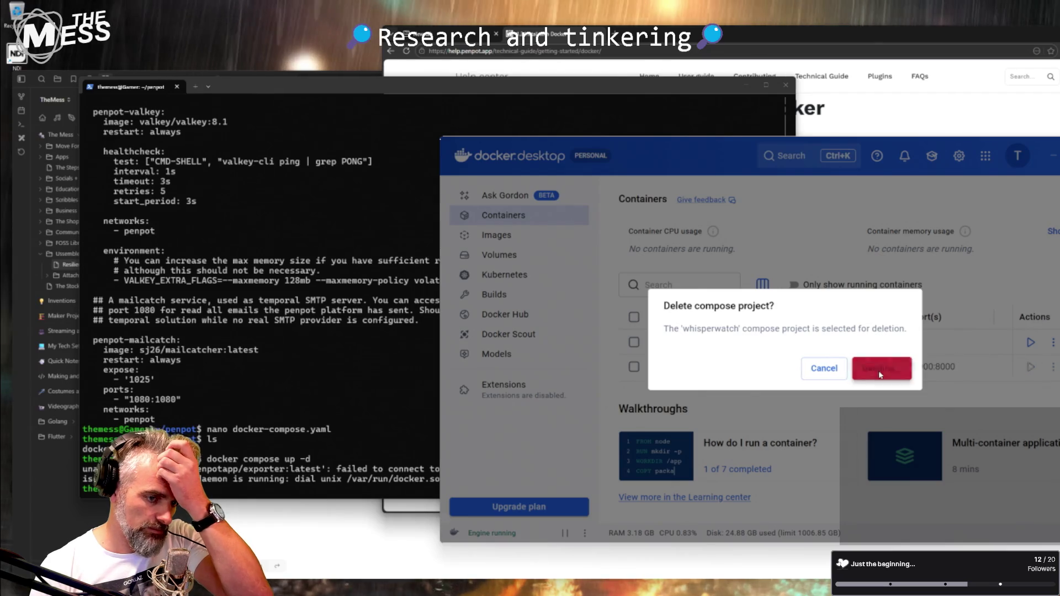
pyautogui.click(873, 368)
pyautogui.click(584, 536)
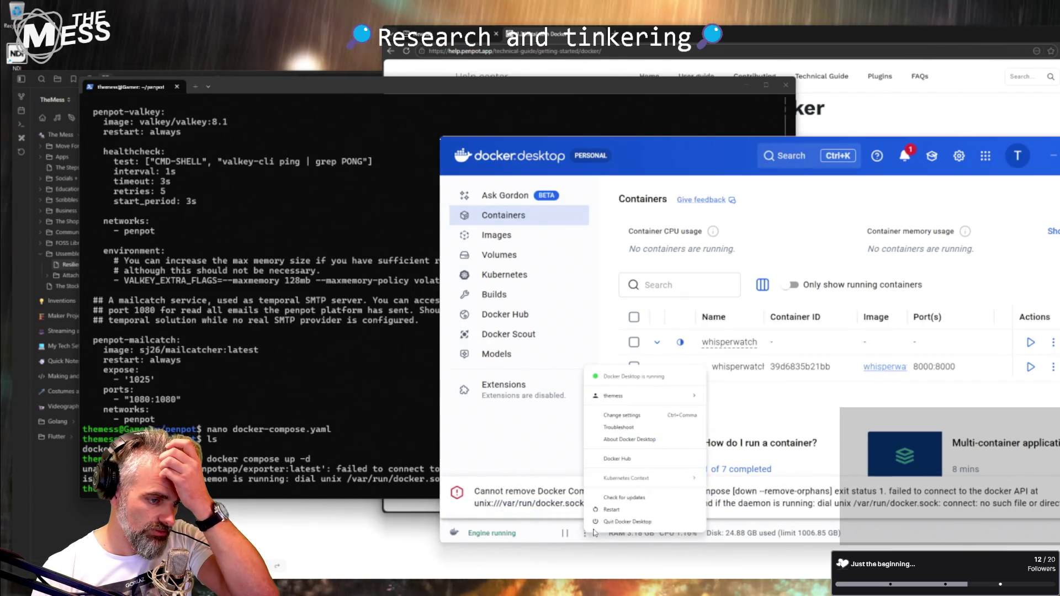
pyautogui.click(613, 511)
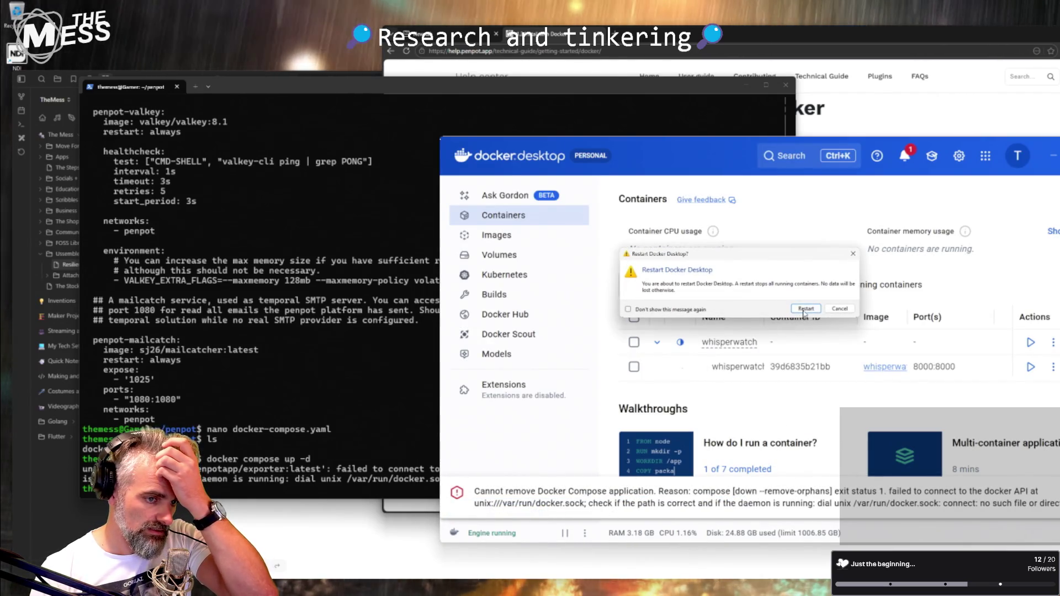
pyautogui.click(803, 311)
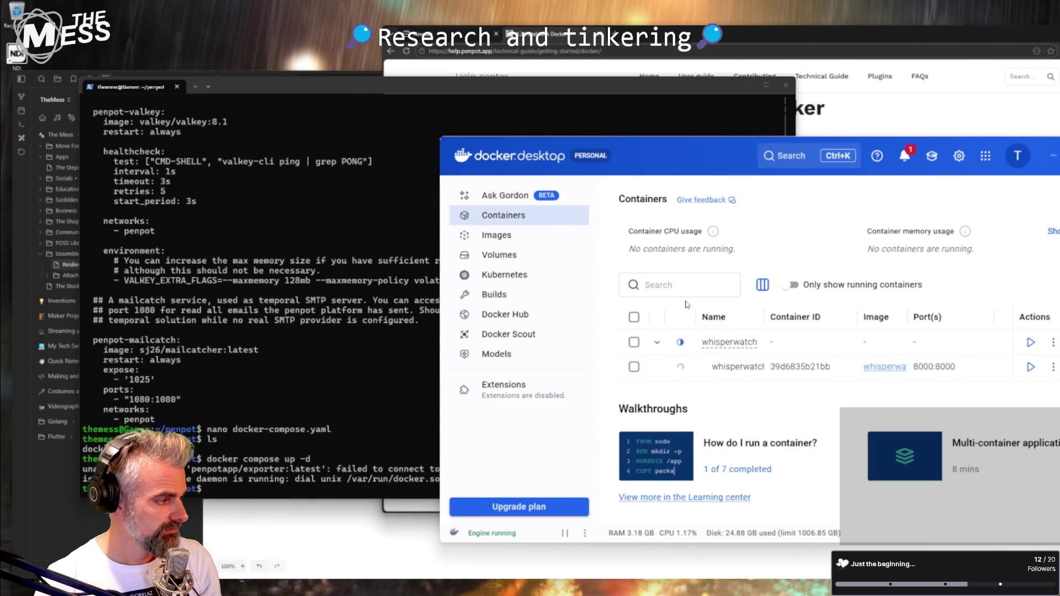
# Step: Stop the restarting whisperwatch container from its details page and delete it forever
pyautogui.click(1031, 342)
pyautogui.click(1052, 342)
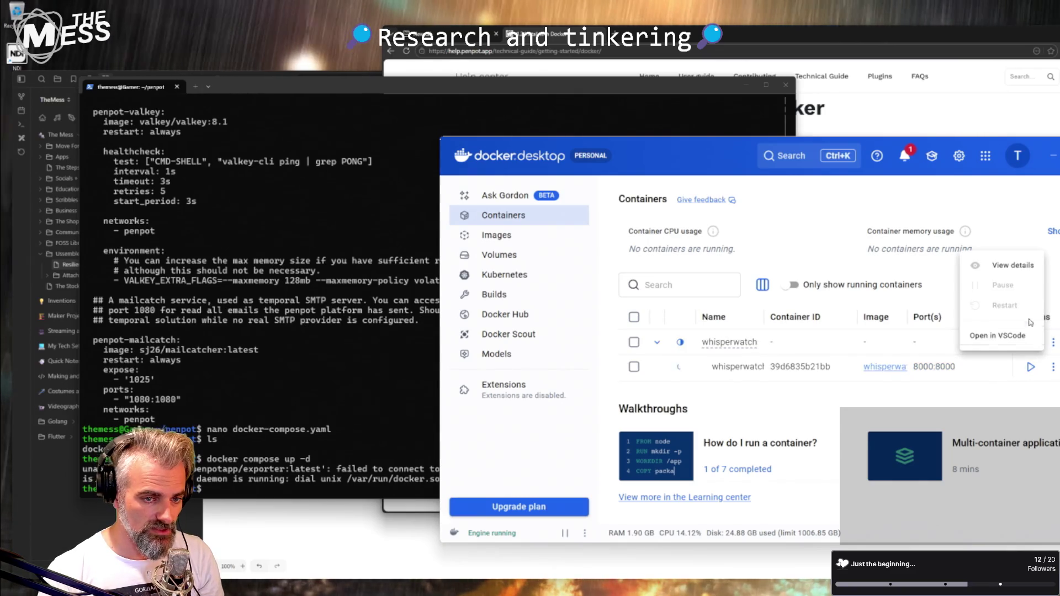
pyautogui.click(979, 366)
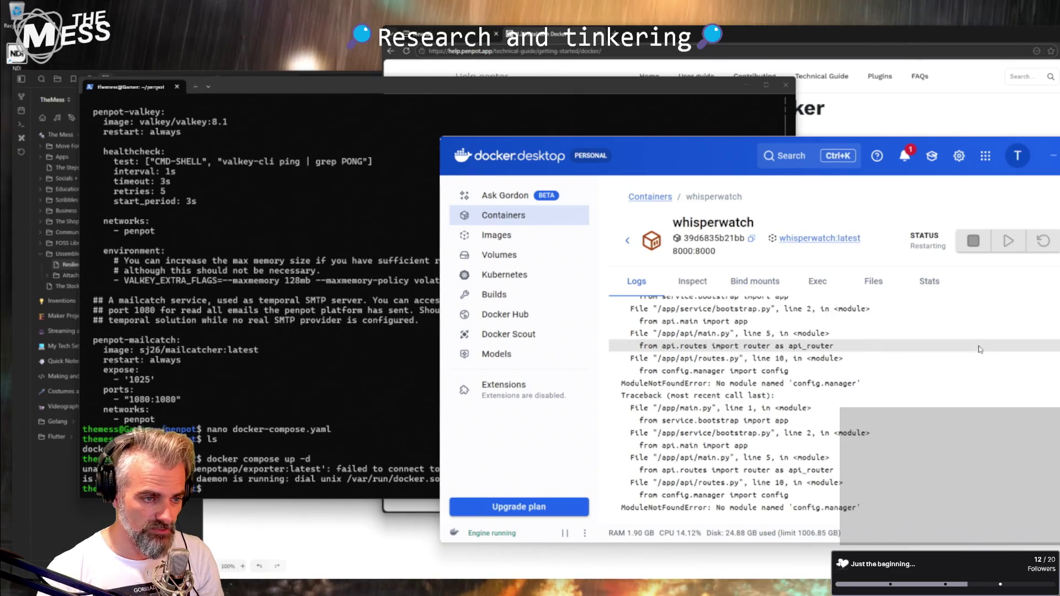
pyautogui.click(972, 240)
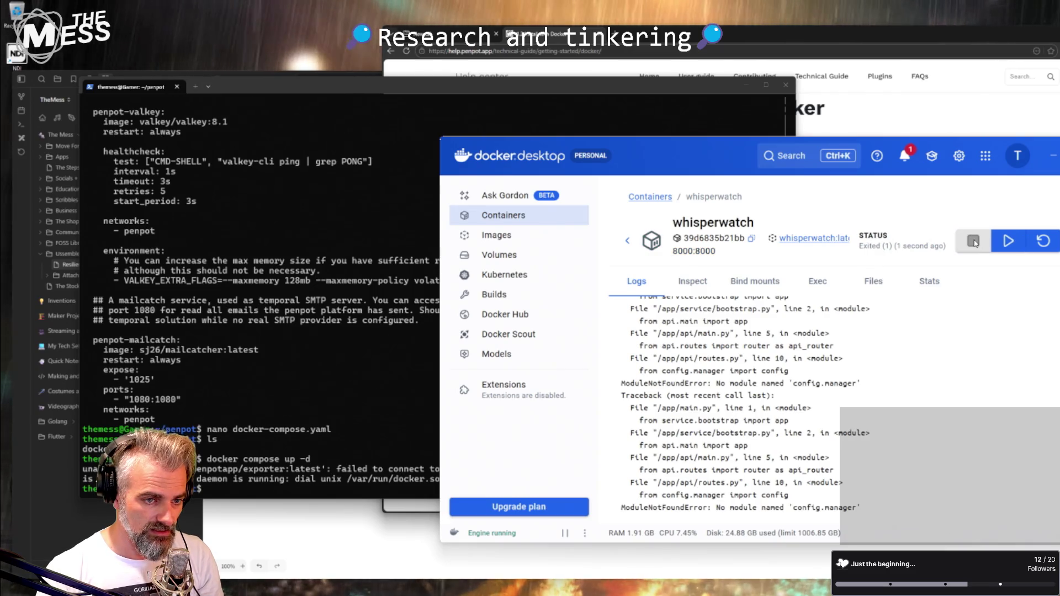
pyautogui.click(1058, 240)
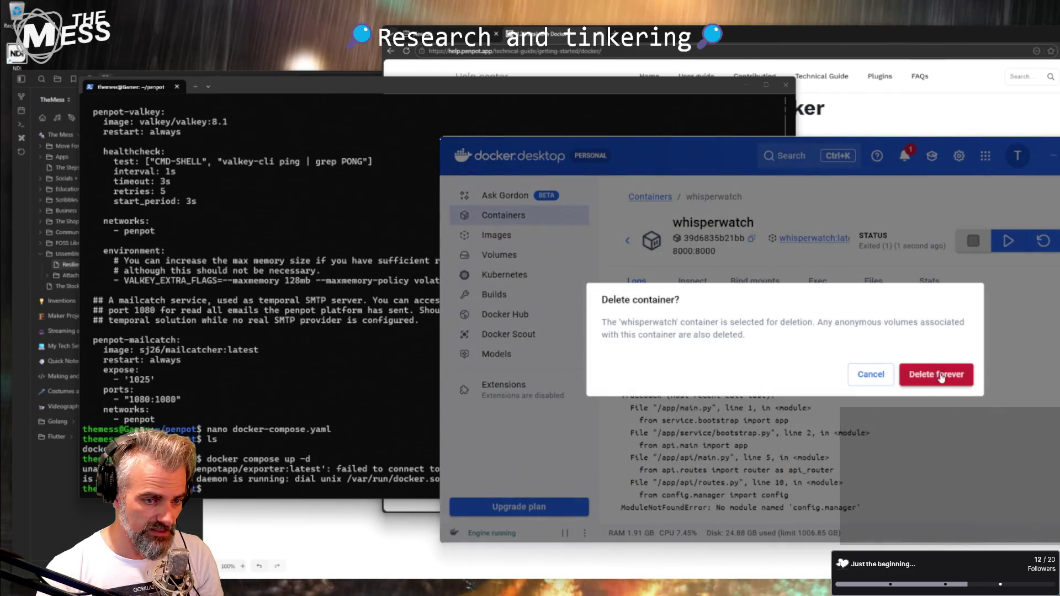
pyautogui.click(937, 374)
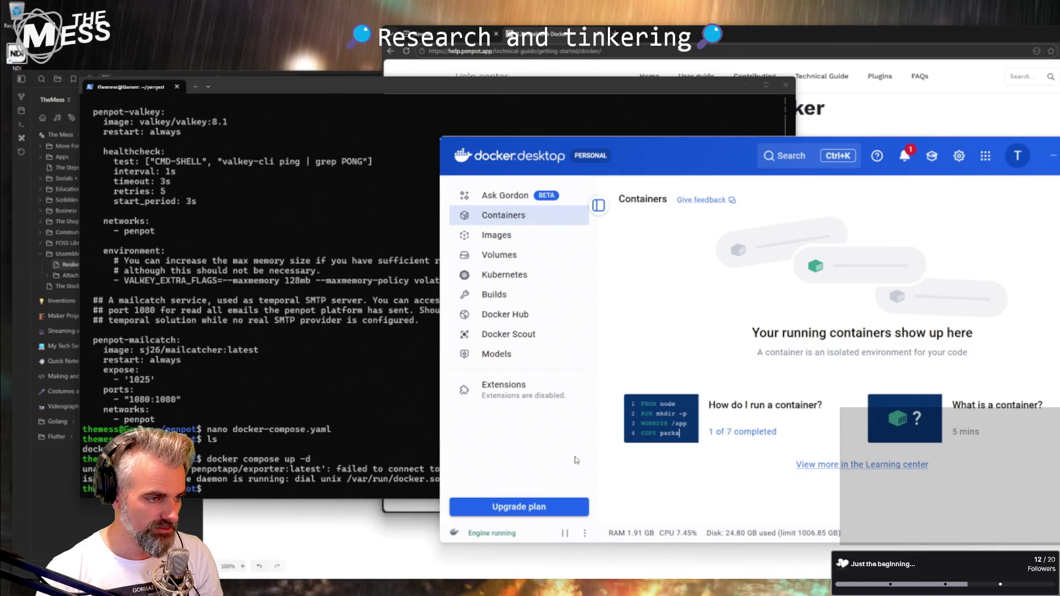
pyautogui.click(344, 433)
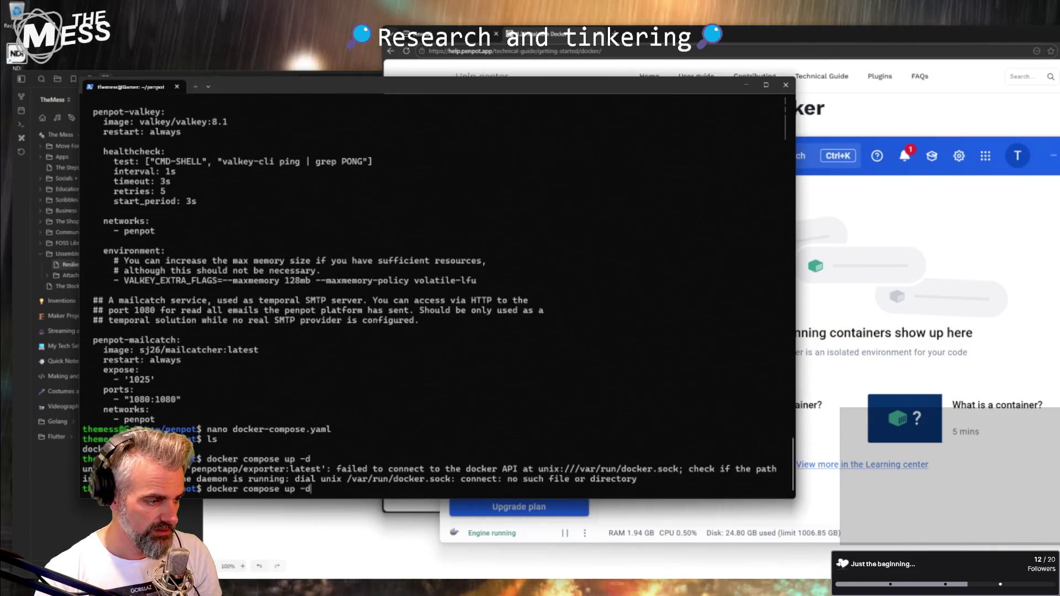
# Step: Rerun 'docker compose up -d', which fails again, then return to Docker Desktop's settings
pyautogui.press('Return')
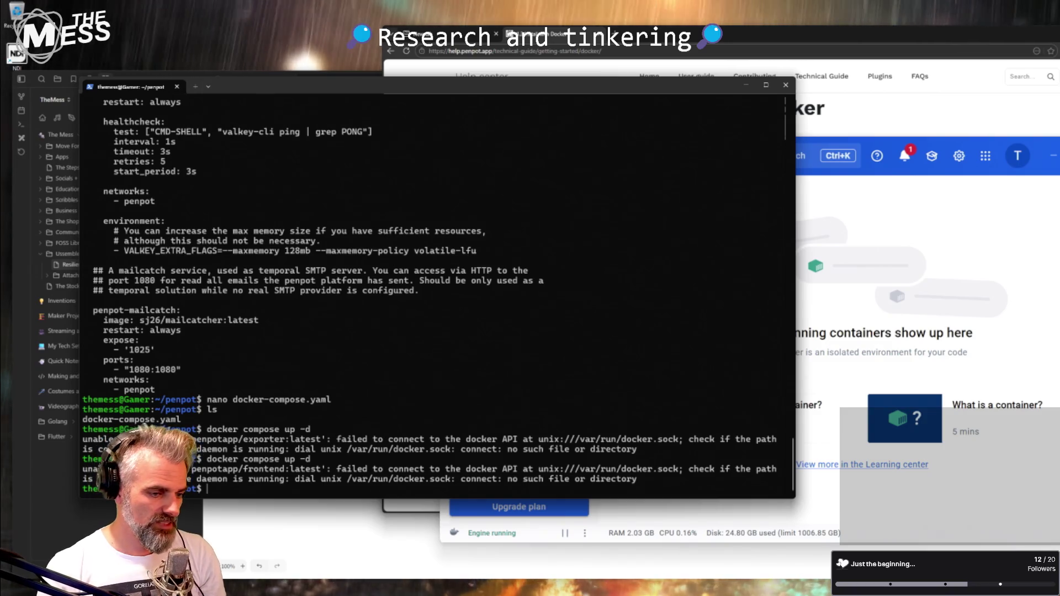
pyautogui.click(861, 509)
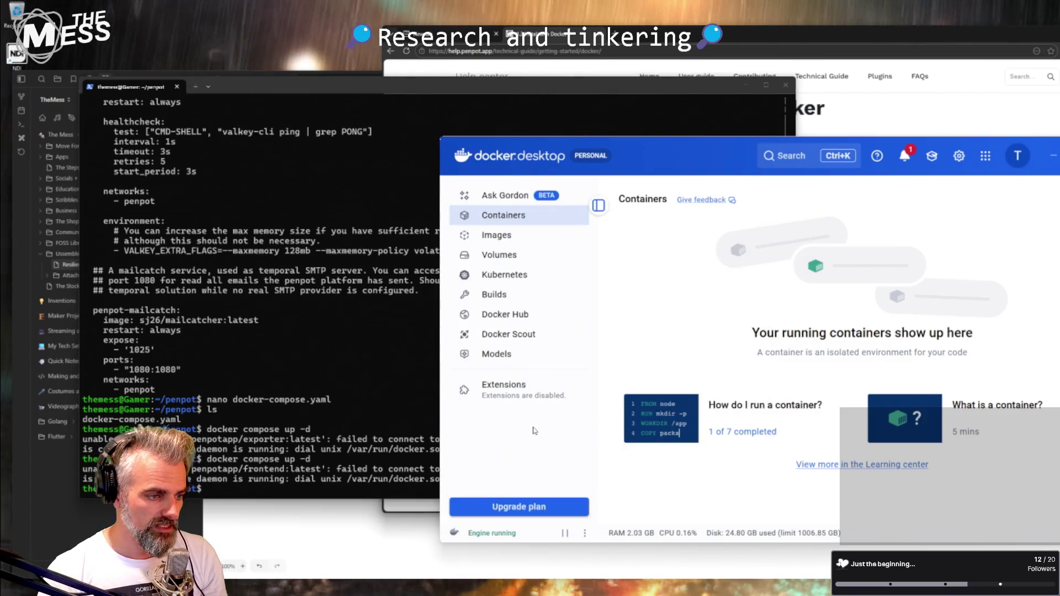
pyautogui.click(958, 159)
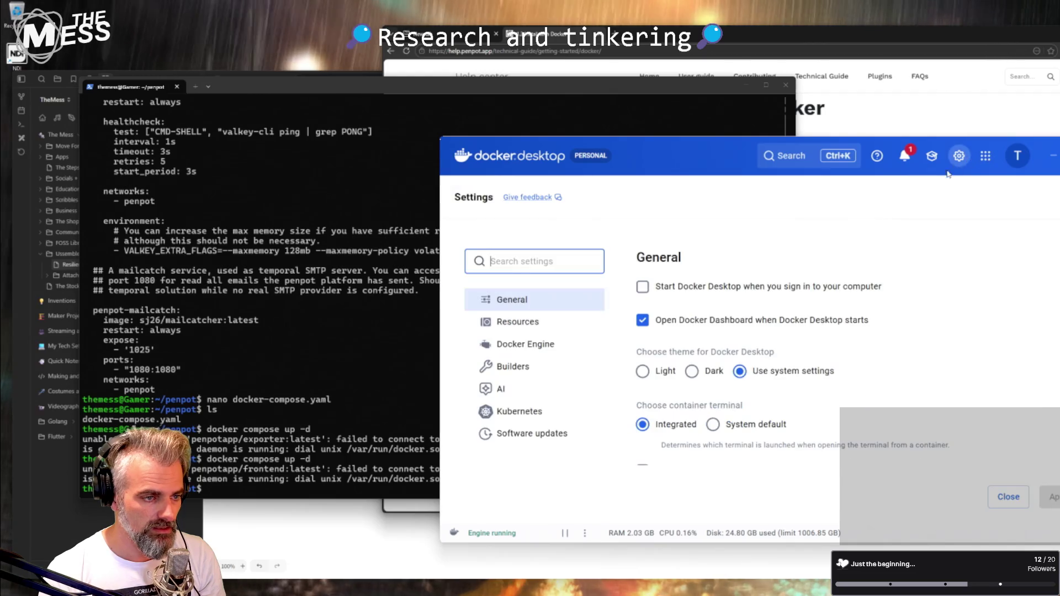
pyautogui.scroll(-2, 558, 367)
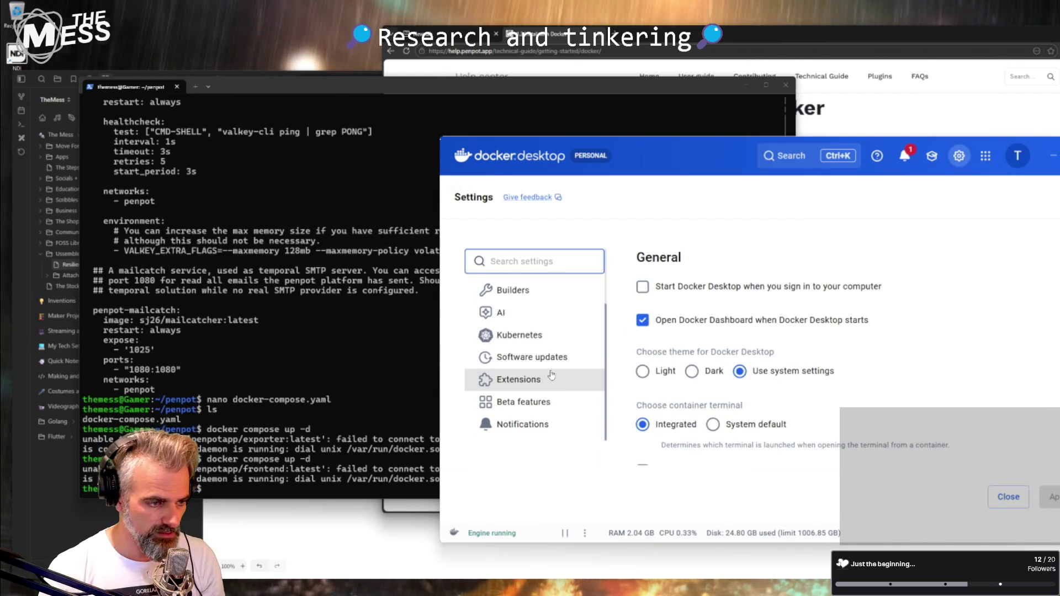
pyautogui.scroll(2, 534, 336)
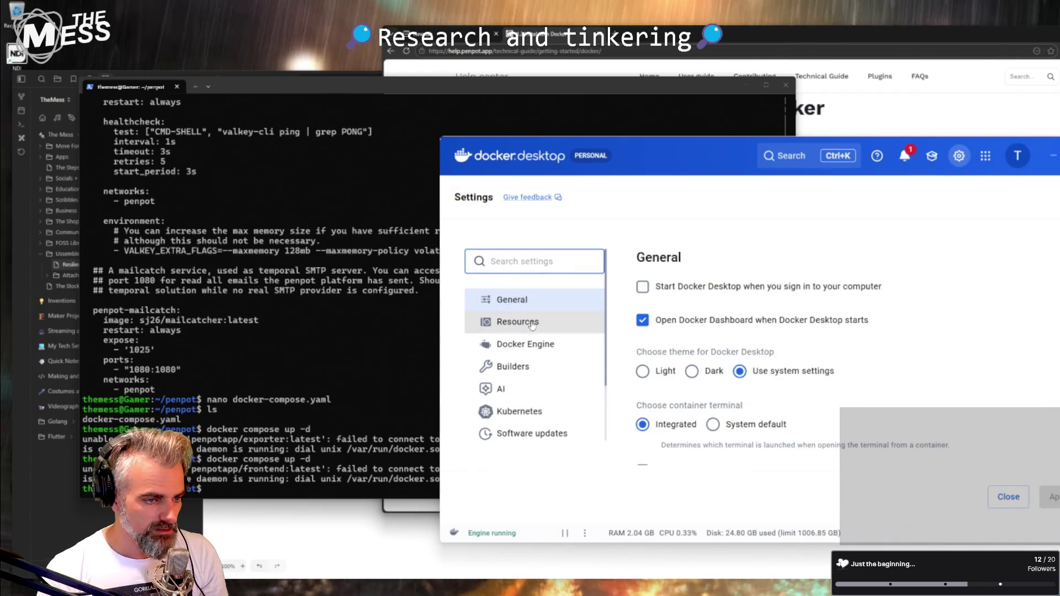
# Step: Enable Docker integration with the default WSL distro under Resources and apply with a restart
pyautogui.click(534, 323)
pyautogui.click(911, 295)
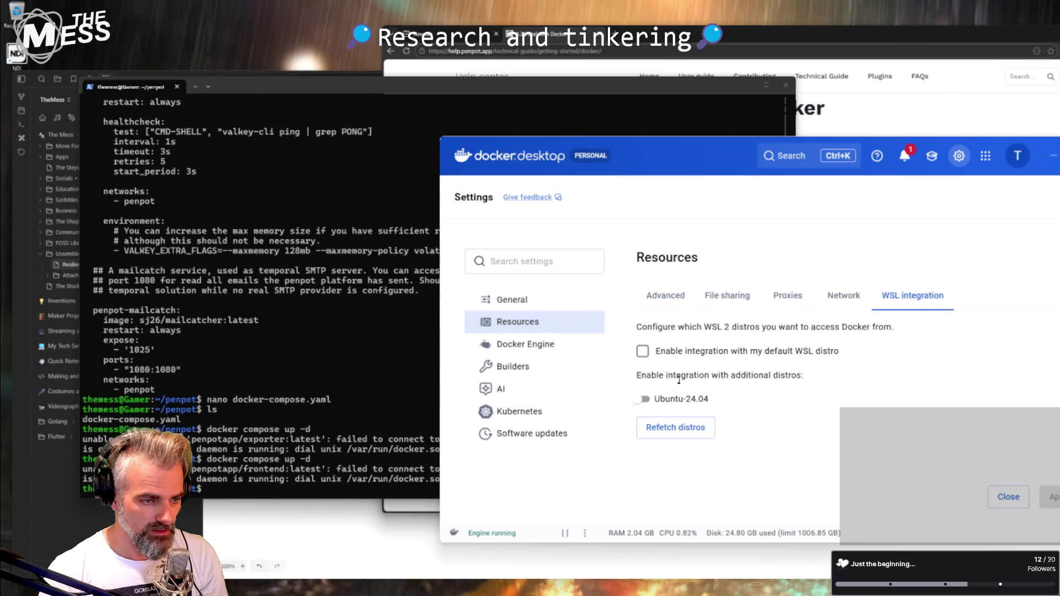
pyautogui.click(644, 351)
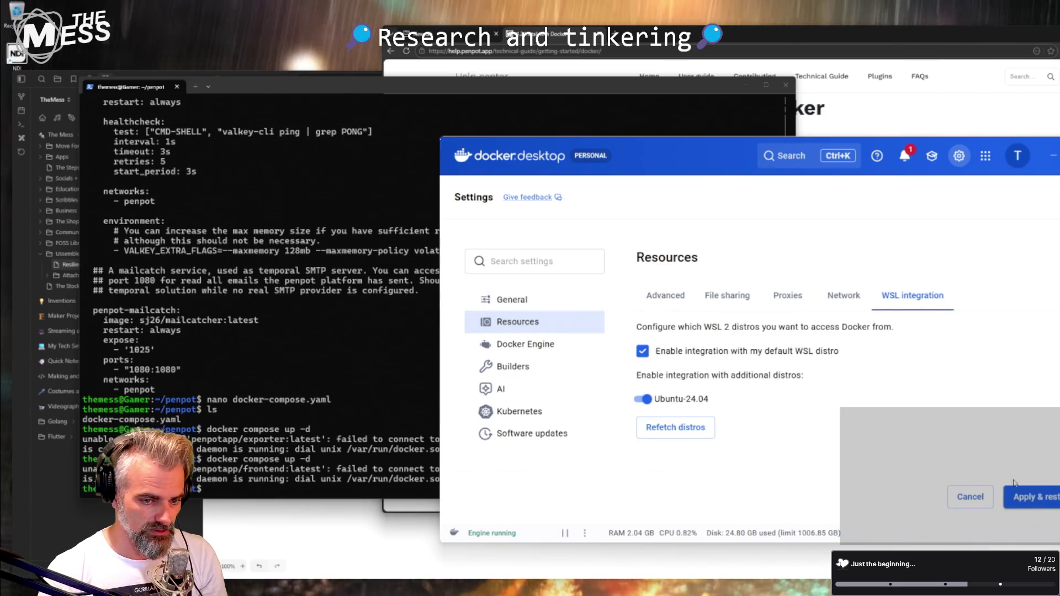
pyautogui.click(1020, 495)
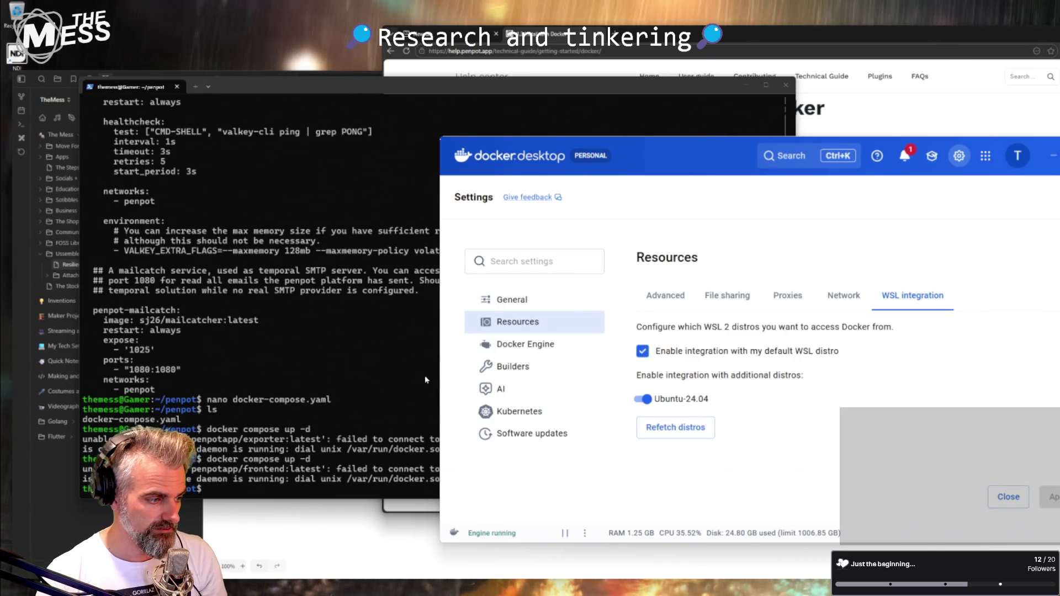
# Step: Rerun 'docker compose up -d' in the terminal so the Penpot images start downloading
pyautogui.click(375, 411)
pyautogui.press('Up')
pyautogui.press('Return')
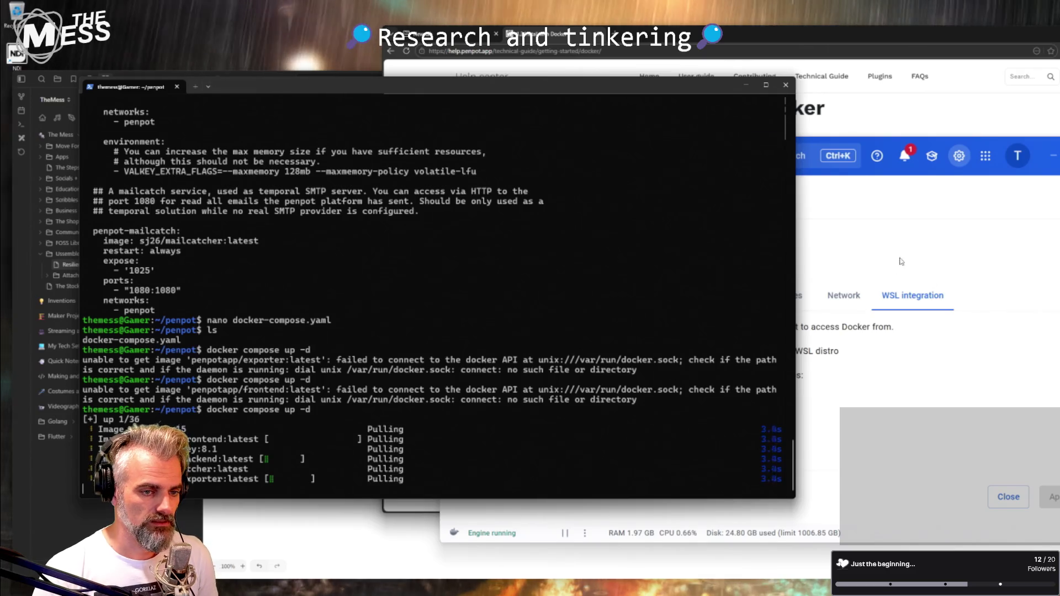
# Step: Close Docker Desktop settings back to Containers and open a new browser tab
pyautogui.click(882, 265)
pyautogui.click(521, 299)
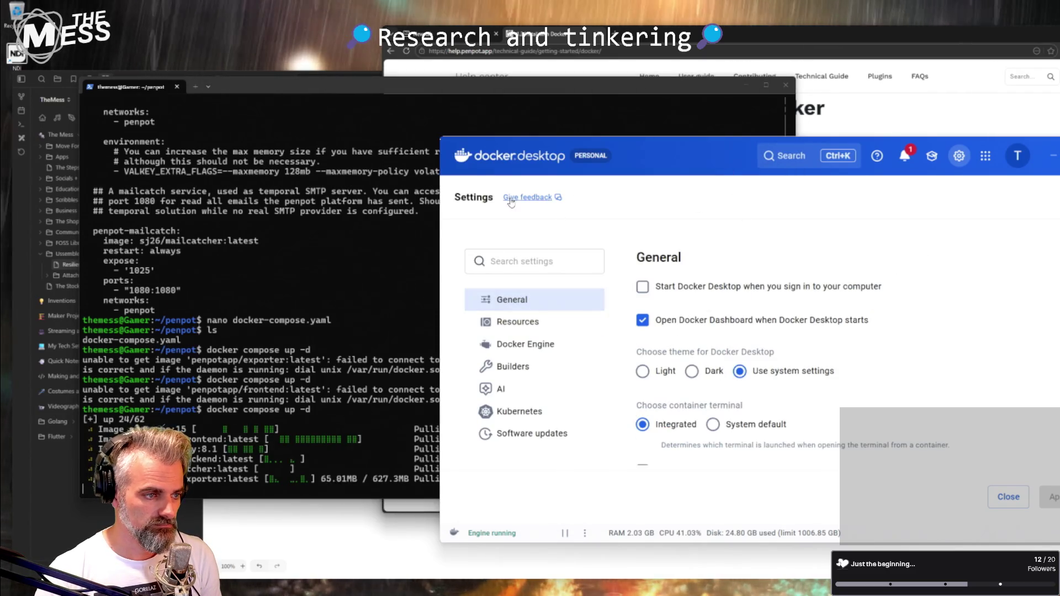
pyautogui.click(1007, 496)
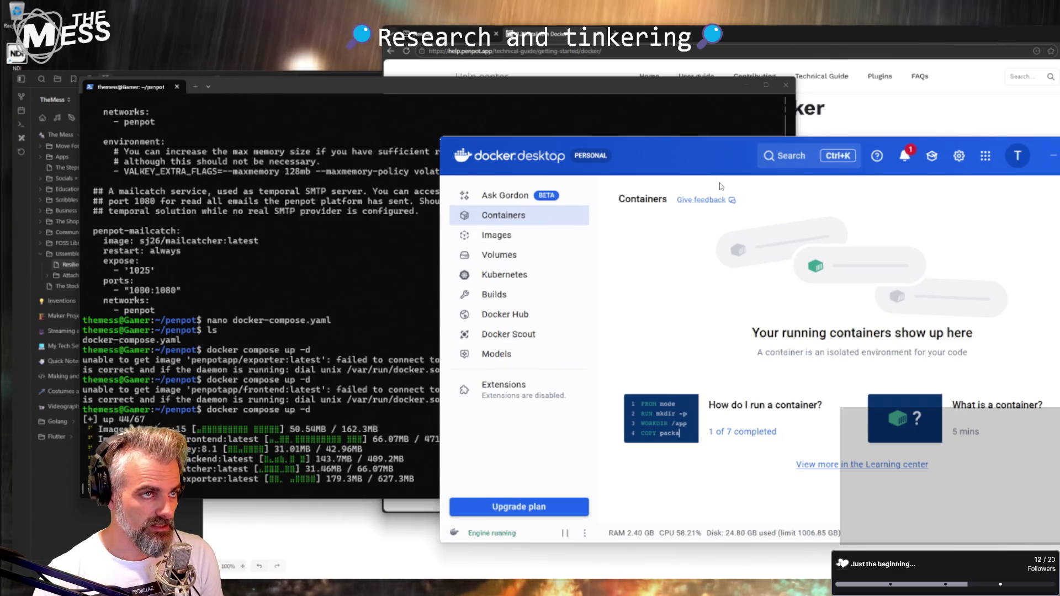
pyautogui.scroll(3, 327, 290)
pyautogui.scroll(5, 323, 292)
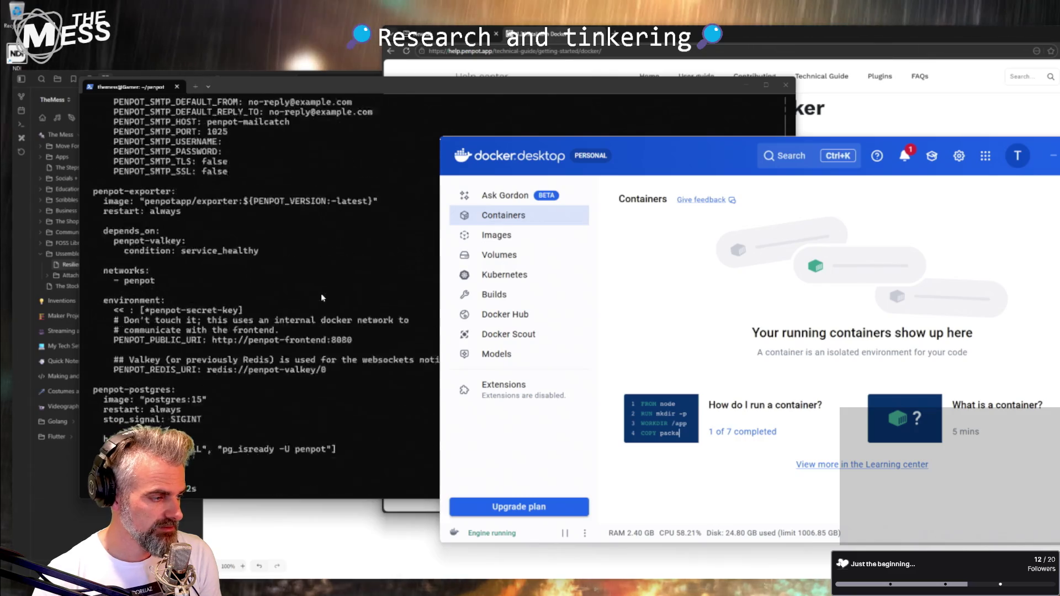
pyautogui.scroll(5, 322, 295)
pyautogui.scroll(4, 321, 296)
pyautogui.scroll(4, 320, 295)
pyautogui.scroll(4, 320, 296)
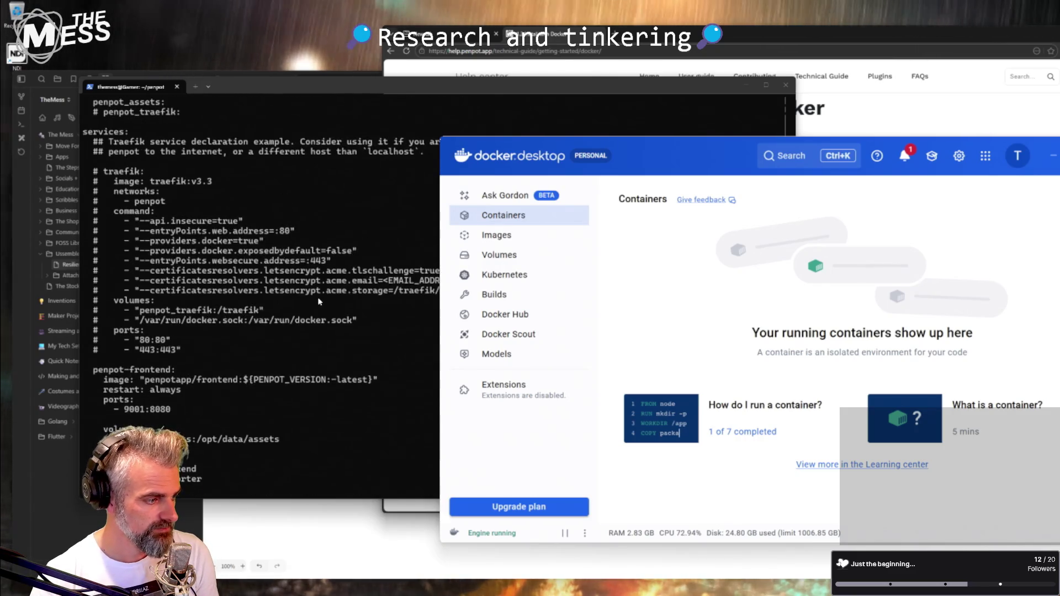
pyautogui.scroll(4, 310, 303)
pyautogui.scroll(-15, 304, 310)
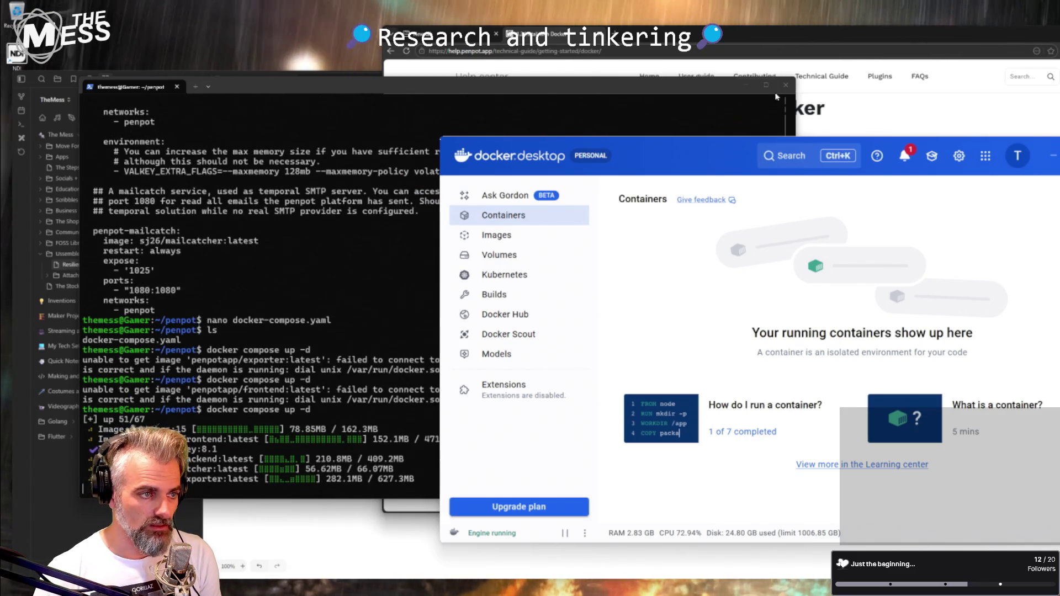
pyautogui.hotkey('alt', 'Tab')
pyautogui.hotkey('ctrl', 't')
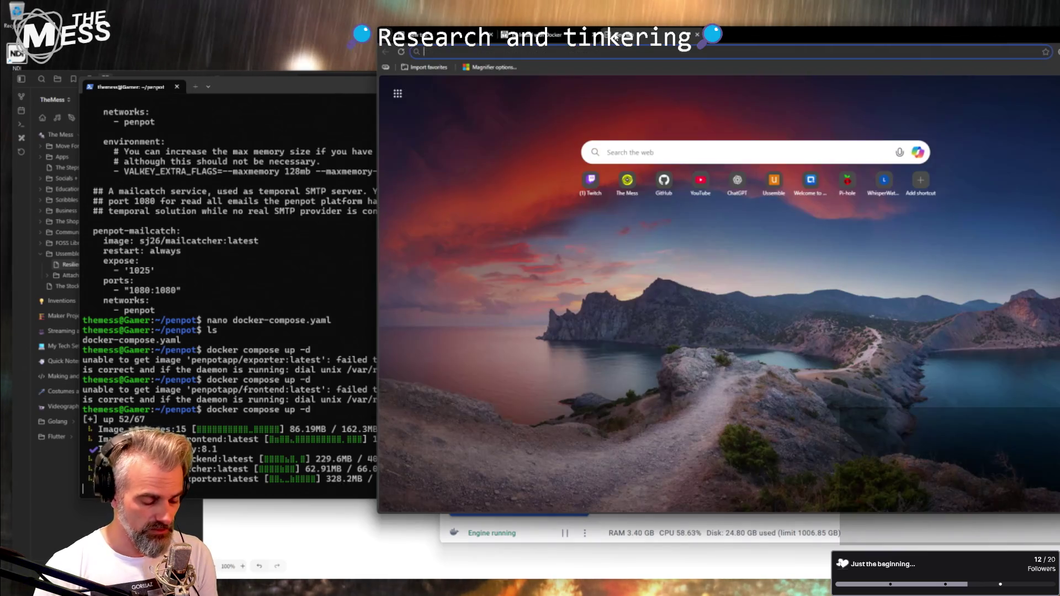
pyautogui.write('l')
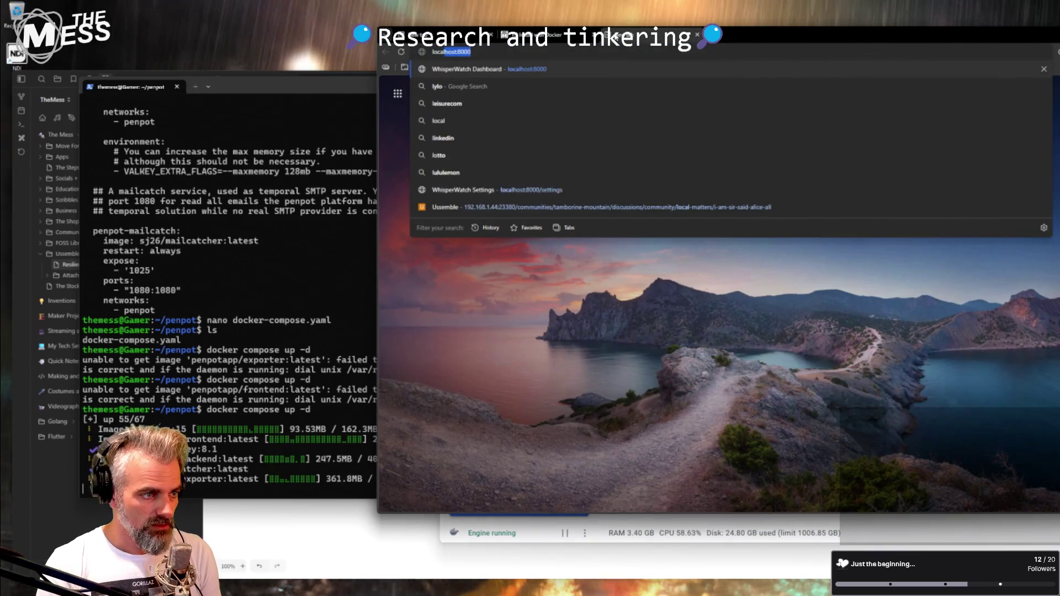
pyautogui.write('ocalhost:900')
pyautogui.write('1')
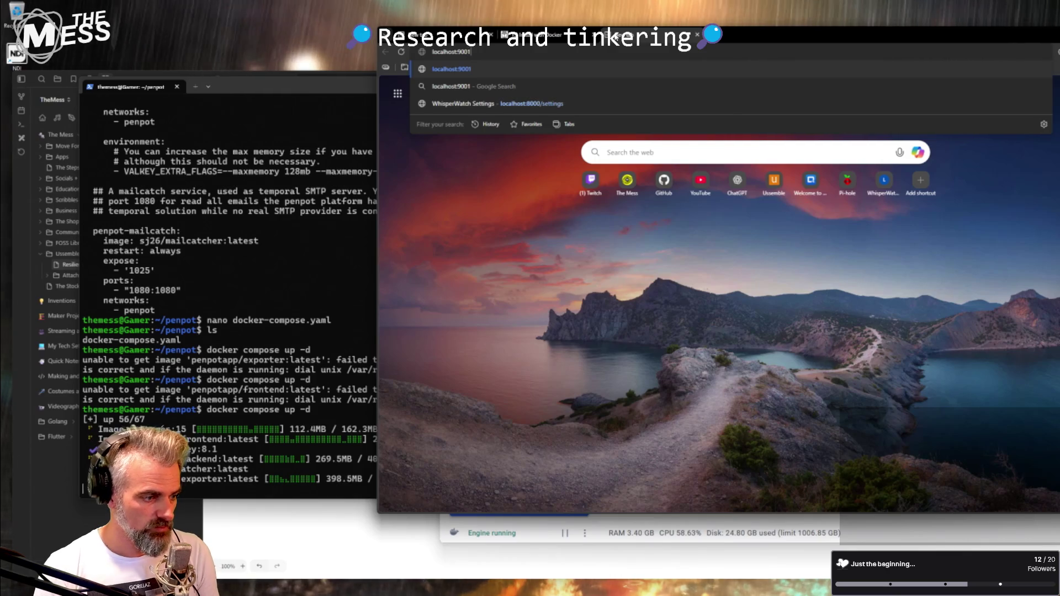
pyautogui.click(552, 44)
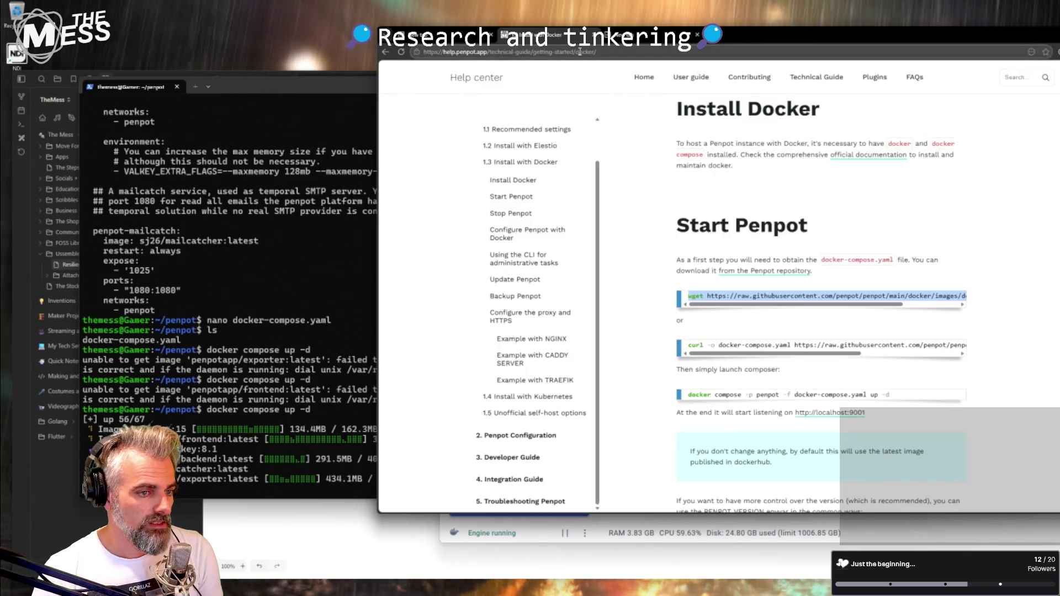
pyautogui.scroll(-2, 671, 188)
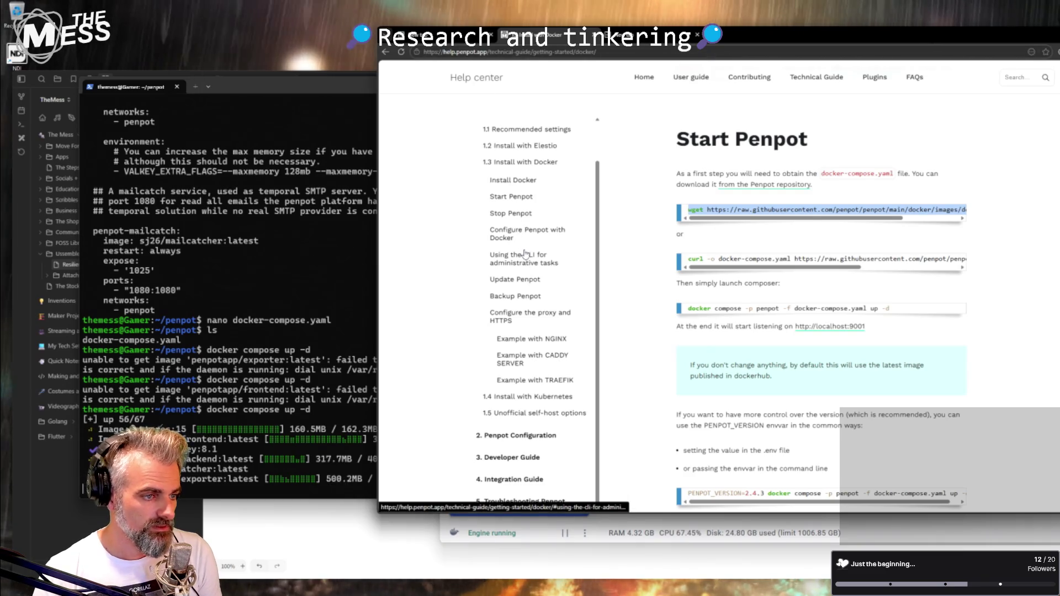
pyautogui.scroll(1, 523, 321)
pyautogui.scroll(3, 523, 321)
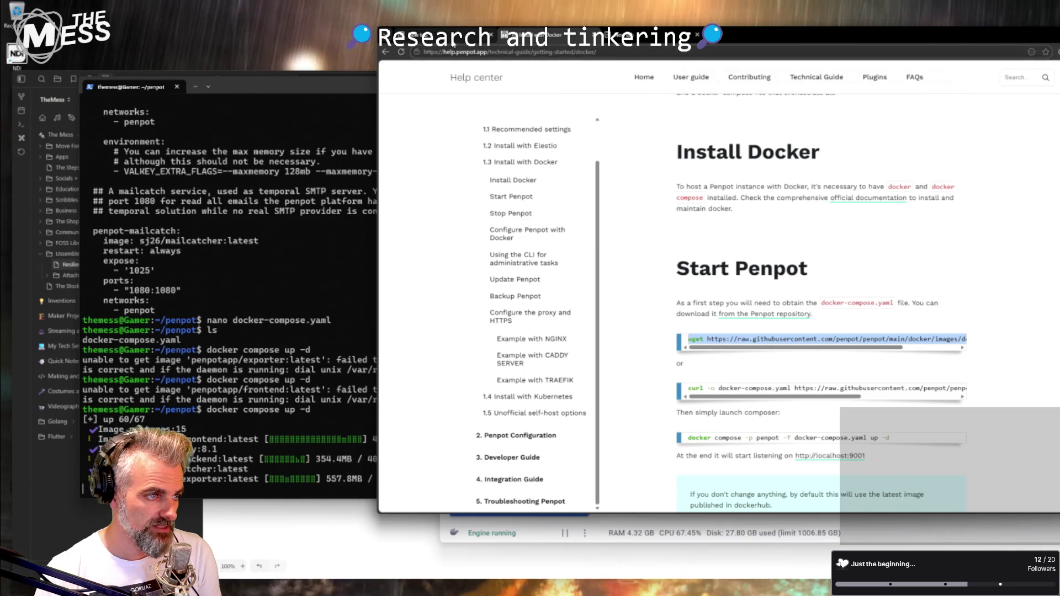
pyautogui.click(503, 35)
pyautogui.click(523, 36)
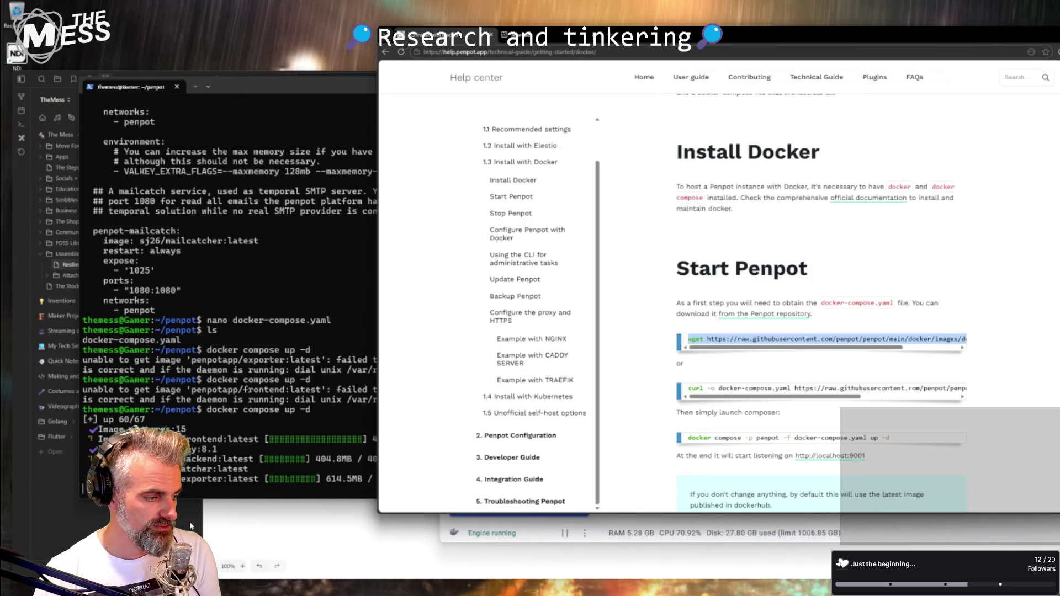
pyautogui.click(260, 530)
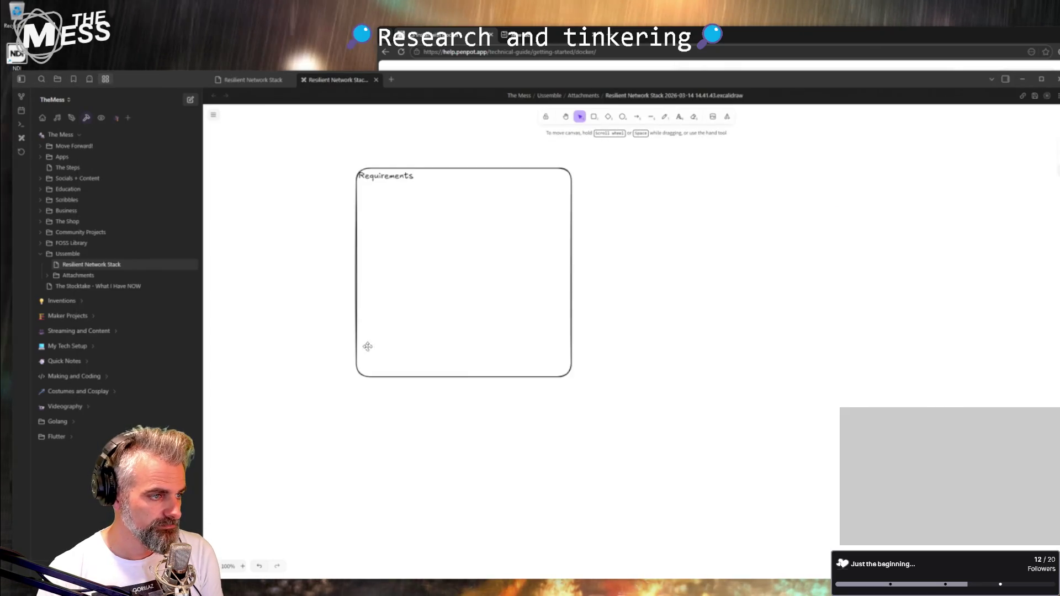
# Step: Select the Requirements rectangle, unmaximize Obsidian and bring the compose-output terminal forward
pyautogui.click(419, 225)
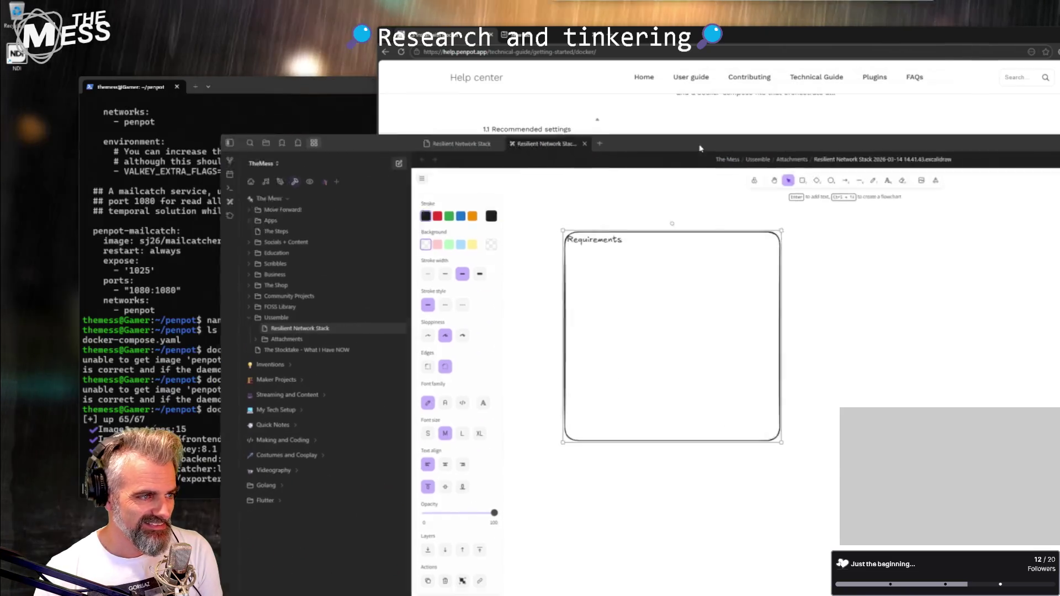
pyautogui.moveTo(829, 83); pyautogui.dragTo(754, 75)
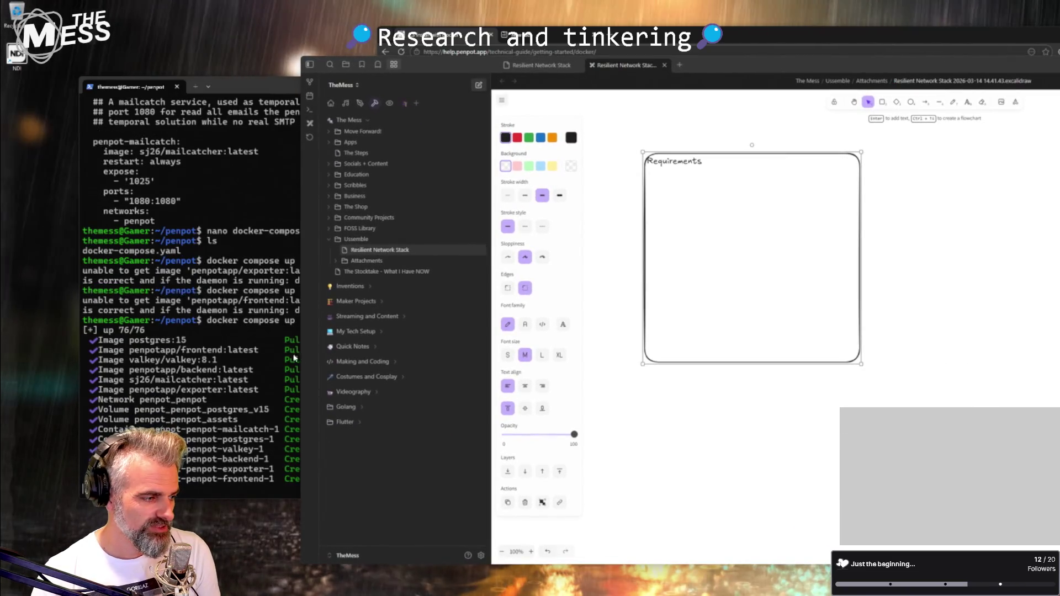
pyautogui.click(232, 449)
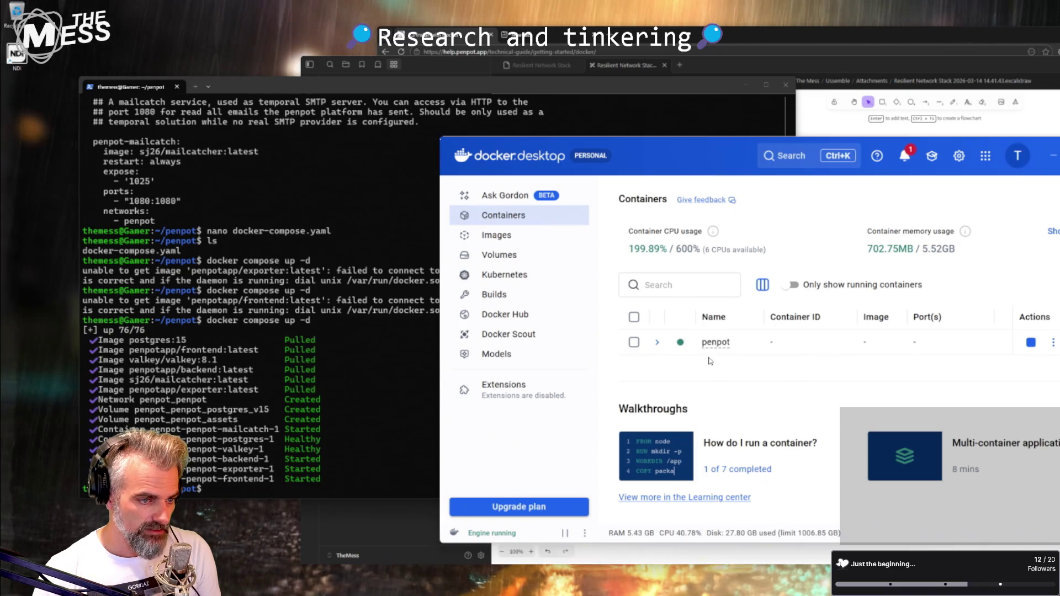
# Step: Open penpot-penpot-postgres-1's logs and highlight the init-complete and ready-to-accept-connections lines
pyautogui.click(658, 343)
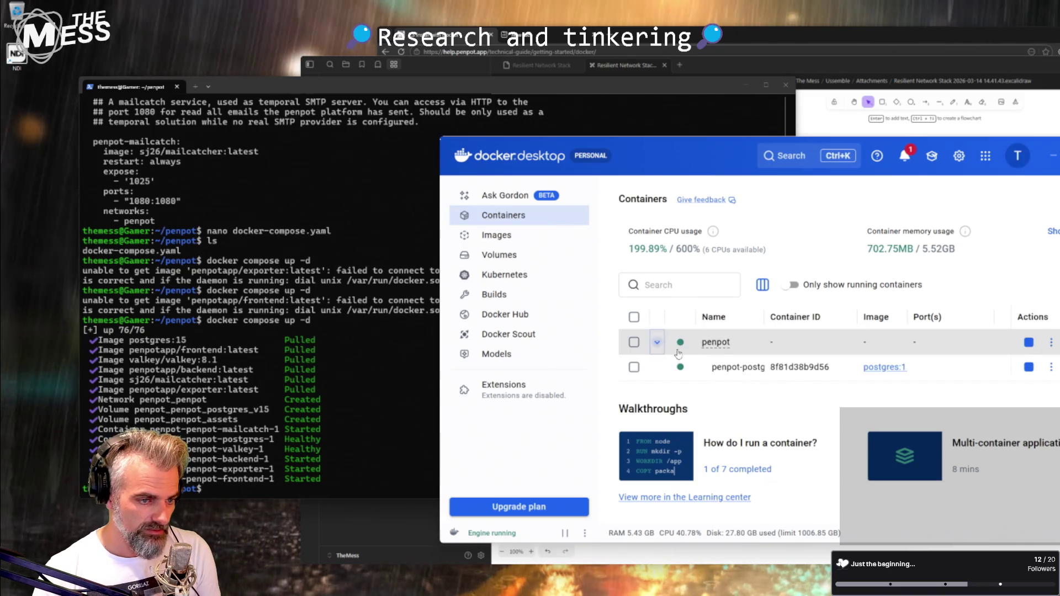
pyautogui.scroll(-2, 904, 362)
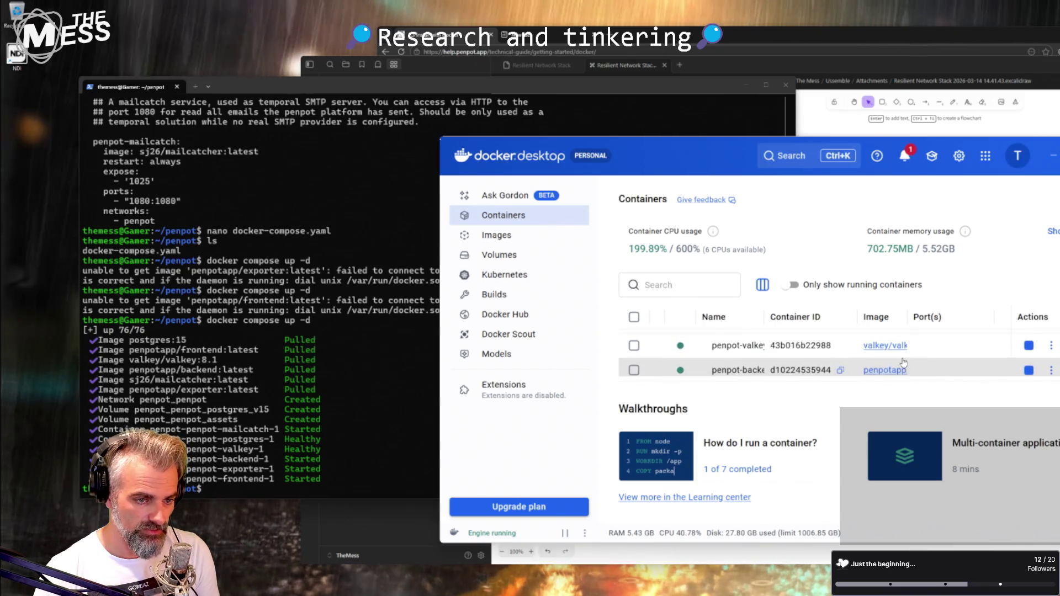
pyautogui.scroll(2, 904, 363)
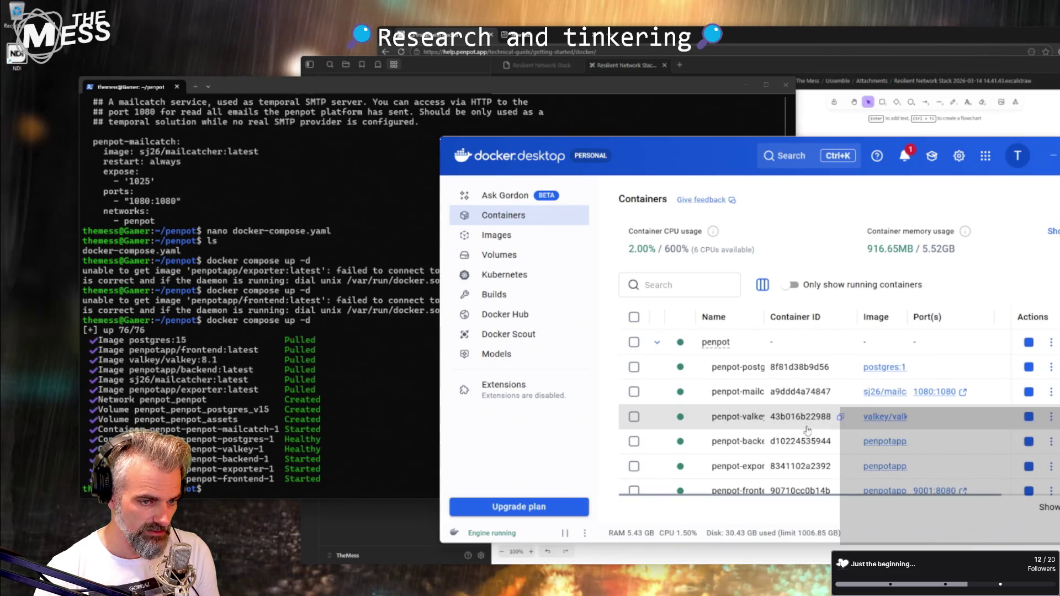
pyautogui.click(739, 359)
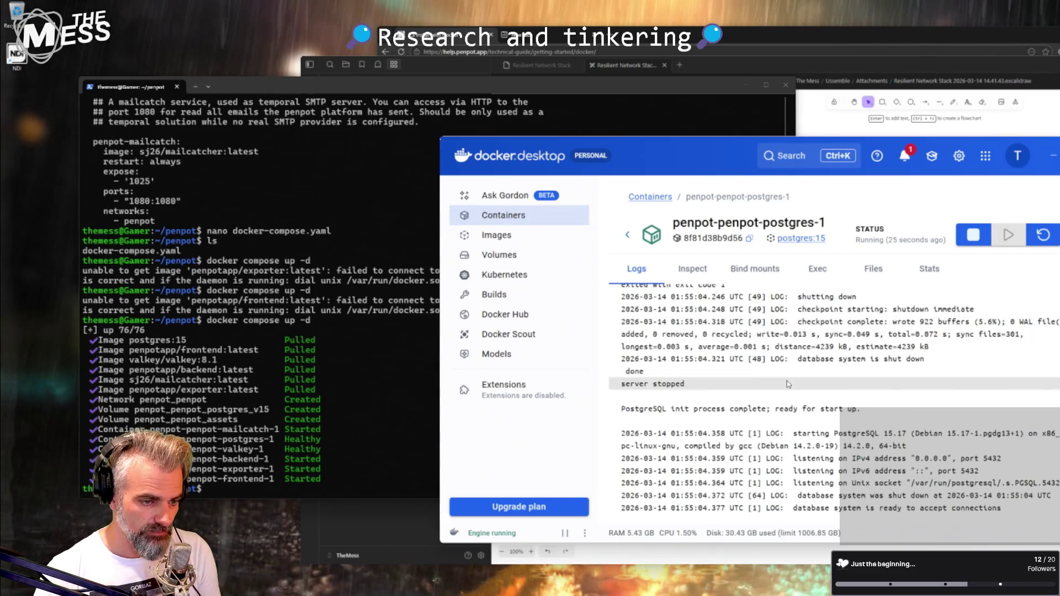
pyautogui.moveTo(644, 408); pyautogui.dragTo(819, 408)
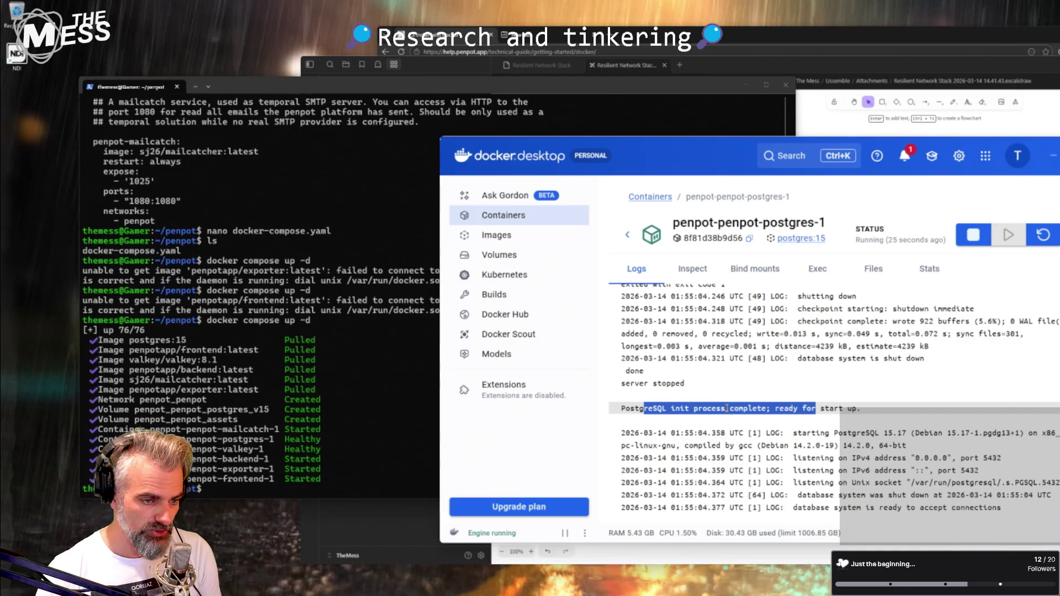
pyautogui.moveTo(820, 507); pyautogui.dragTo(976, 508)
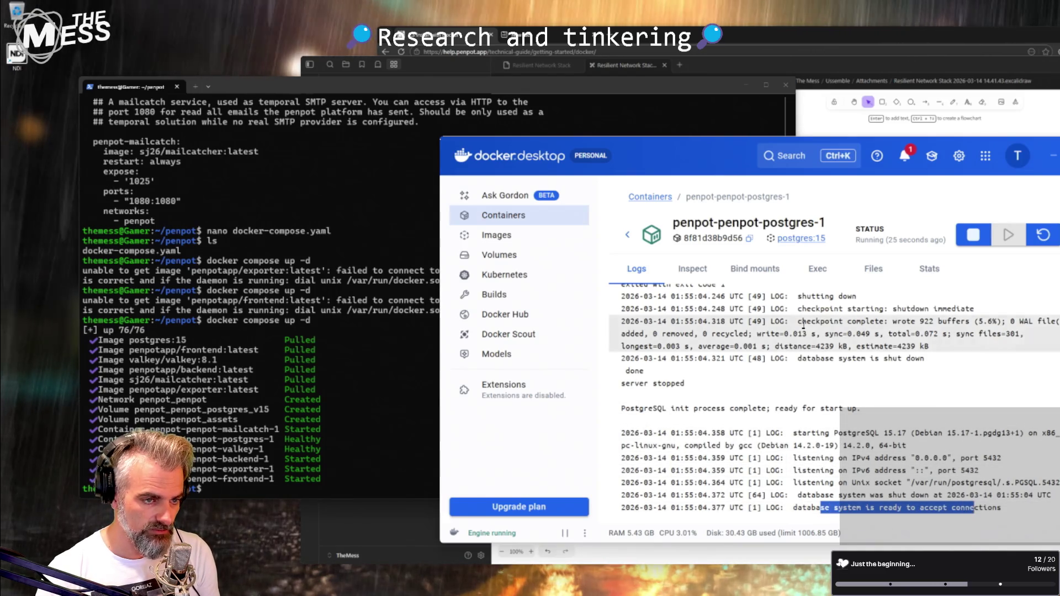
pyautogui.hotkey('ctrl', 'n')
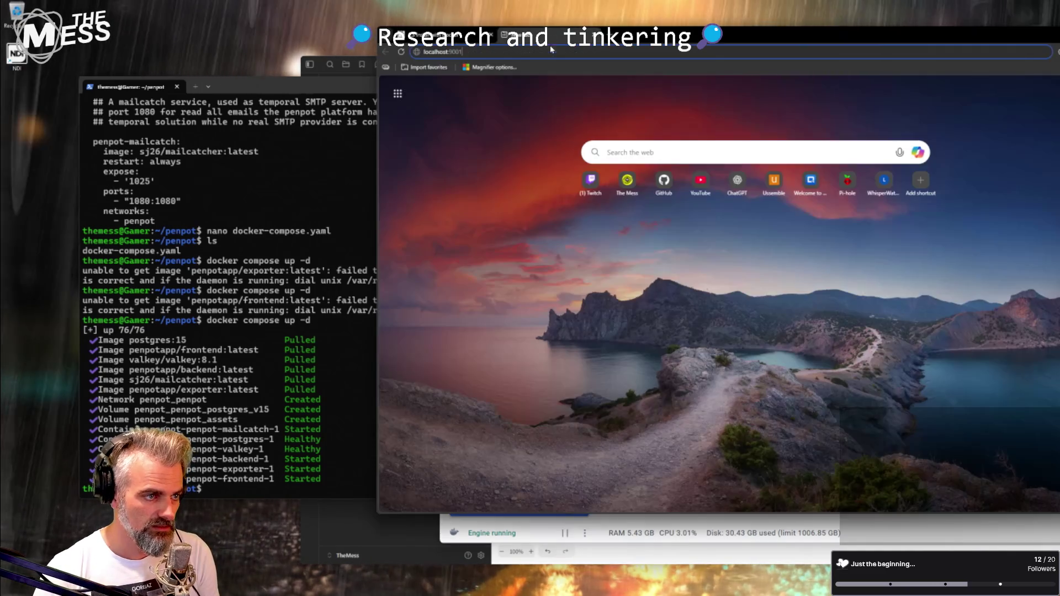
pyautogui.write('localhost:9001')
# Step: Load localhost:9001 and register a new account with full name, work email and password
pyautogui.press('Return')
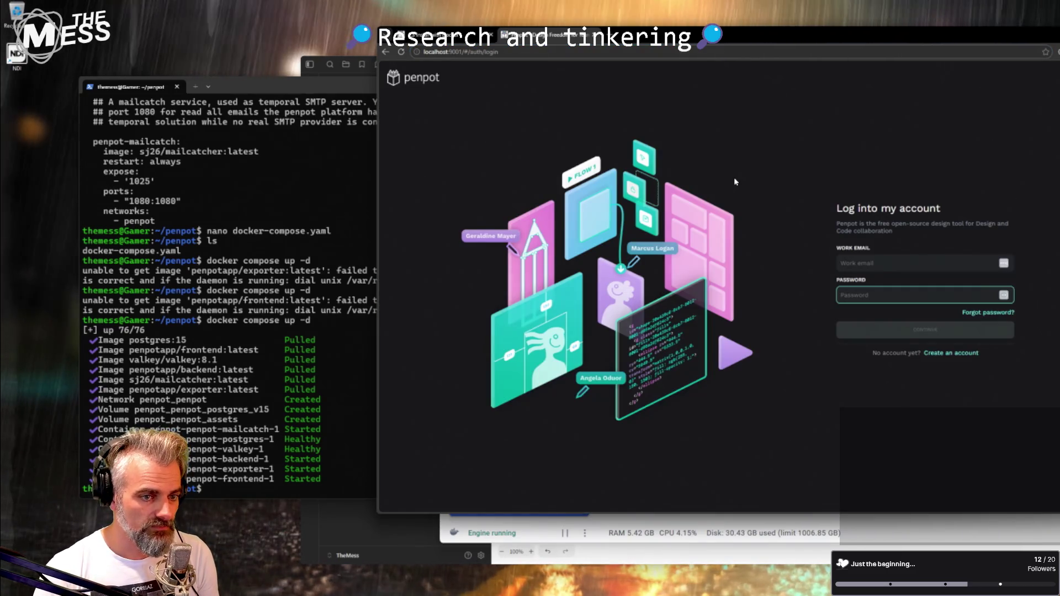
pyautogui.click(908, 264)
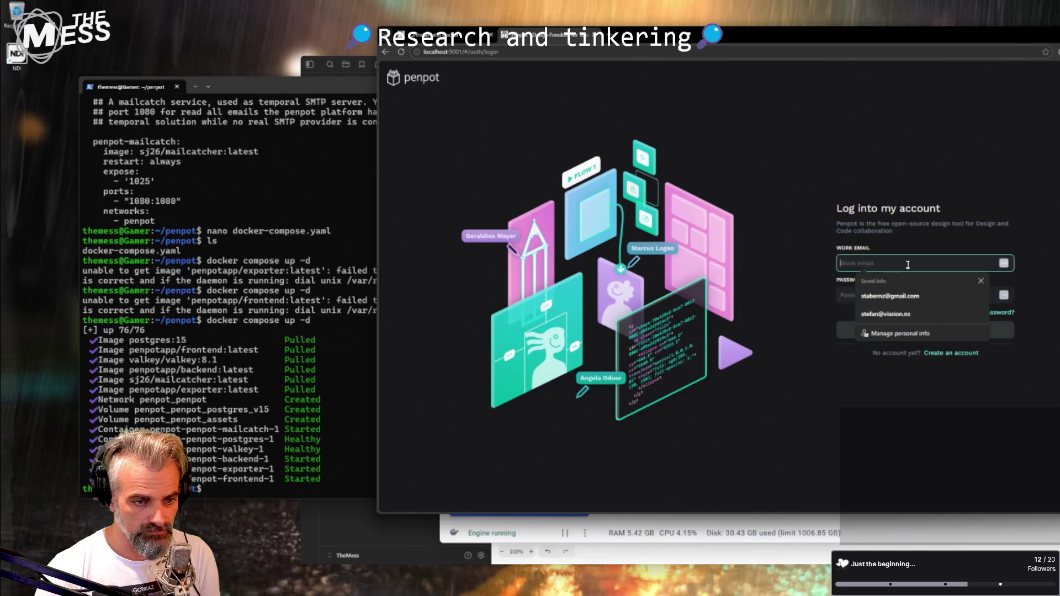
pyautogui.click(950, 352)
pyautogui.click(732, 231)
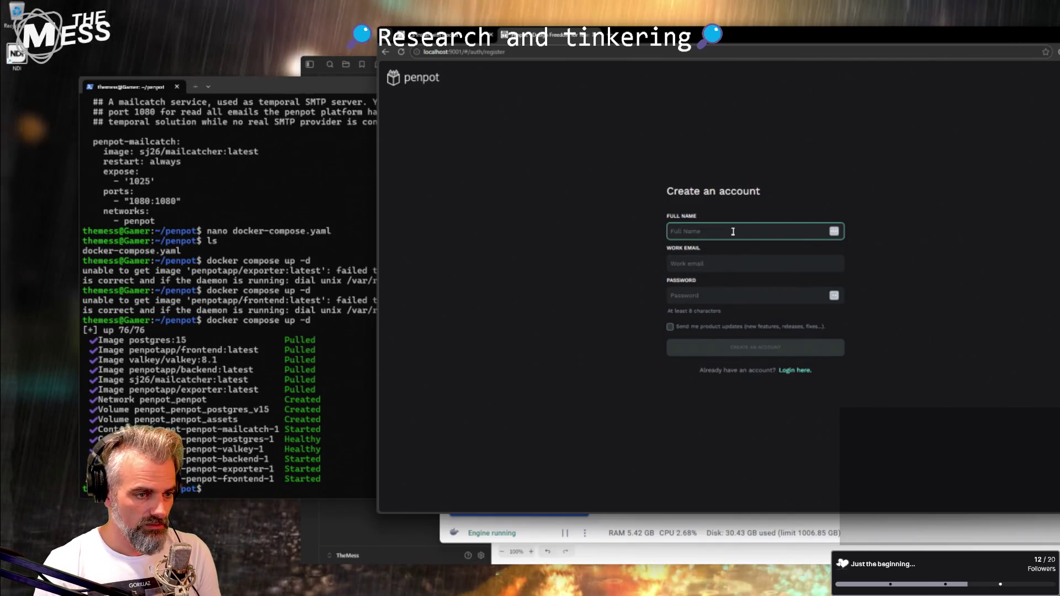
pyautogui.write('The Mess')
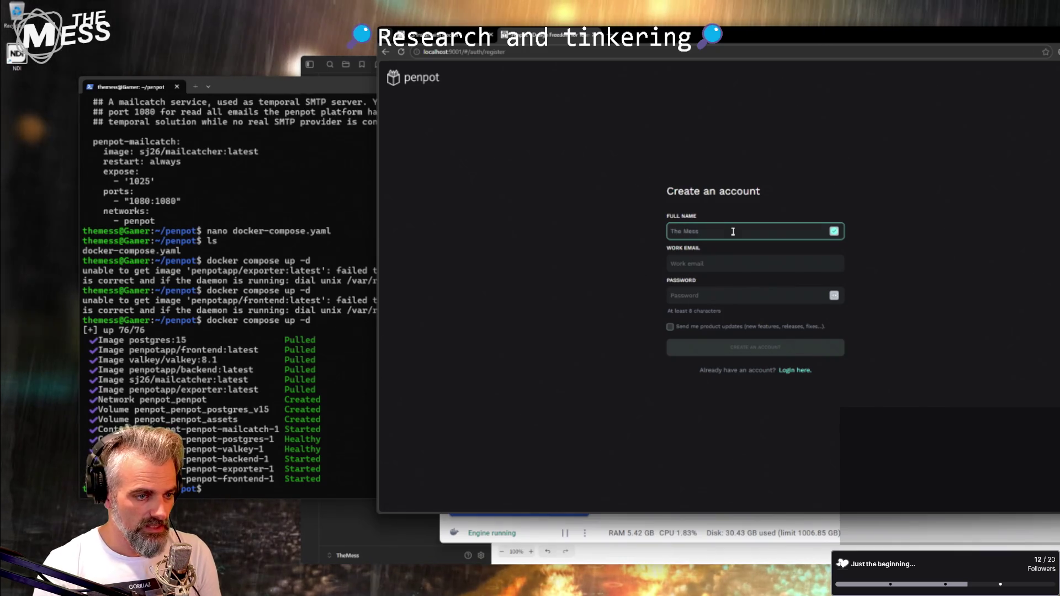
pyautogui.press('Tab')
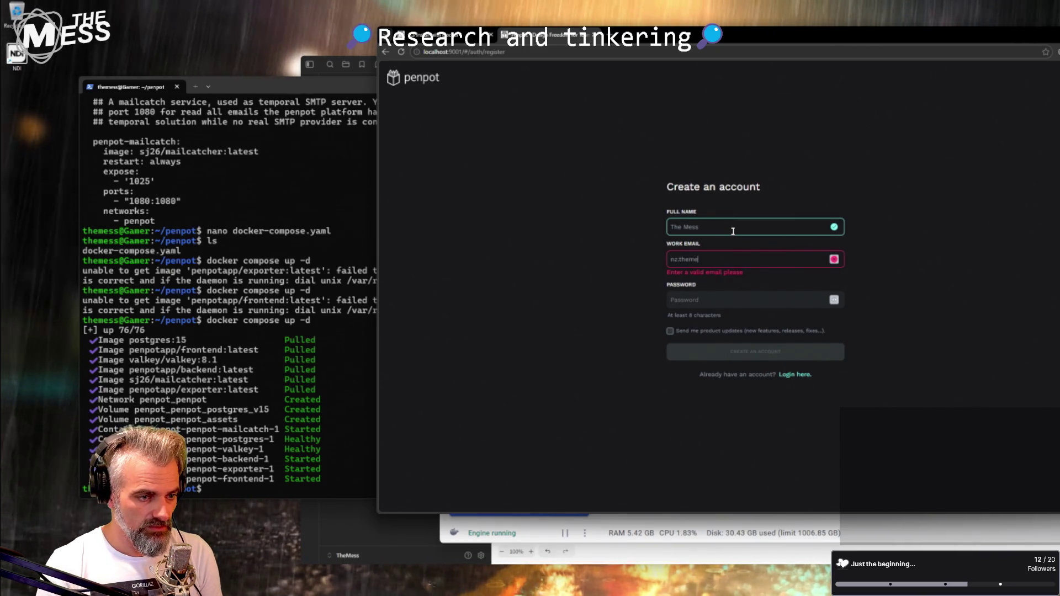
pyautogui.press('Tab')
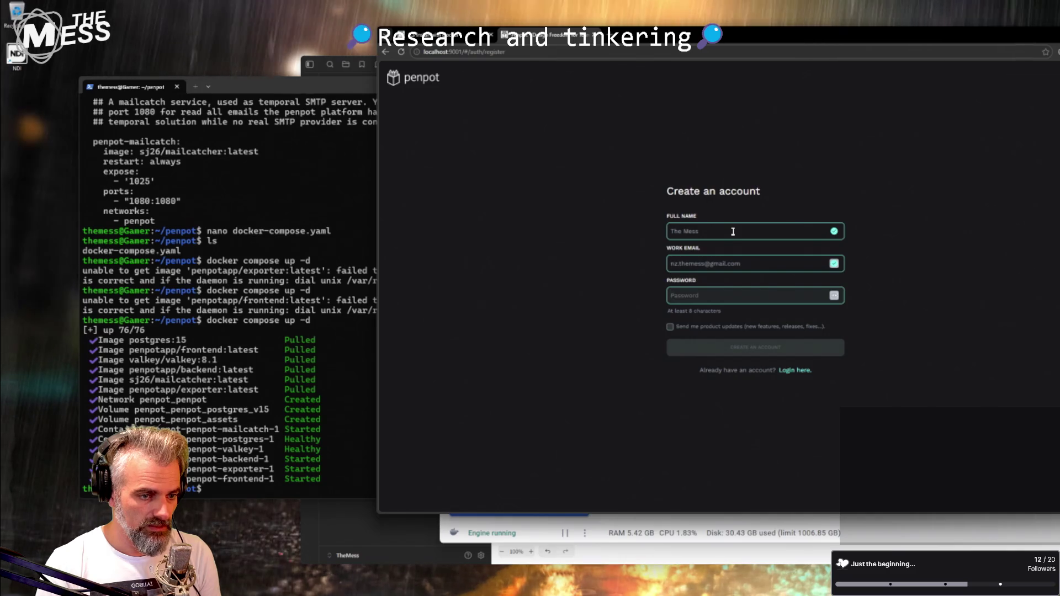
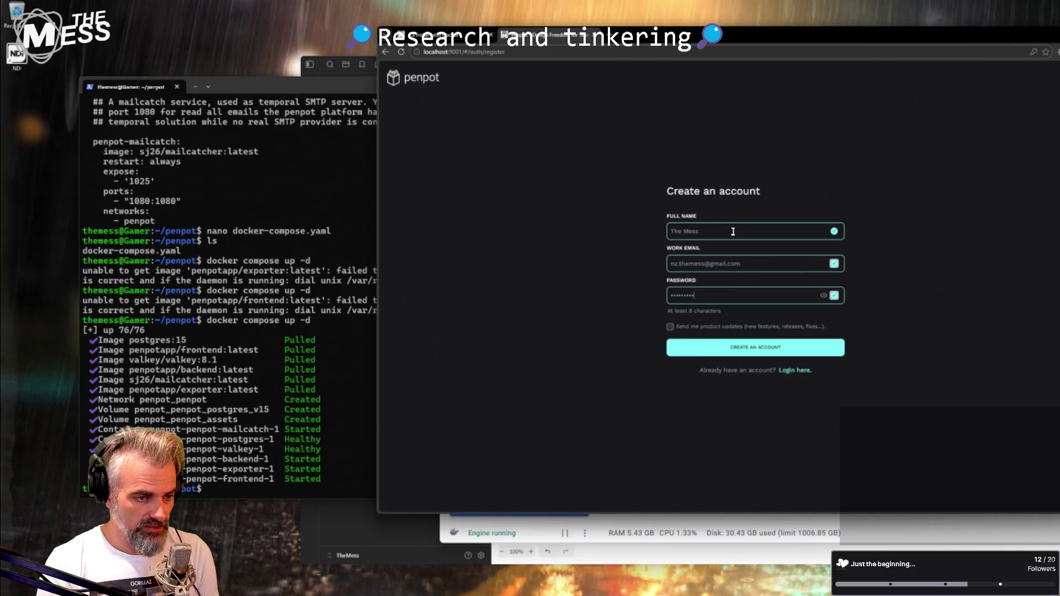
pyautogui.click(751, 353)
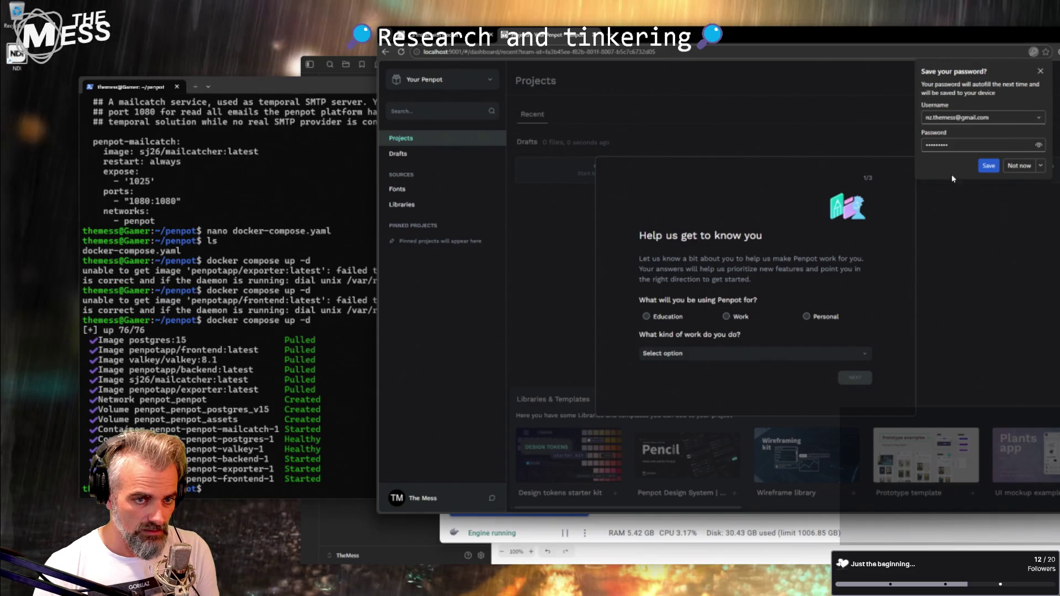
# Step: Answer onboarding with Development work, Personal use and Figma as the most-used tool
pyautogui.click(1041, 72)
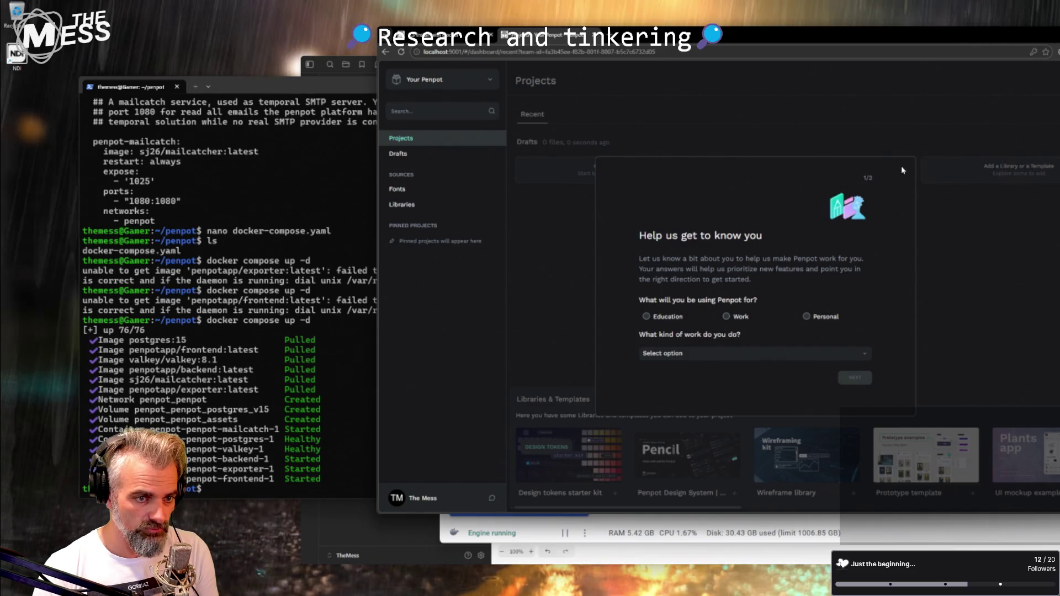
pyautogui.click(799, 354)
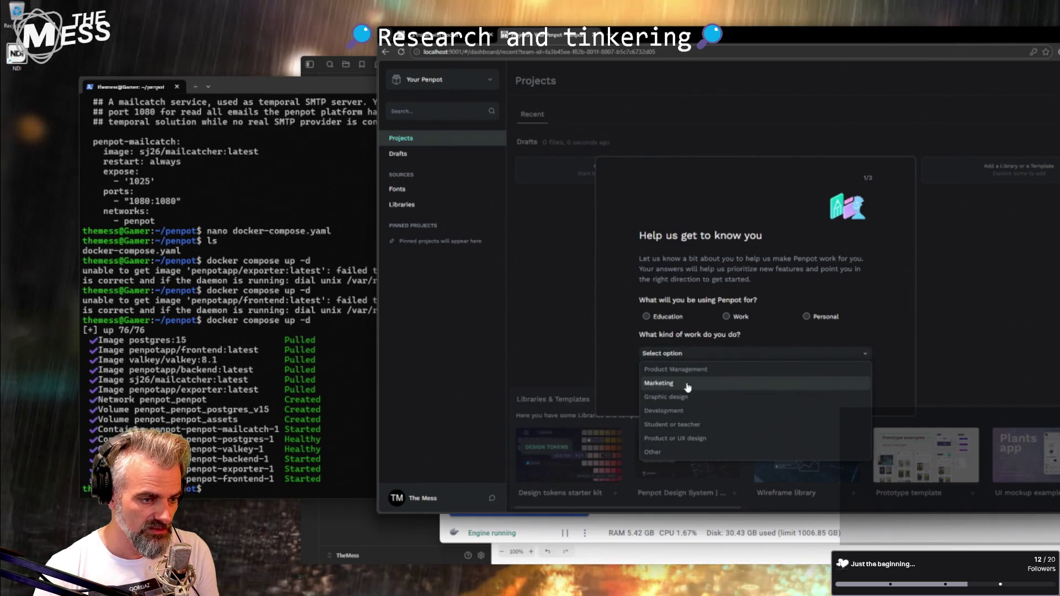
pyautogui.click(692, 411)
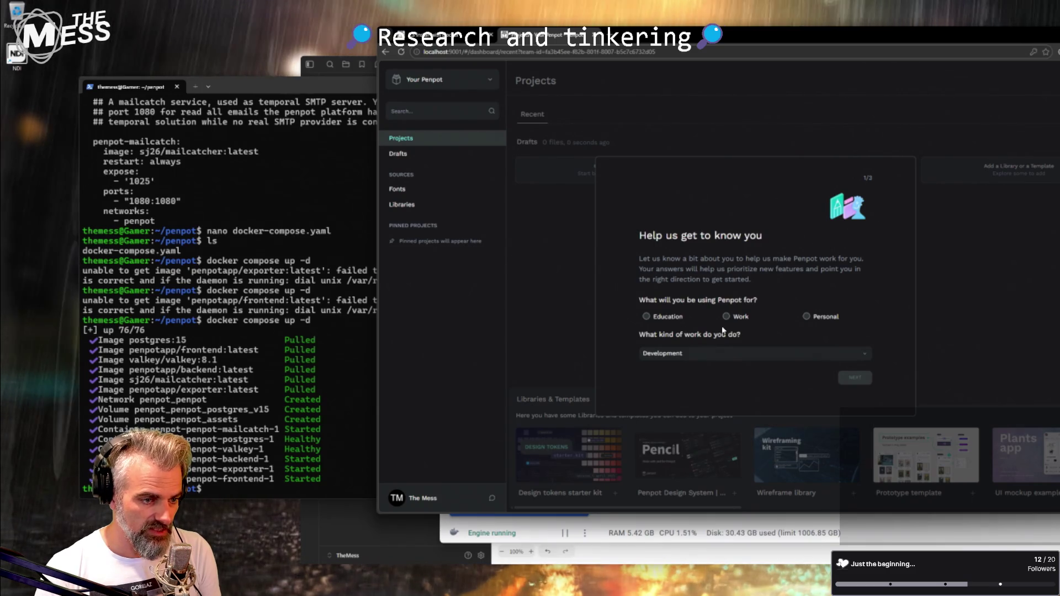
pyautogui.click(816, 318)
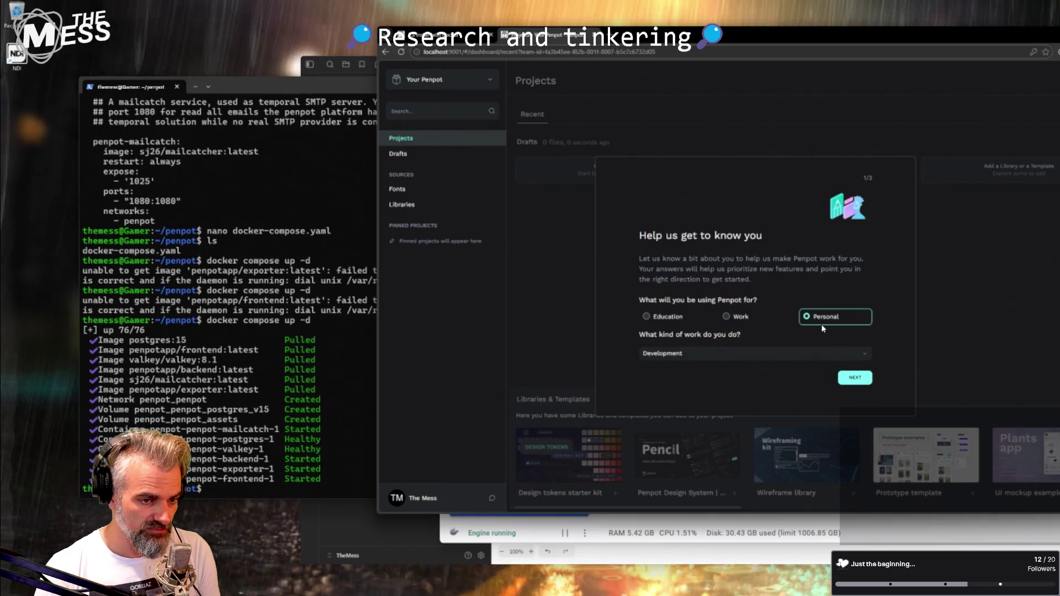
pyautogui.click(855, 378)
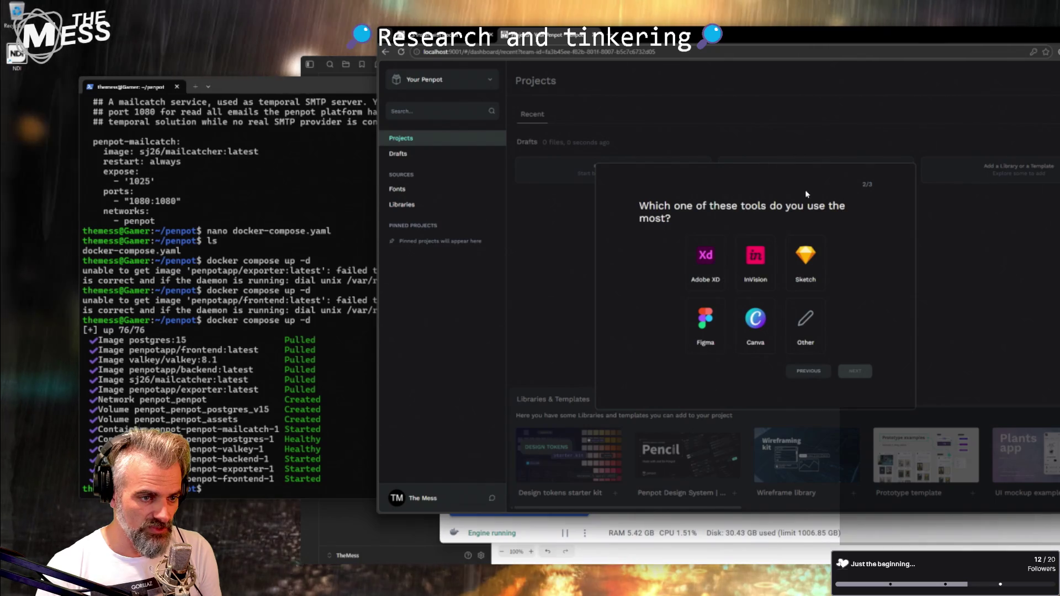
pyautogui.click(704, 321)
pyautogui.click(855, 371)
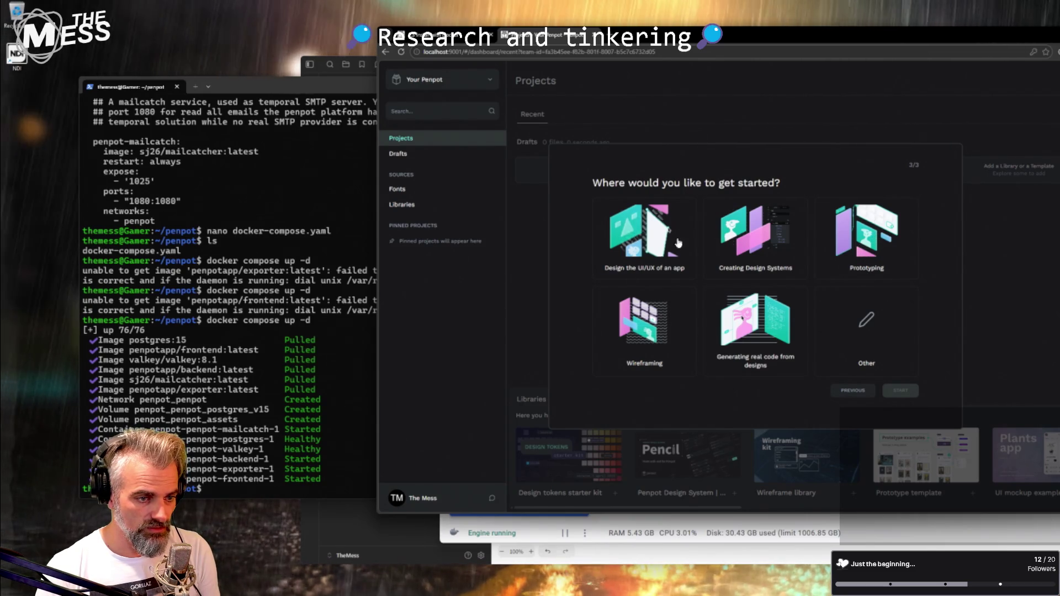
# Step: Choose Other for where to get started, specify 'Idea Research' and submit
pyautogui.click(876, 349)
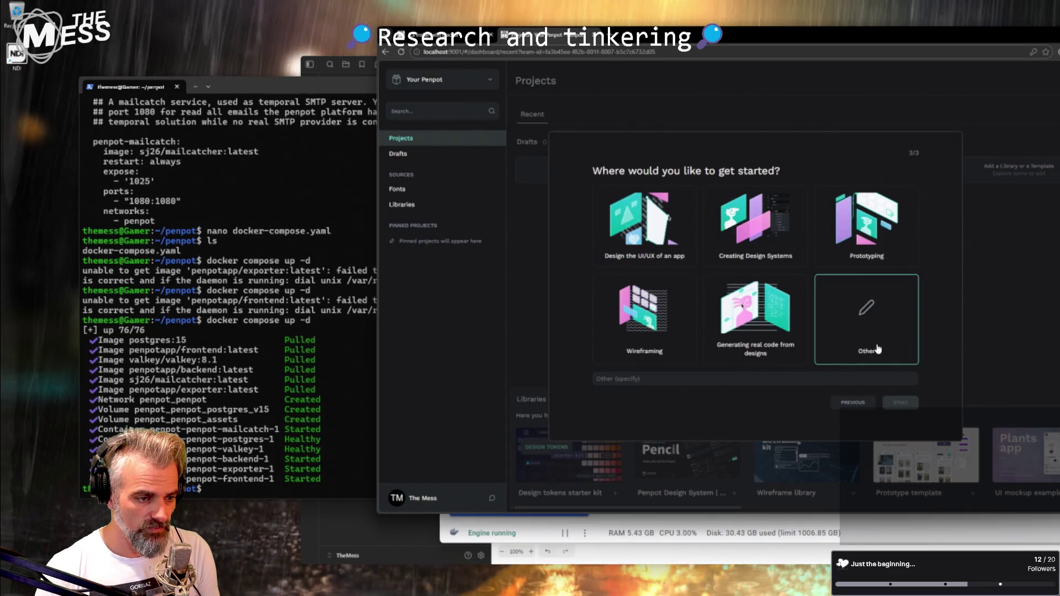
pyautogui.click(760, 380)
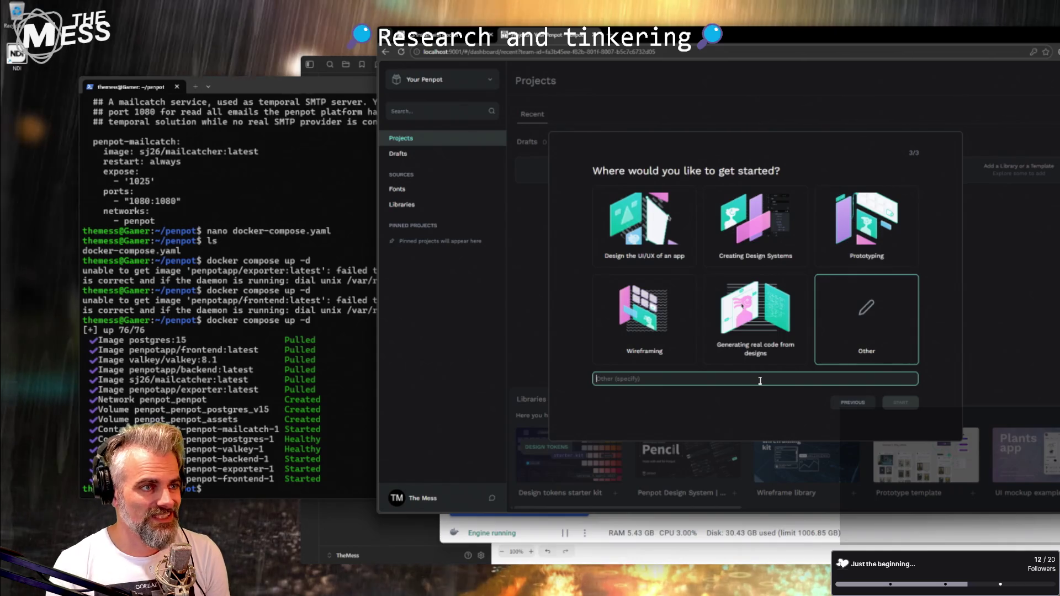
pyautogui.write('Res')
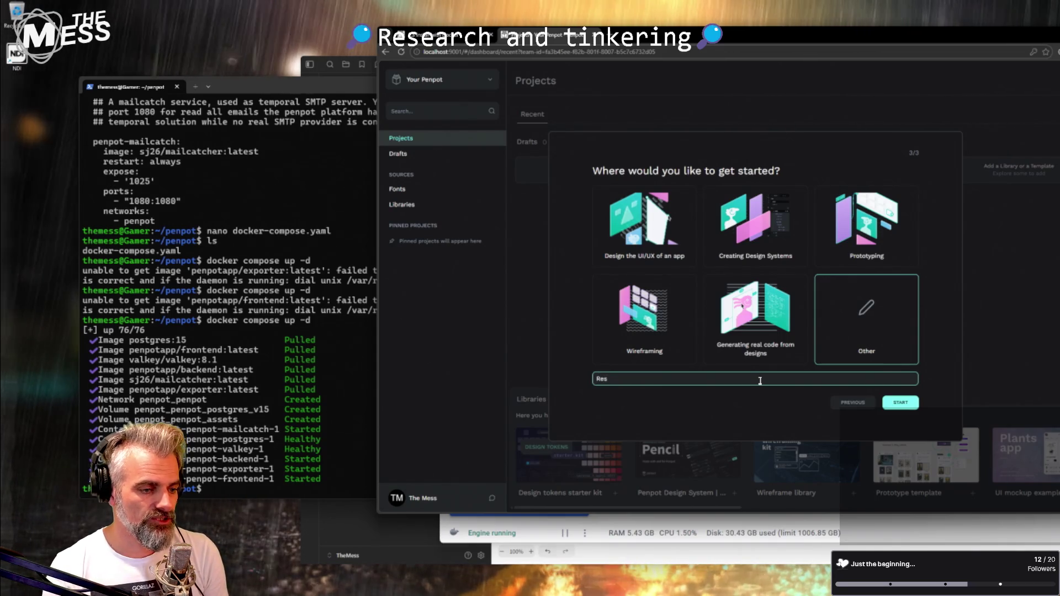
pyautogui.press('BackSpace')
pyautogui.press('BackSpace')
pyautogui.press('BackSpace')
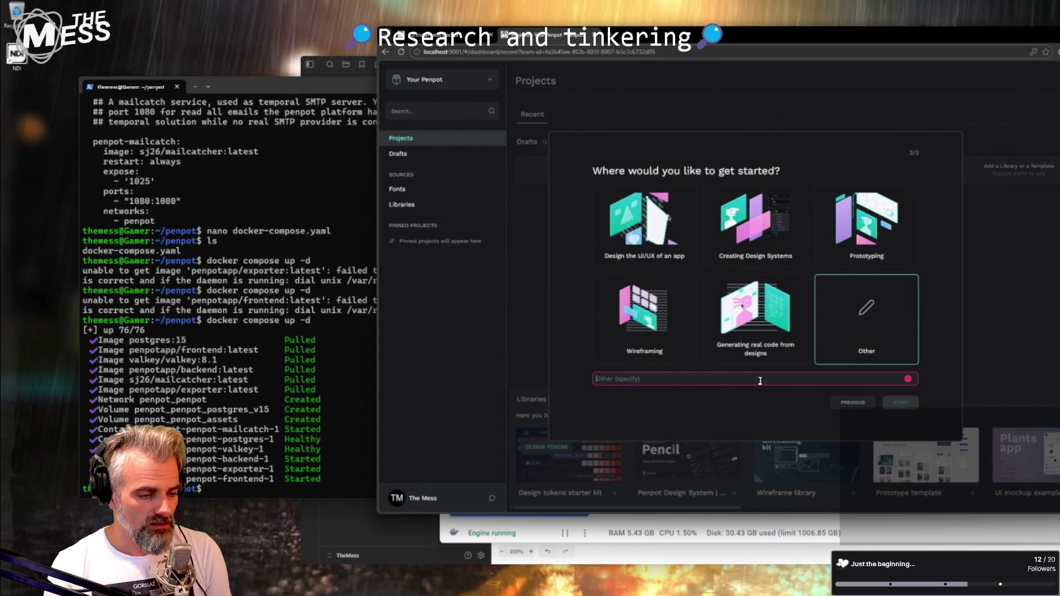
pyautogui.write('Rese')
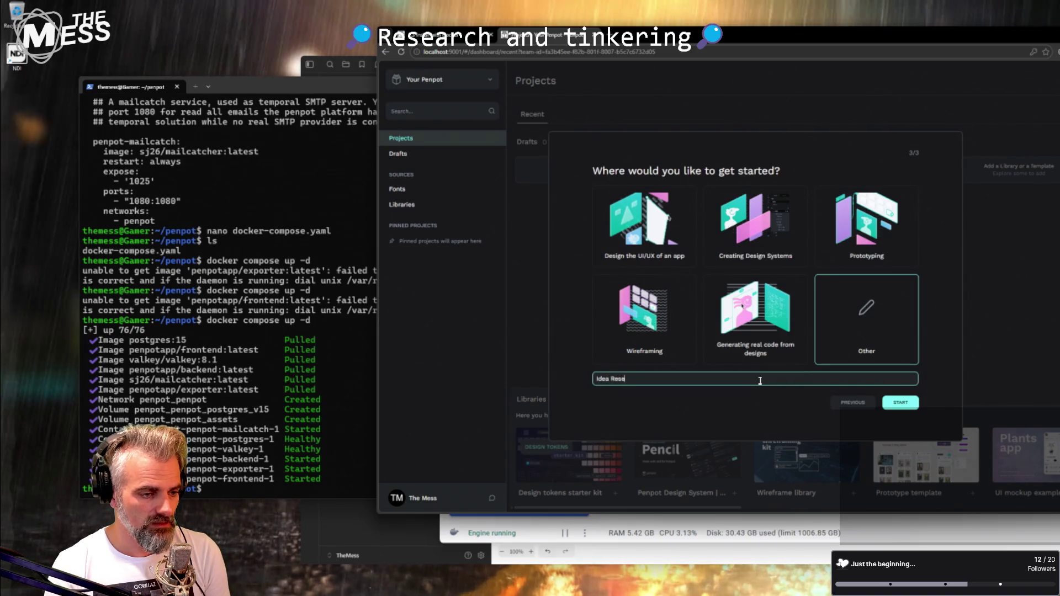
pyautogui.write('h')
pyautogui.click(900, 402)
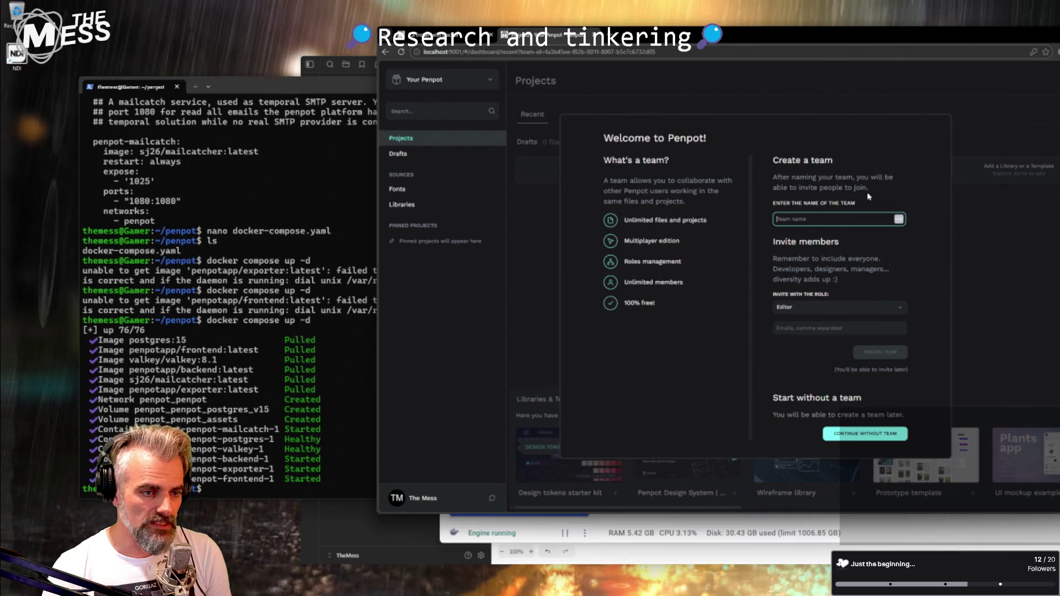
# Step: Create the team 'Ussemble' with invitees kept as Editor, landing on its empty Projects dashboard
pyautogui.click(814, 222)
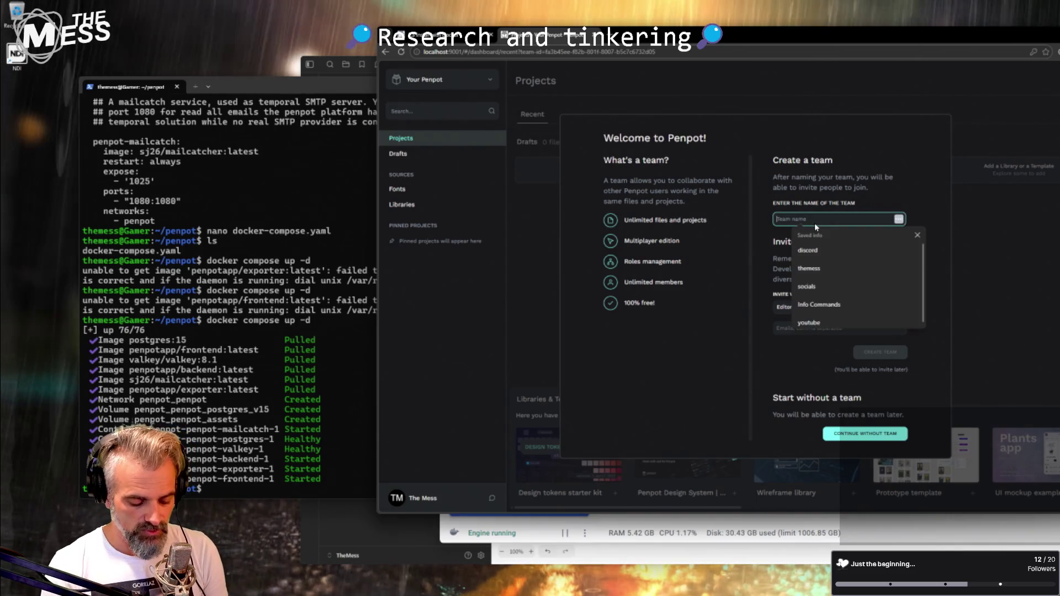
pyautogui.write('Ussemble')
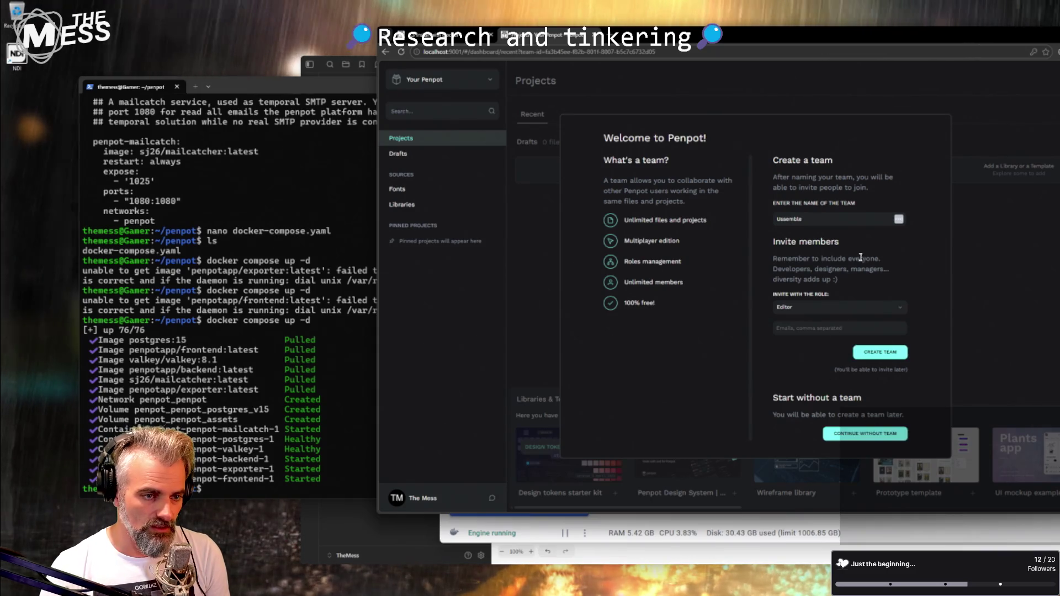
pyautogui.click(810, 309)
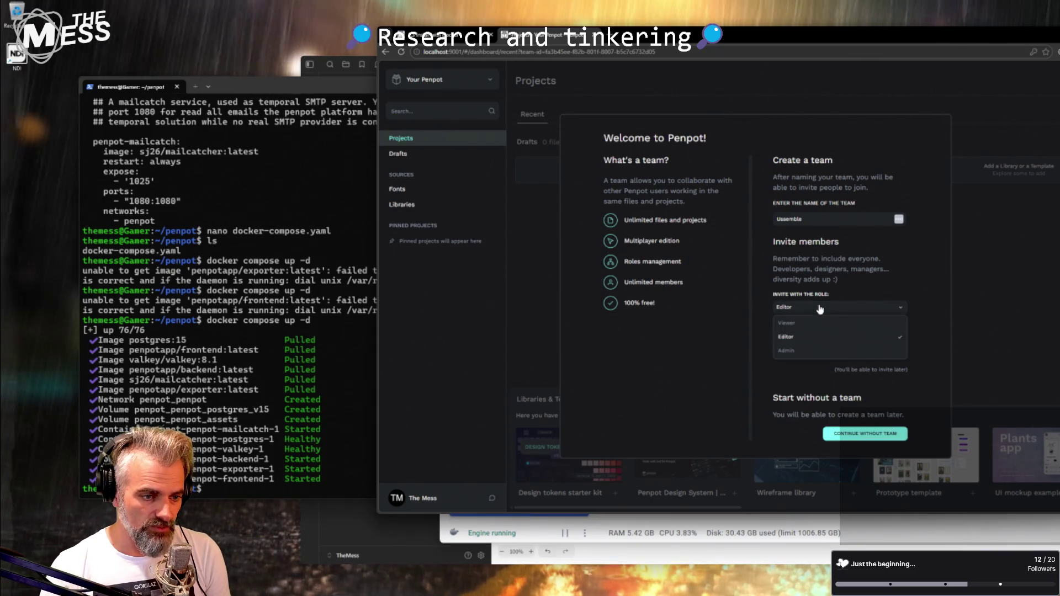
pyautogui.click(815, 310)
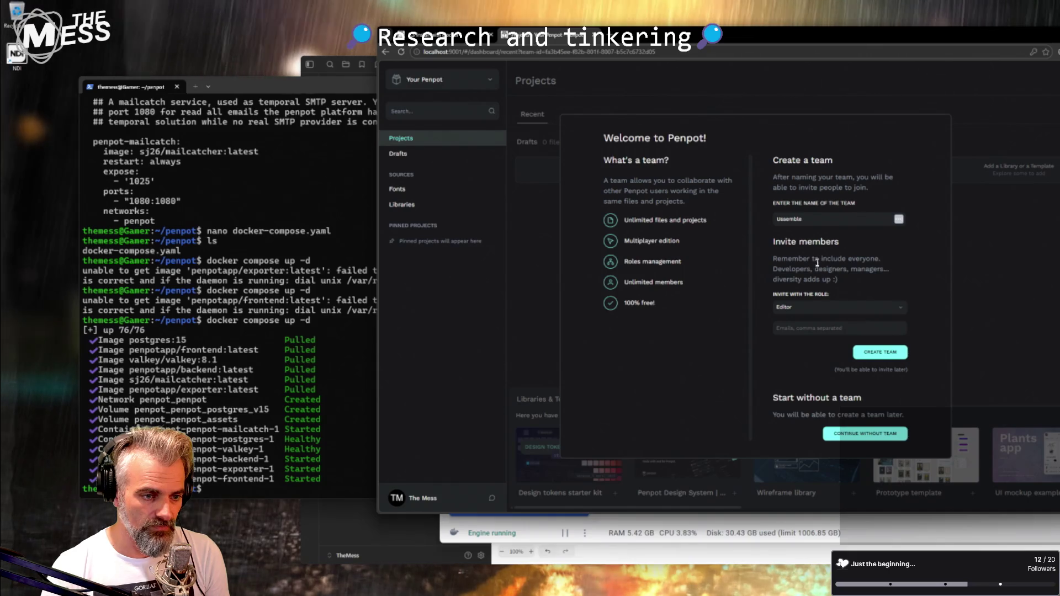
pyautogui.click(878, 353)
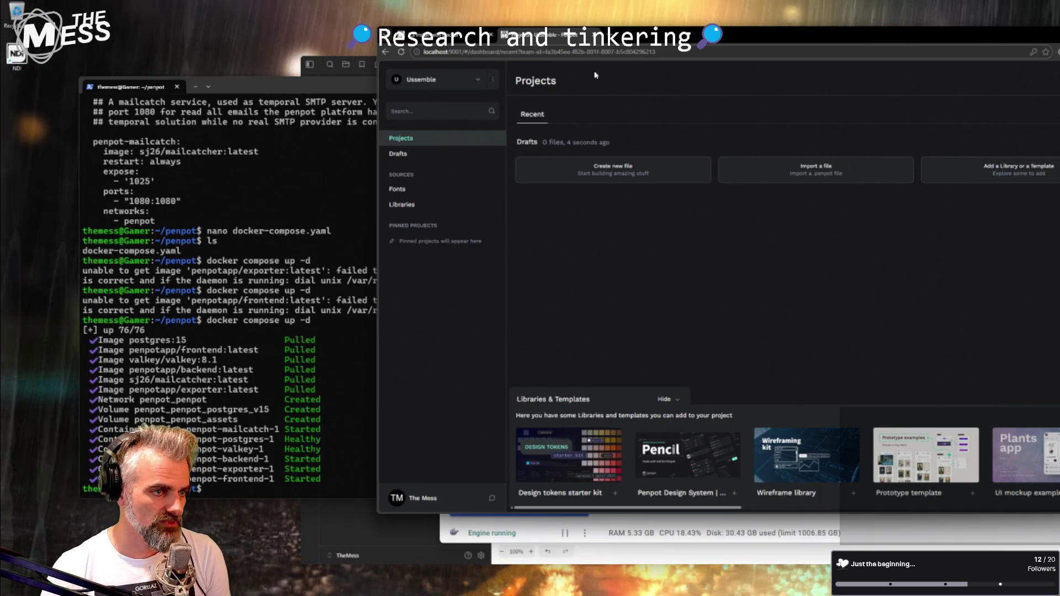
# Step: Maximize the browser window showing the Ussemble dashboard
pyautogui.moveTo(579, 37); pyautogui.dragTo(438, 54)
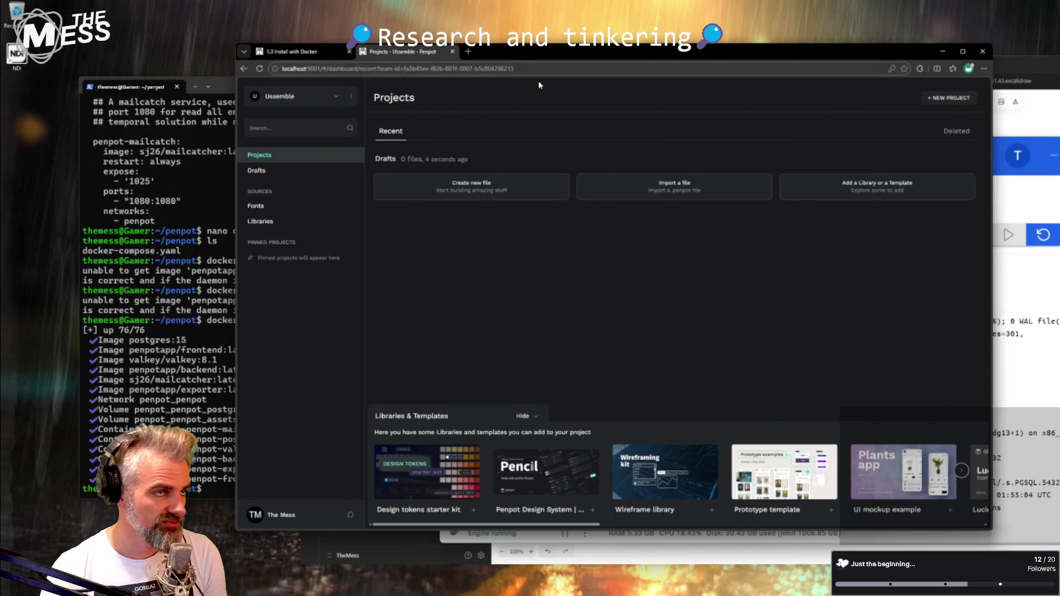
pyautogui.doubleClick(583, 51)
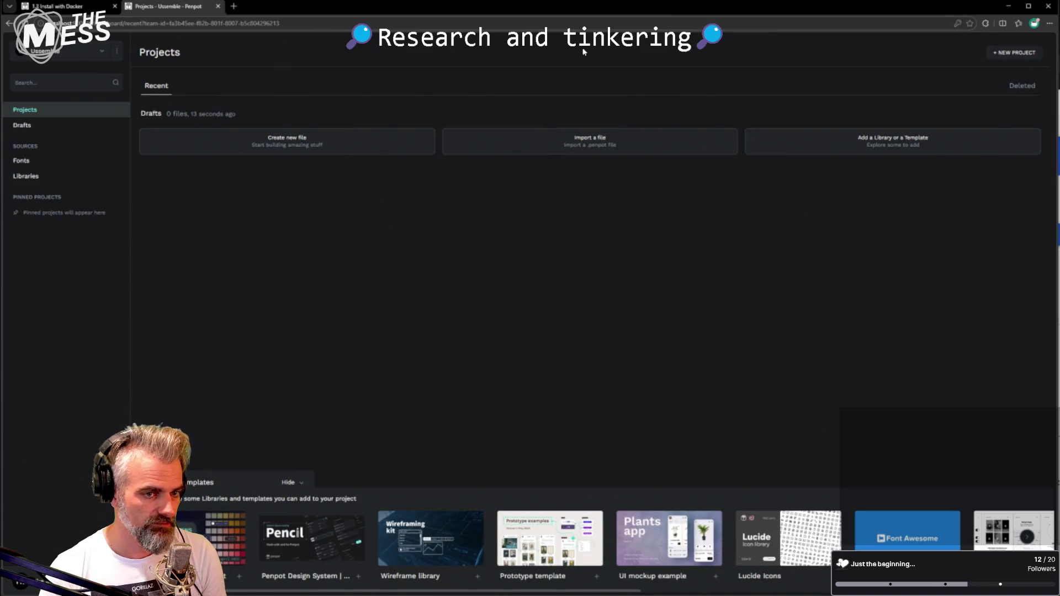
pyautogui.click(1048, 23)
pyautogui.click(789, 221)
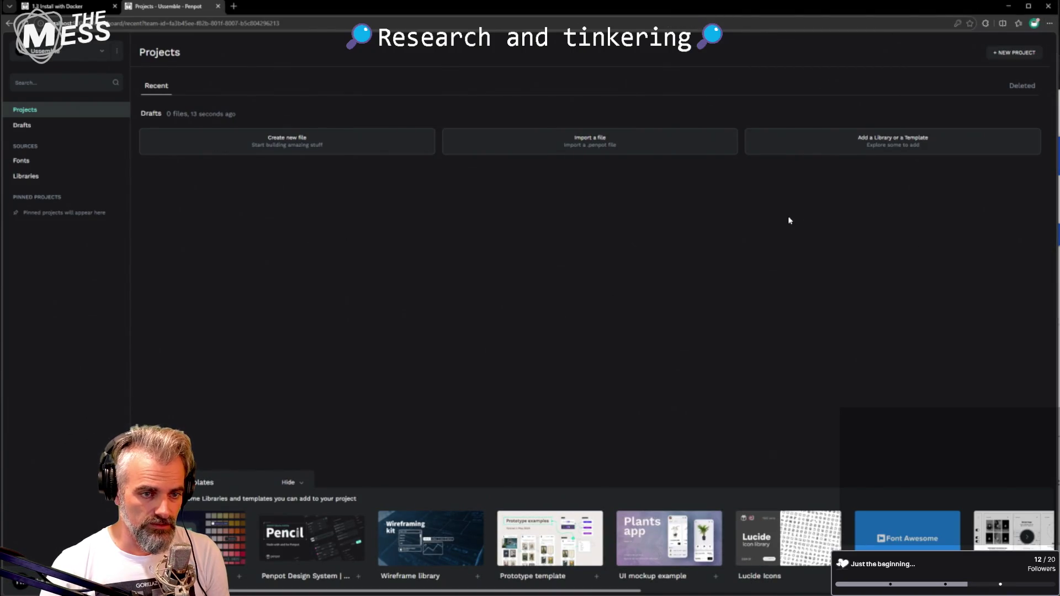
# Step: Zoom the page to about 150% and start a new project for the team
pyautogui.hotkey('ctrl', '+')
pyautogui.hotkey('ctrl', '+')
pyautogui.hotkey('ctrl', '+')
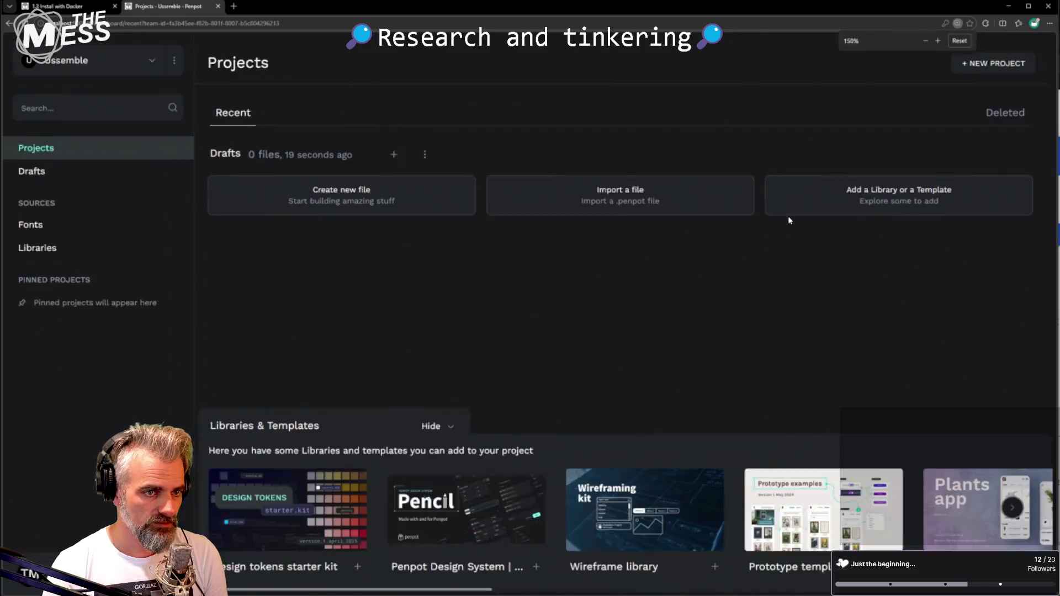
pyautogui.hotkey('ctrl', '+')
pyautogui.hotkey('ctrl', '+')
pyautogui.hotkey('ctrl', '-')
pyautogui.hotkey('ctrl', '-')
pyautogui.hotkey('ctrl', '-')
pyautogui.hotkey('ctrl', '-')
pyautogui.hotkey('ctrl', '+')
pyautogui.hotkey('ctrl', '+')
pyautogui.hotkey('ctrl', '+')
pyautogui.hotkey('ctrl', '+')
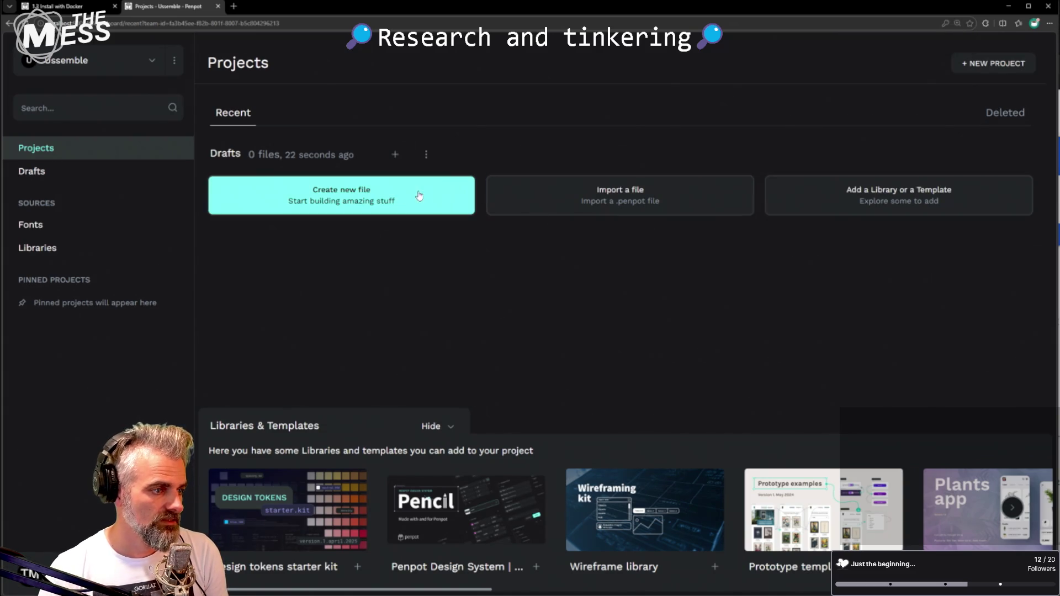
pyautogui.click(1000, 65)
pyautogui.write('Resilience Network')
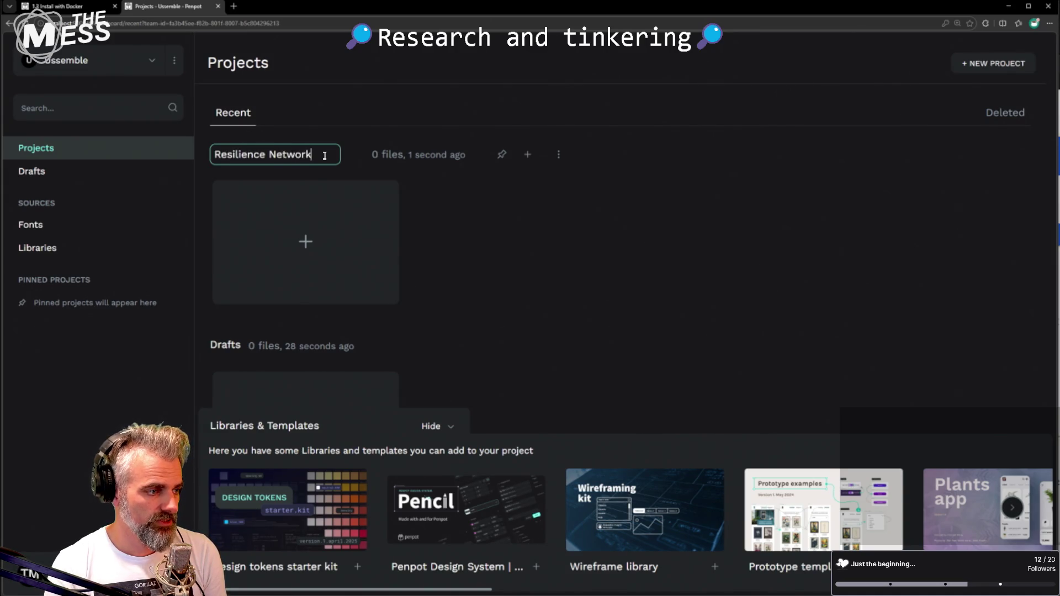
# Step: Confirm the project name 'Resilience Network' and open a new blank design file in the editor
pyautogui.press('Return')
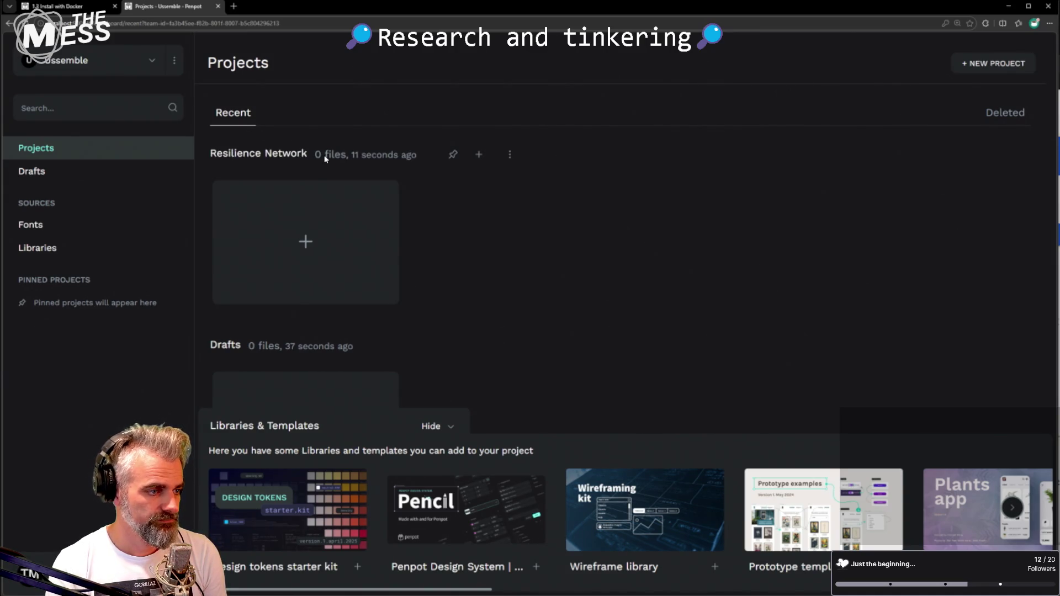
pyautogui.click(328, 253)
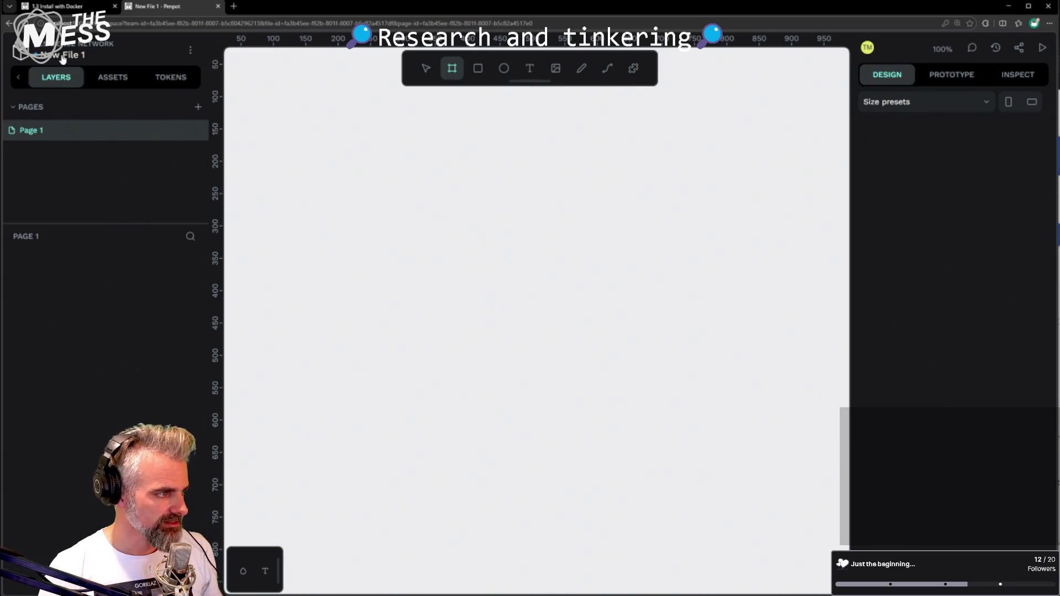
pyautogui.click(190, 51)
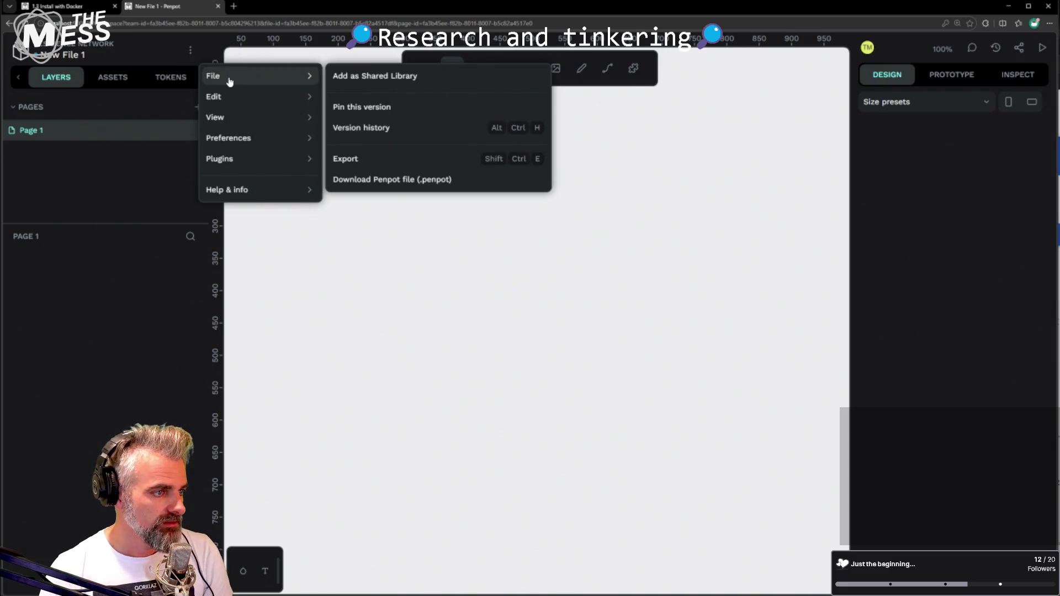
# Step: Dismiss the main menu and choose the Board tool on the zoomed-out canvas
pyautogui.click(136, 208)
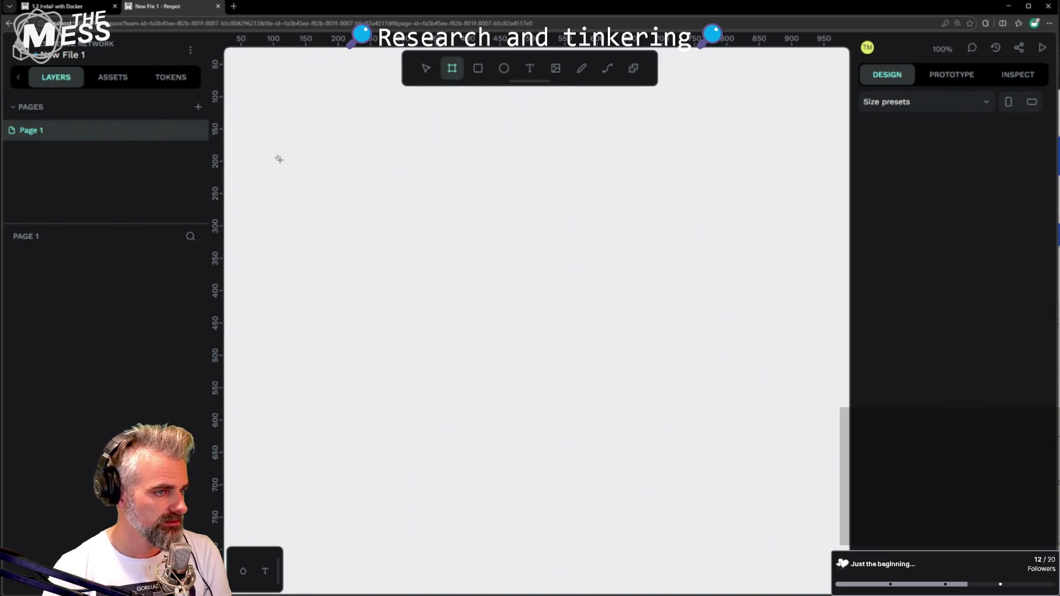
pyautogui.scroll(-5, 483, 176)
pyautogui.scroll(-5, 488, 187)
pyautogui.scroll(-5, 475, 188)
pyautogui.scroll(-5, 461, 185)
pyautogui.scroll(-2, 463, 188)
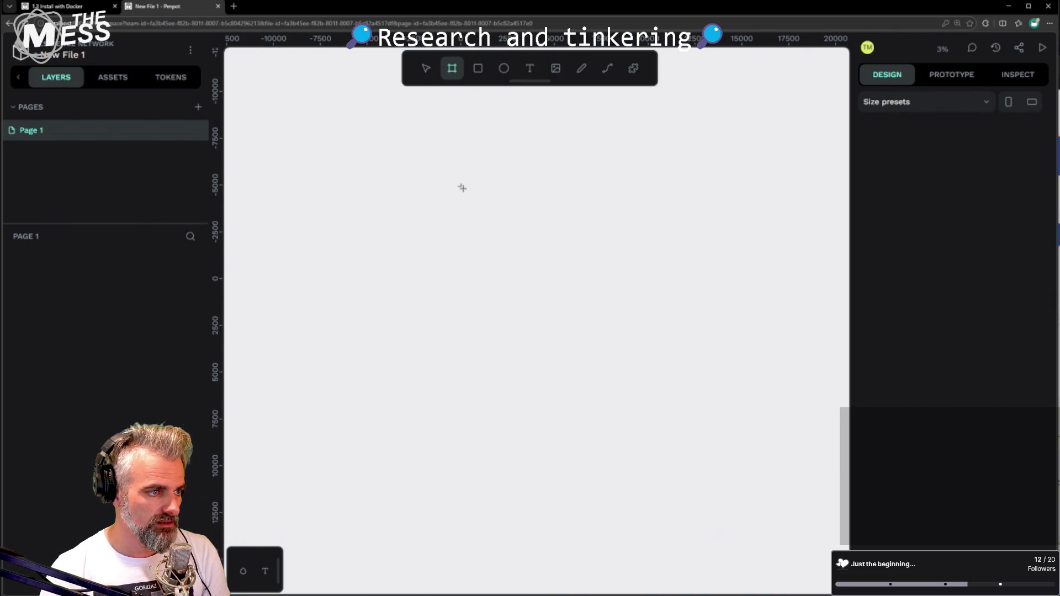
pyautogui.click(451, 70)
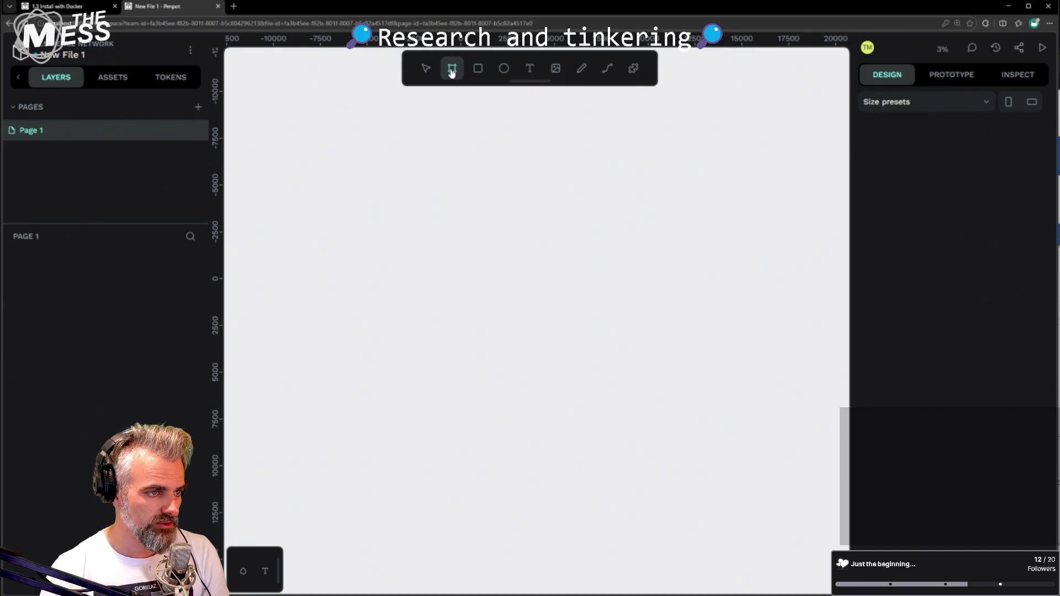
# Step: Draw a large white board on the canvas and rename it 'Requirements'
pyautogui.moveTo(344, 151)
pyautogui.mouseDown()
pyautogui.moveTo(616, 398)
pyautogui.moveTo(604, 469)
pyautogui.mouseUp()
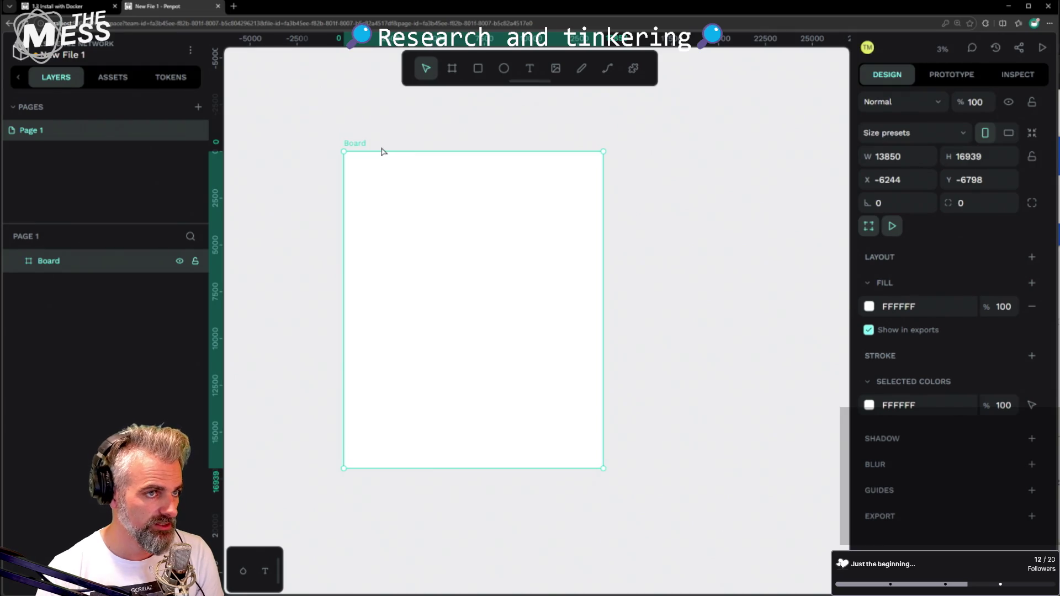
pyautogui.moveTo(349, 149); pyautogui.dragTo(372, 178)
pyautogui.scroll(2, 354, 173)
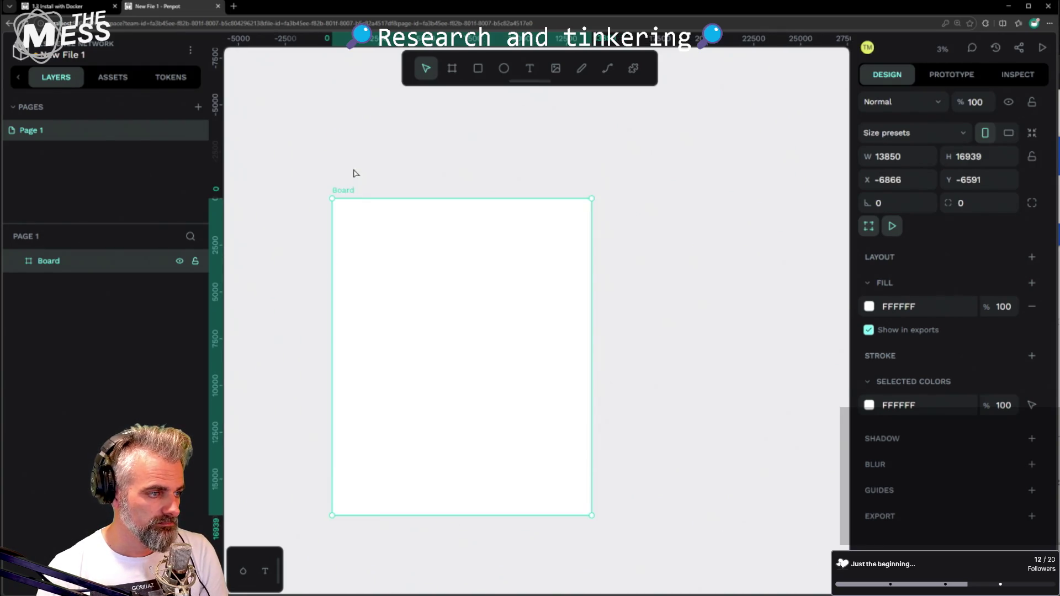
pyautogui.keyDown('ctrl'); pyautogui.scroll(1, 354, 206); pyautogui.keyUp('ctrl')
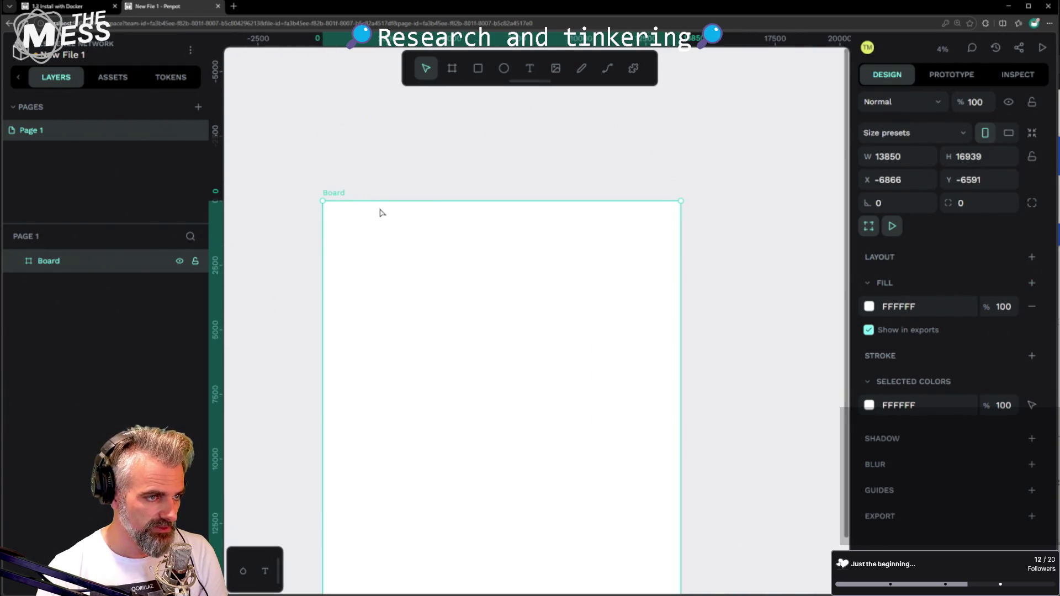
pyautogui.scroll(-2, 379, 211)
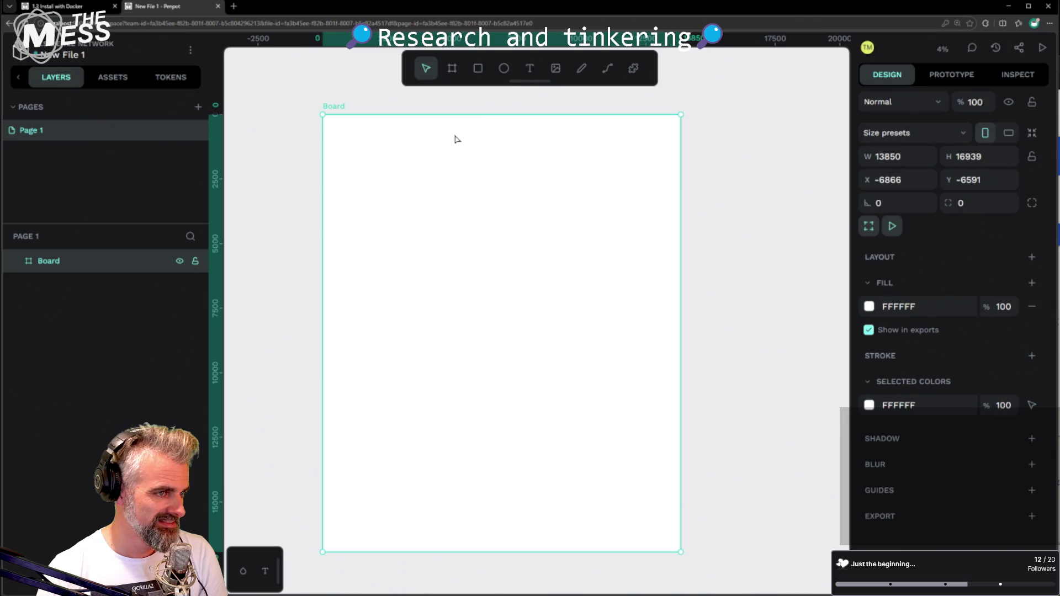
pyautogui.doubleClick(349, 104)
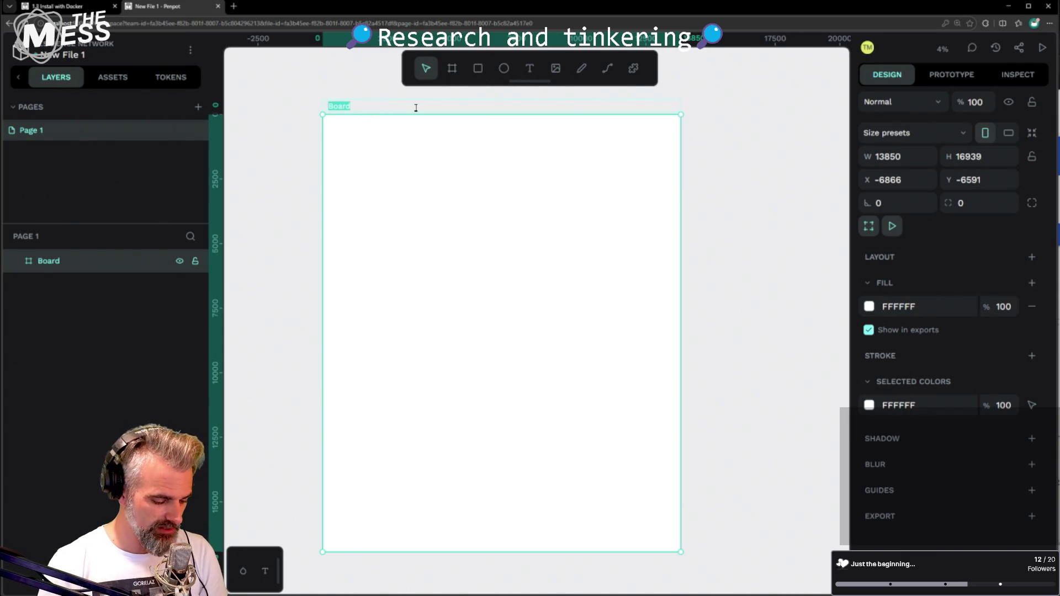
pyautogui.write('Requirements')
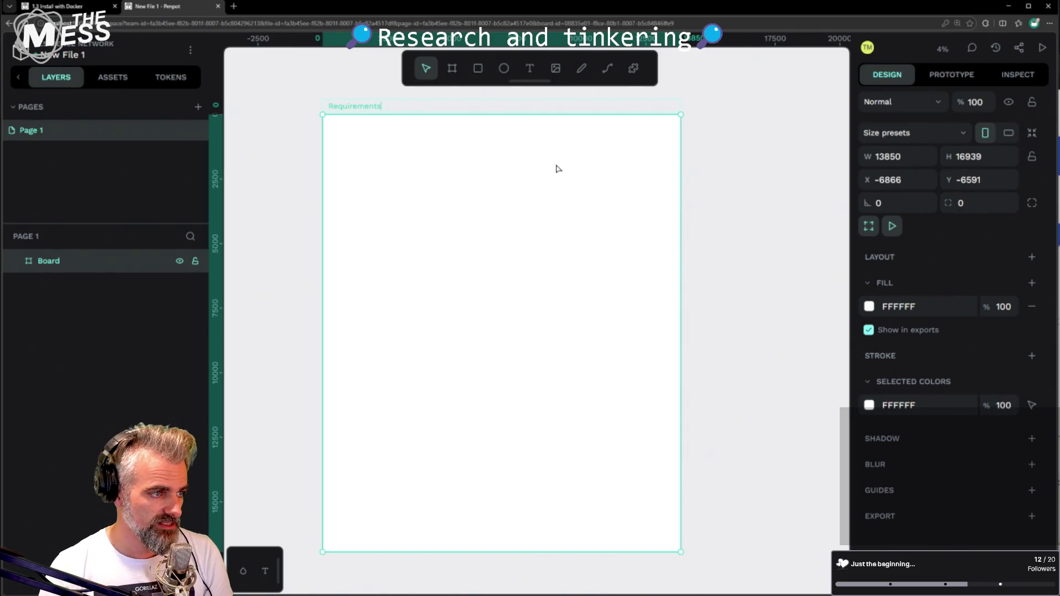
pyautogui.click(712, 145)
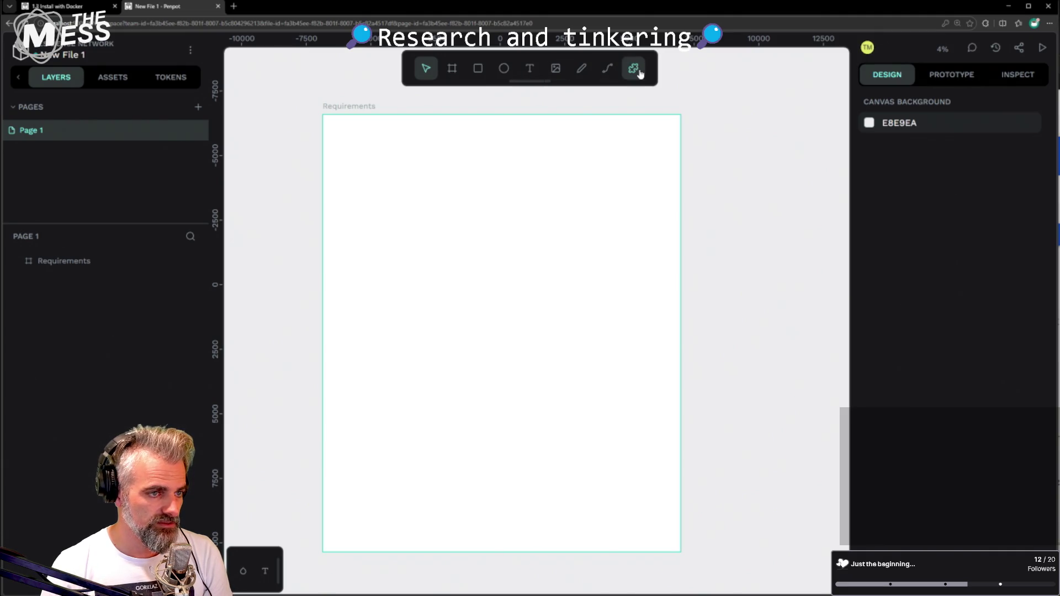
pyautogui.click(534, 81)
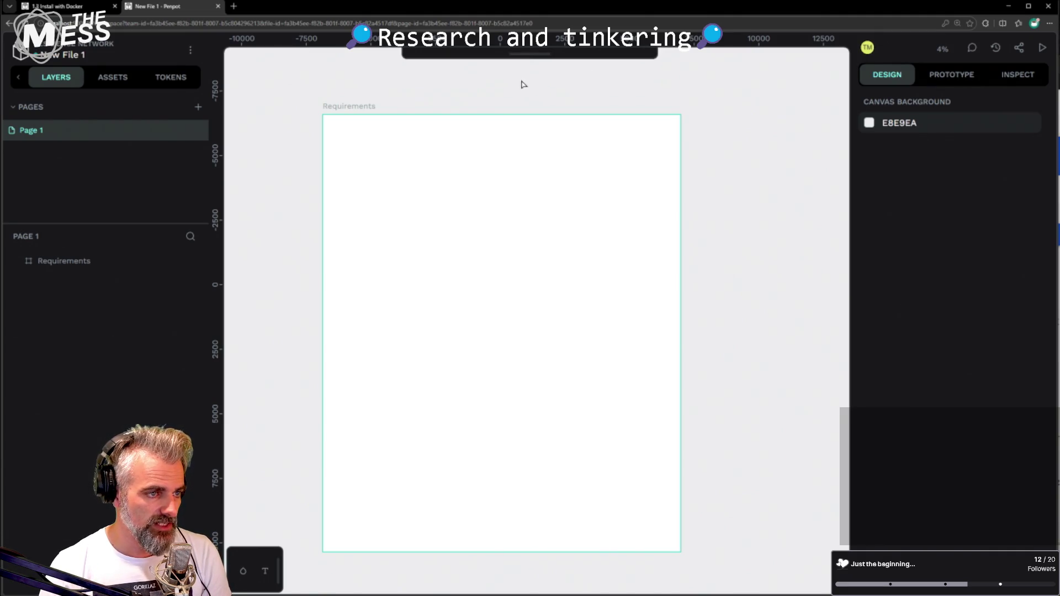
# Step: Draw a grey rectangle near the top-left of the Requirements board
pyautogui.click(535, 56)
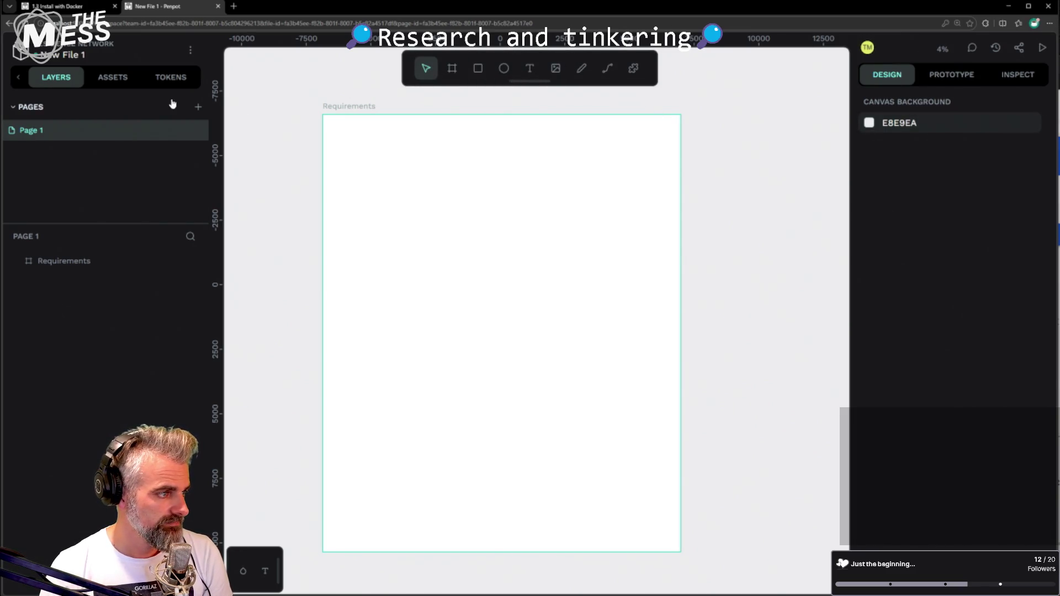
pyautogui.click(105, 81)
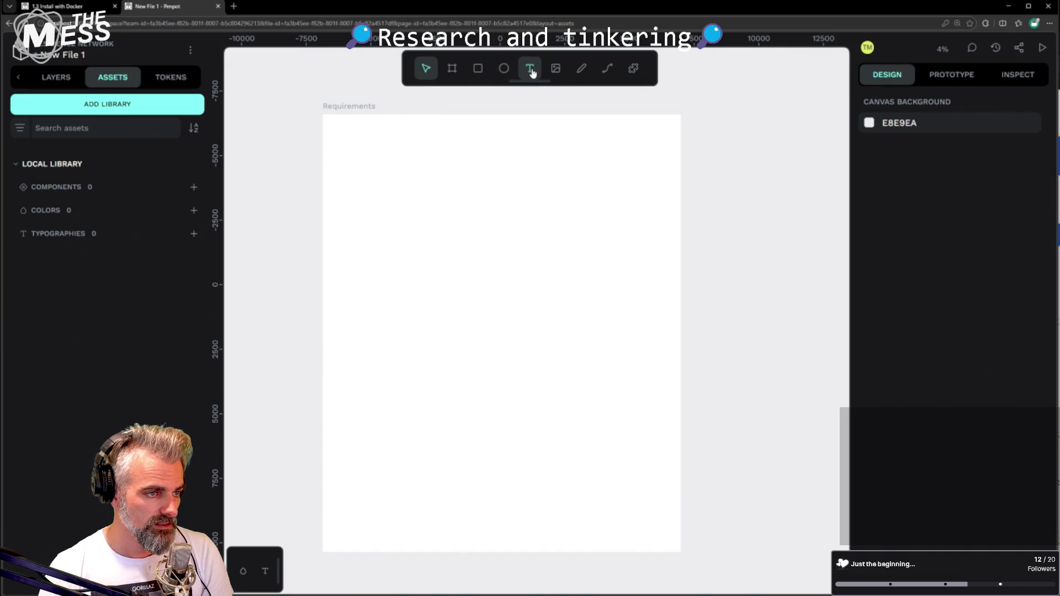
pyautogui.click(478, 73)
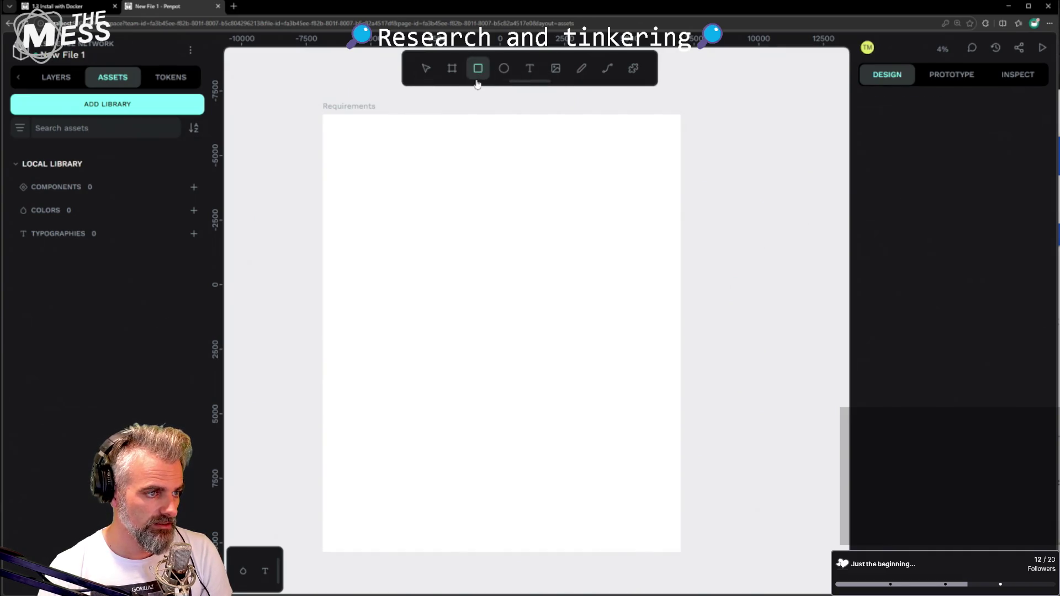
pyautogui.moveTo(354, 155)
pyautogui.mouseDown()
pyautogui.moveTo(497, 242)
pyautogui.moveTo(483, 228)
pyautogui.mouseUp()
pyautogui.doubleClick(423, 191)
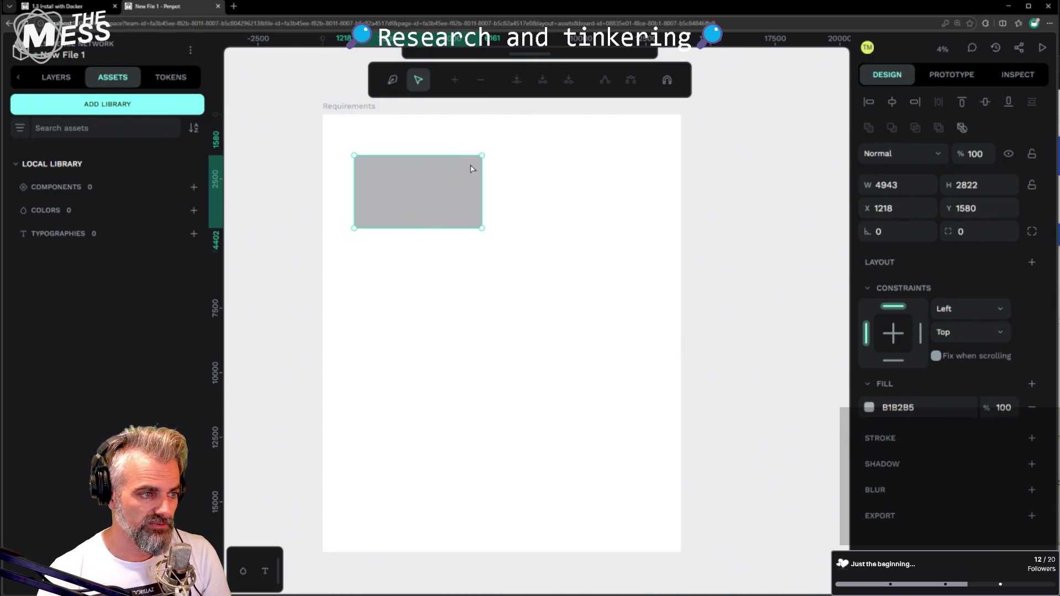
pyautogui.rightClick(407, 196)
pyautogui.click(390, 190)
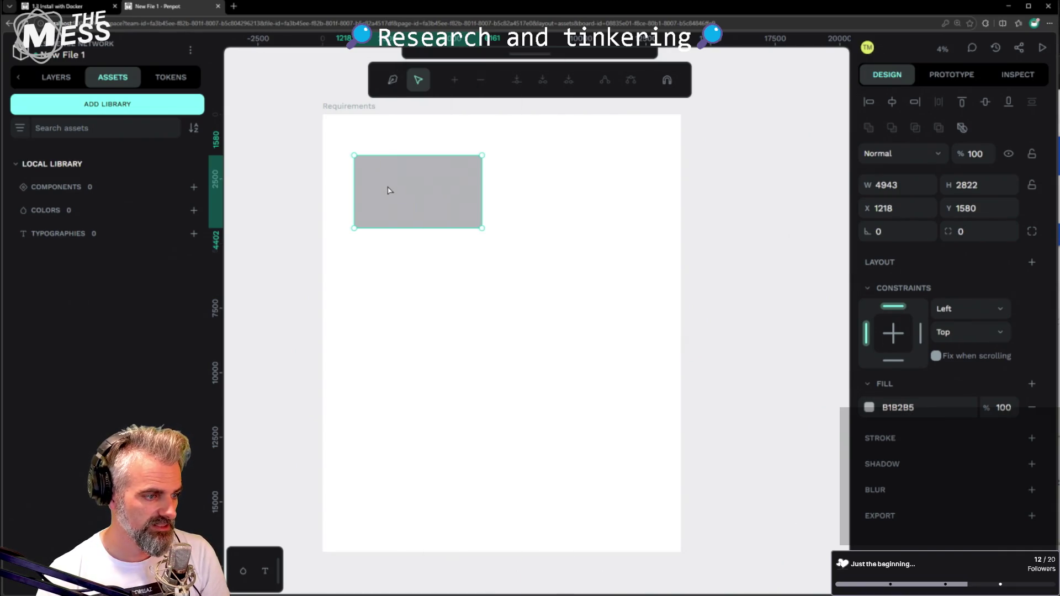
pyautogui.moveTo(445, 171); pyautogui.dragTo(432, 195)
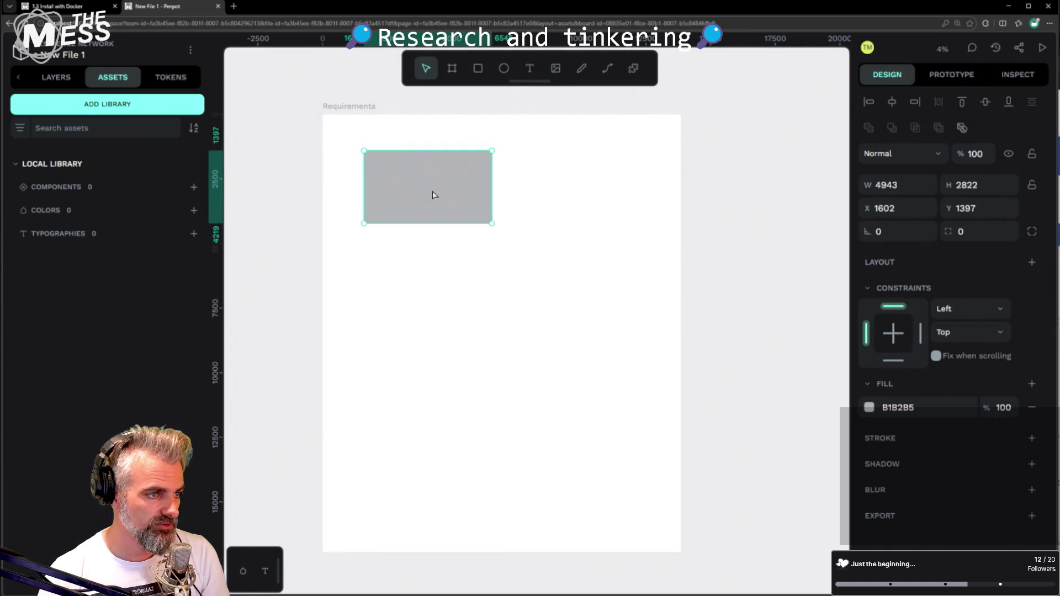
pyautogui.rightClick(433, 196)
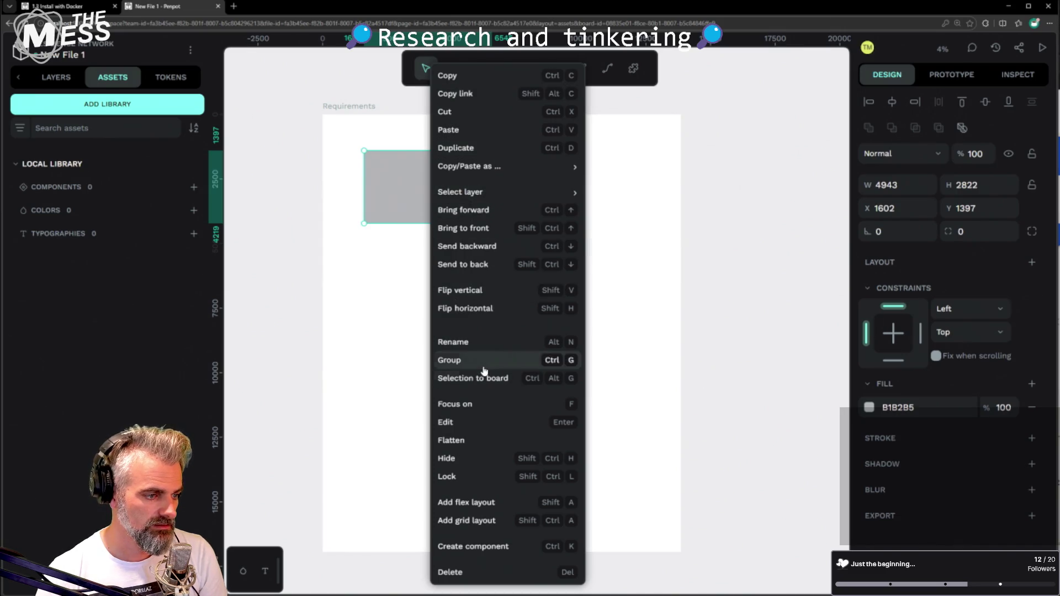
pyautogui.click(481, 429)
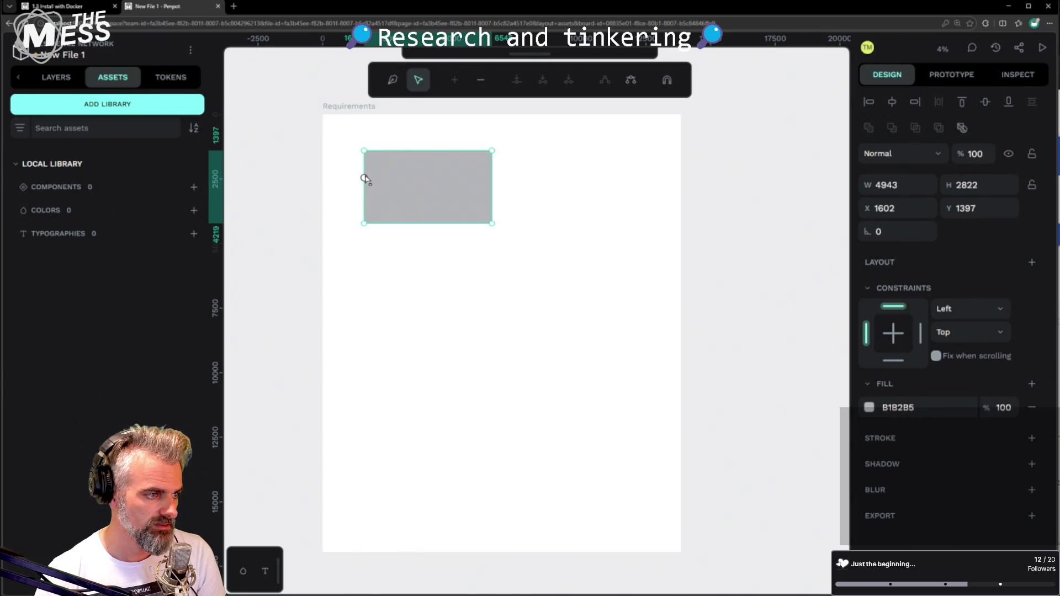
pyautogui.moveTo(364, 179); pyautogui.dragTo(404, 184)
pyautogui.hotkey('ctrl', 'z')
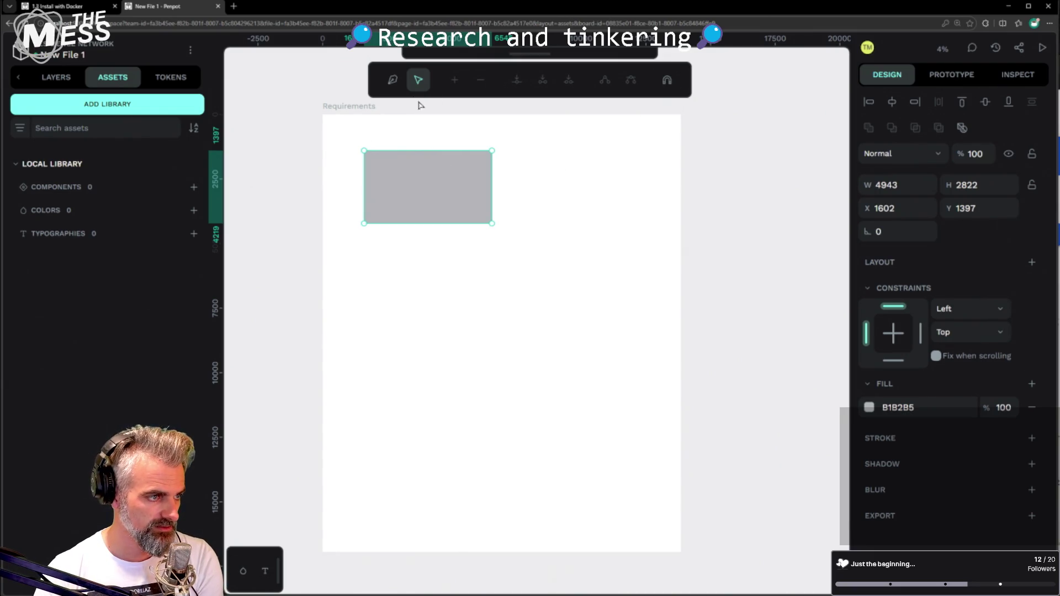
pyautogui.press('Escape')
pyautogui.press('Delete')
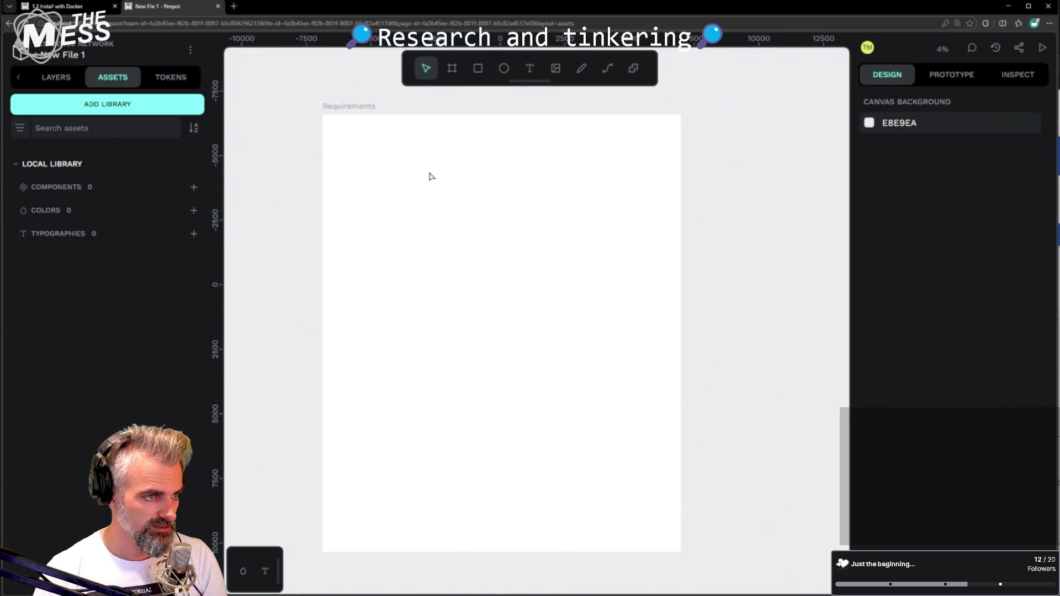
# Step: Try placing text objects on the board, discarding the empty ones, and show the Layers list
pyautogui.click(529, 70)
pyautogui.click(385, 183)
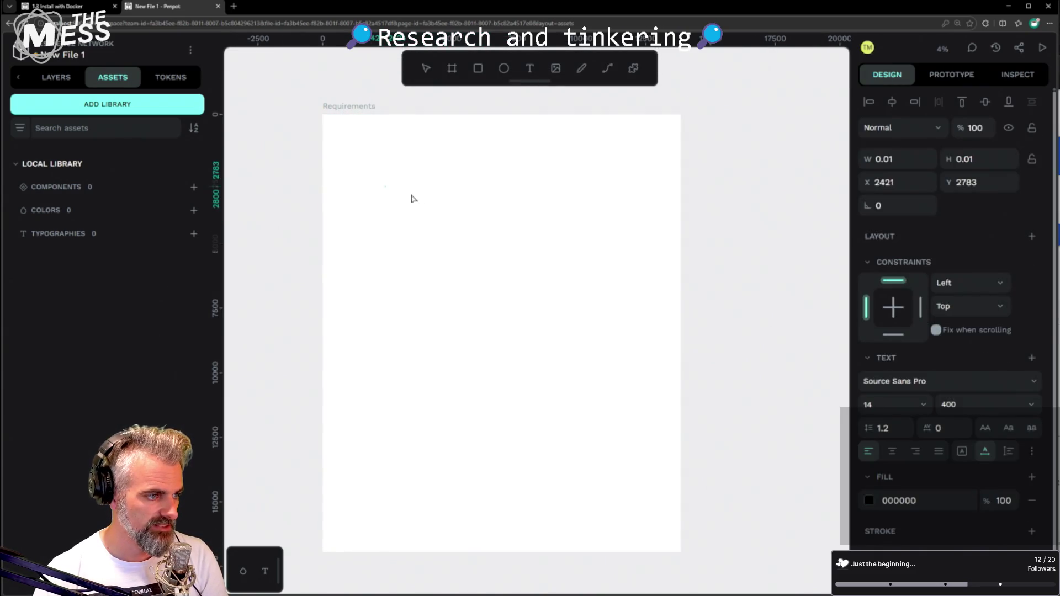
pyautogui.click(529, 68)
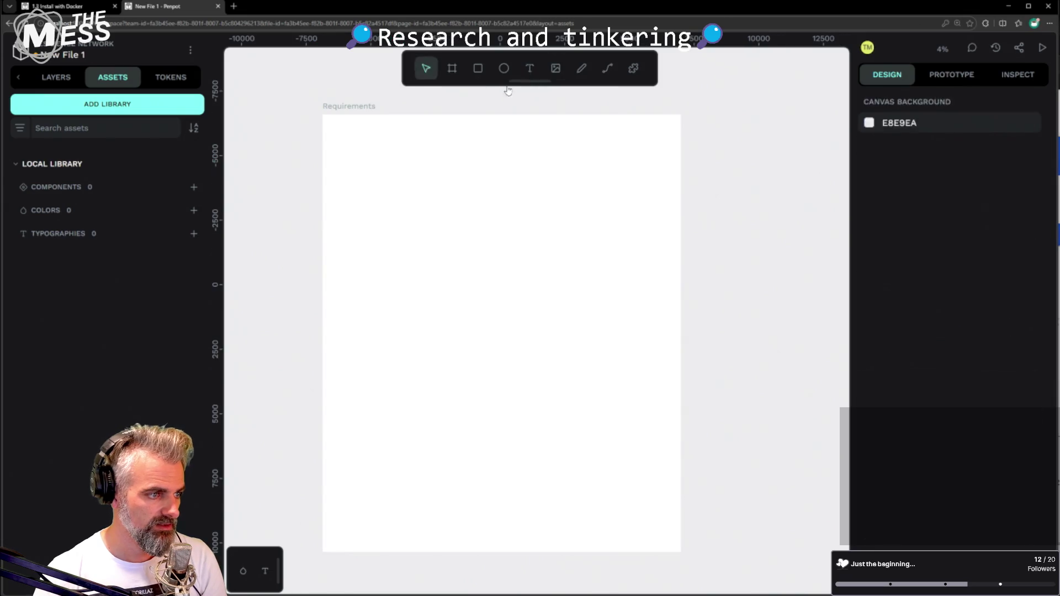
pyautogui.moveTo(379, 156); pyautogui.dragTo(475, 198)
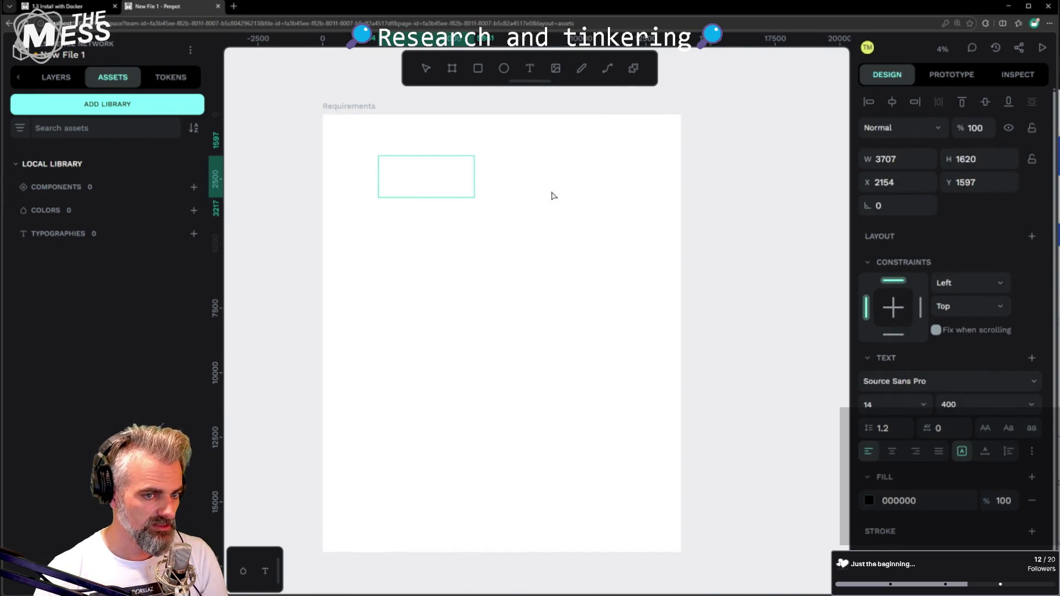
pyautogui.press('Escape')
pyautogui.click(425, 181)
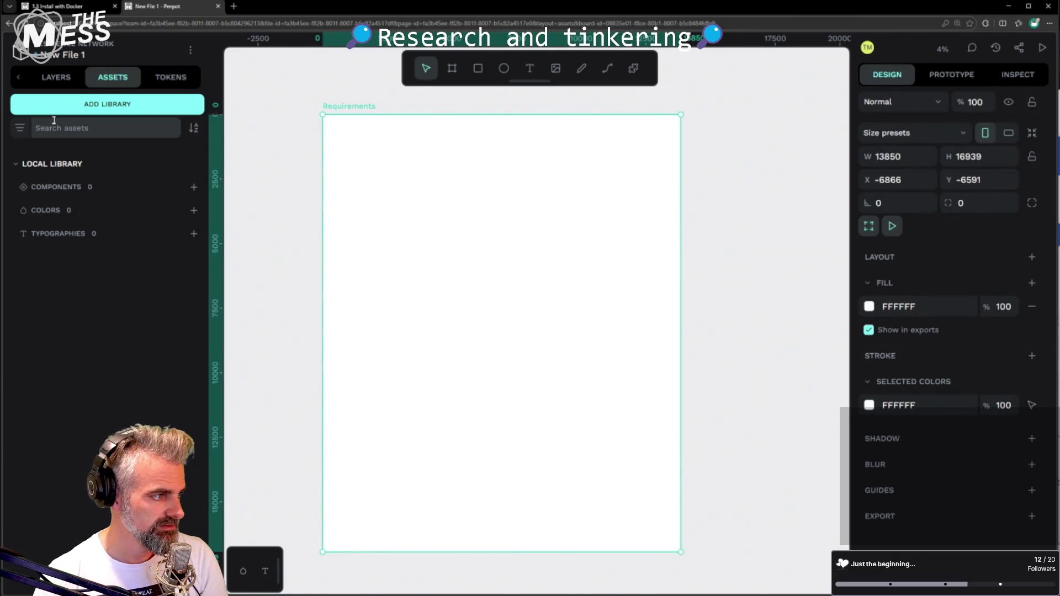
pyautogui.click(55, 78)
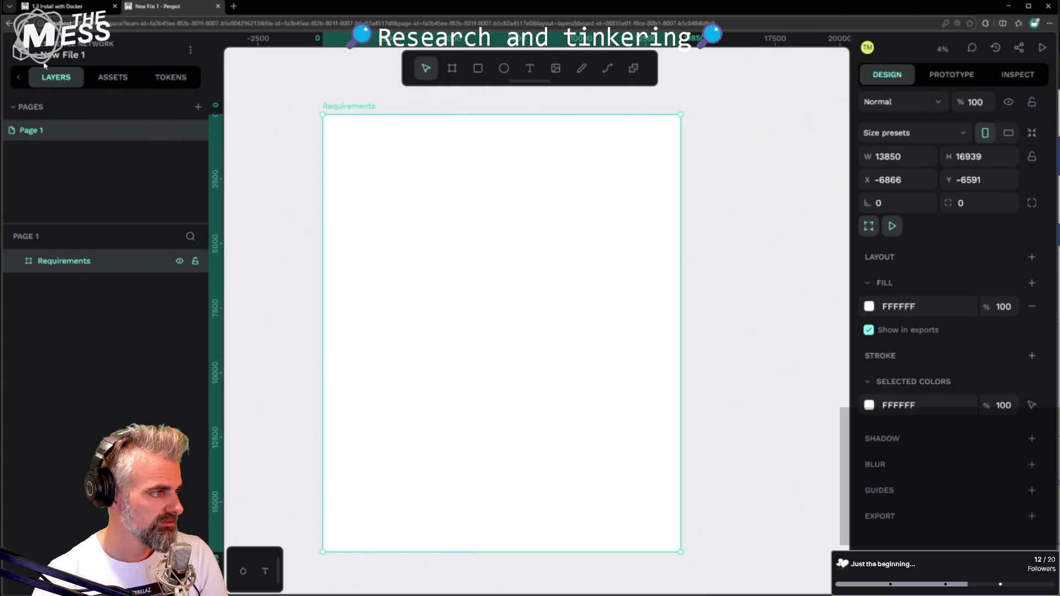
# Step: Draw a text box near the board's top-left and rename its layer to 'TEst'
pyautogui.click(529, 68)
pyautogui.moveTo(369, 161); pyautogui.dragTo(483, 227)
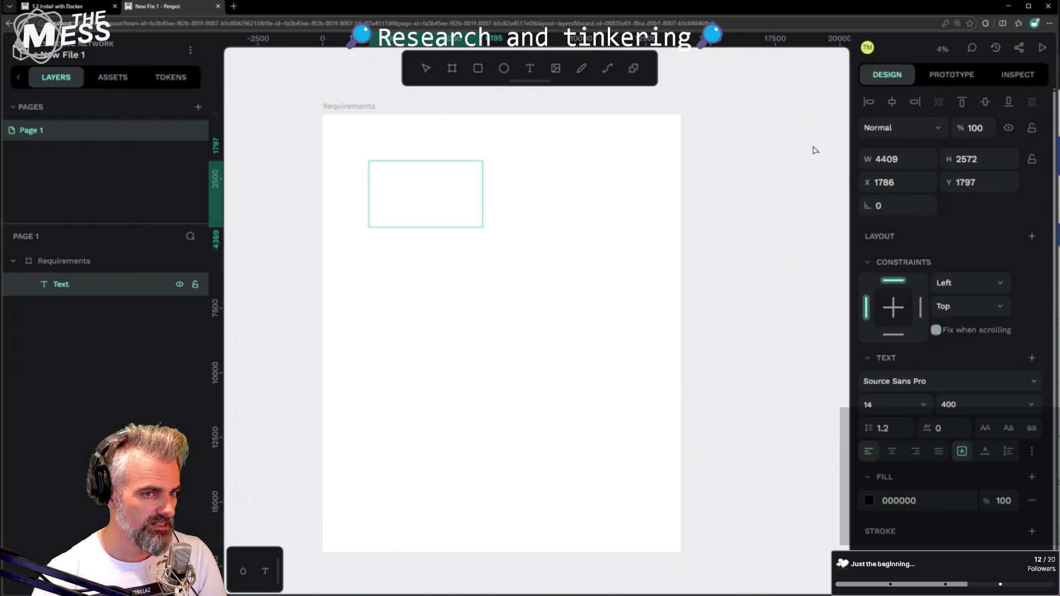
pyautogui.scroll(-1, 902, 237)
pyautogui.scroll(1, 919, 282)
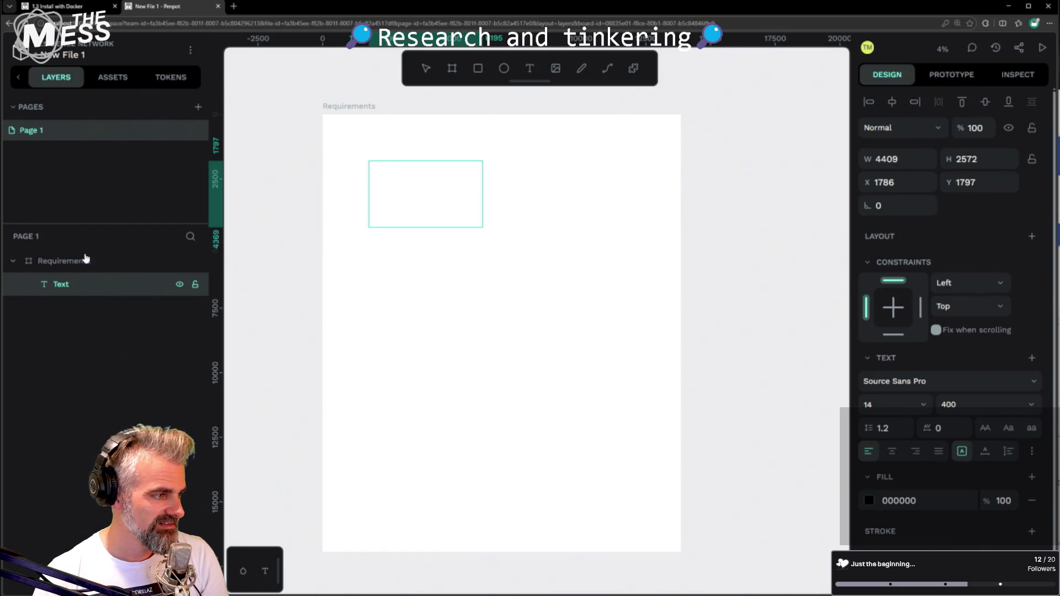
pyautogui.rightClick(94, 285)
pyautogui.click(71, 286)
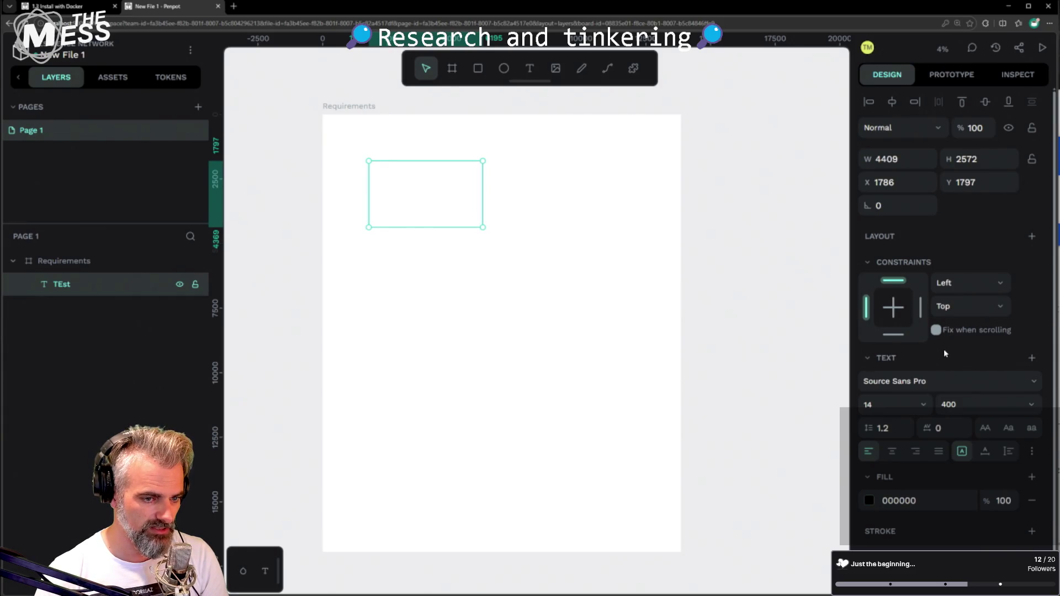
pyautogui.scroll(-1, 955, 392)
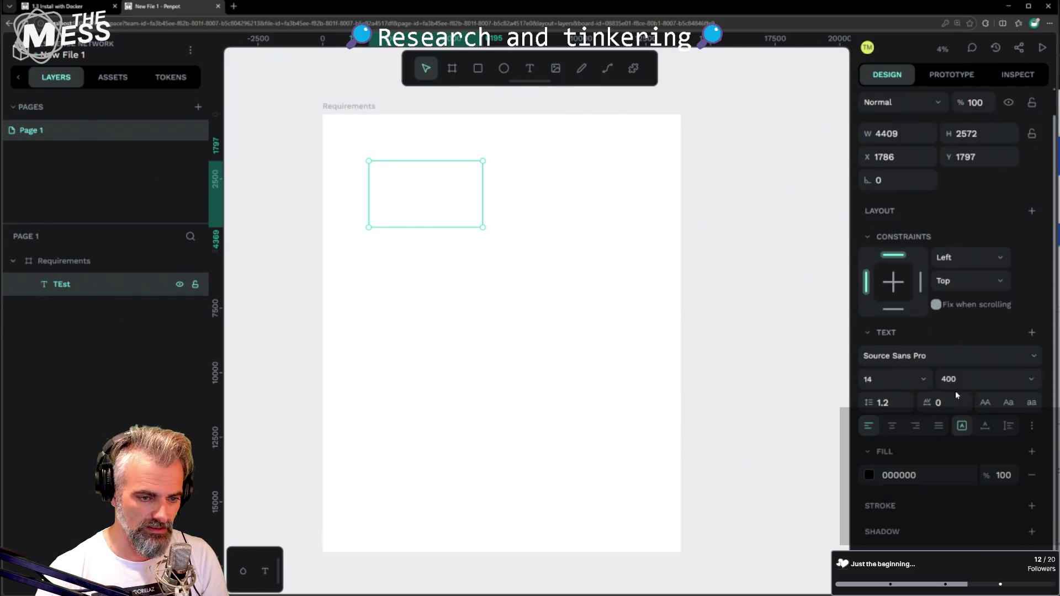
# Step: Give the TEst text a green fill of #1ead00
pyautogui.click(869, 474)
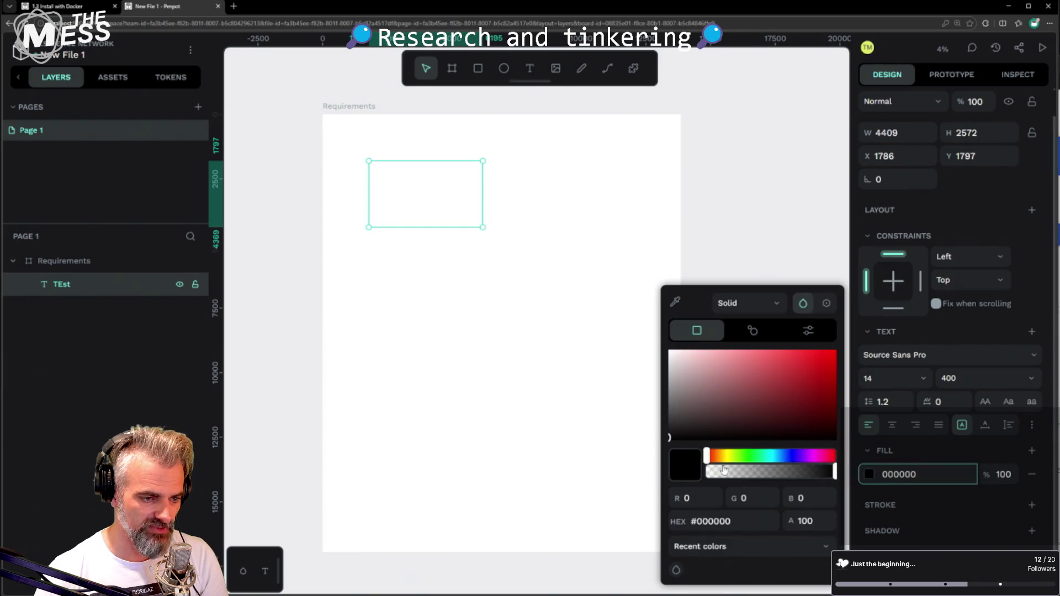
pyautogui.moveTo(707, 456); pyautogui.dragTo(748, 458)
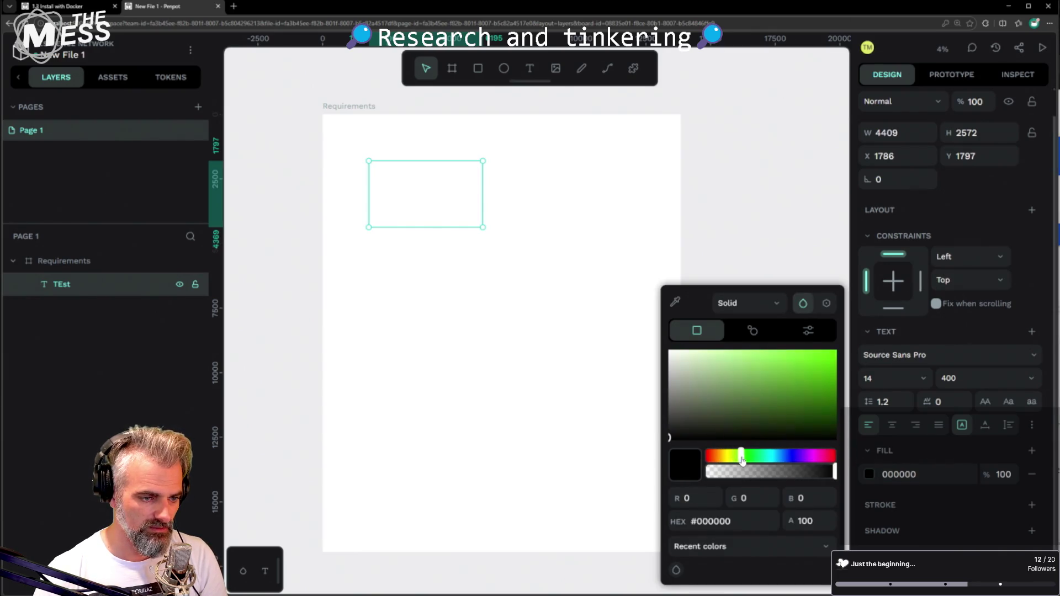
pyautogui.click(832, 360)
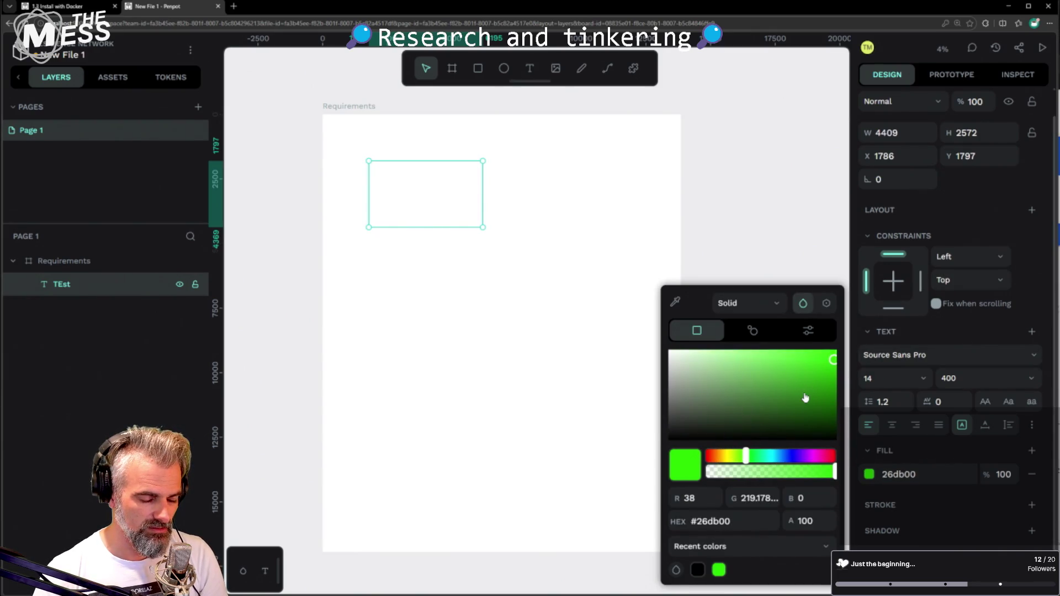
pyautogui.click(831, 378)
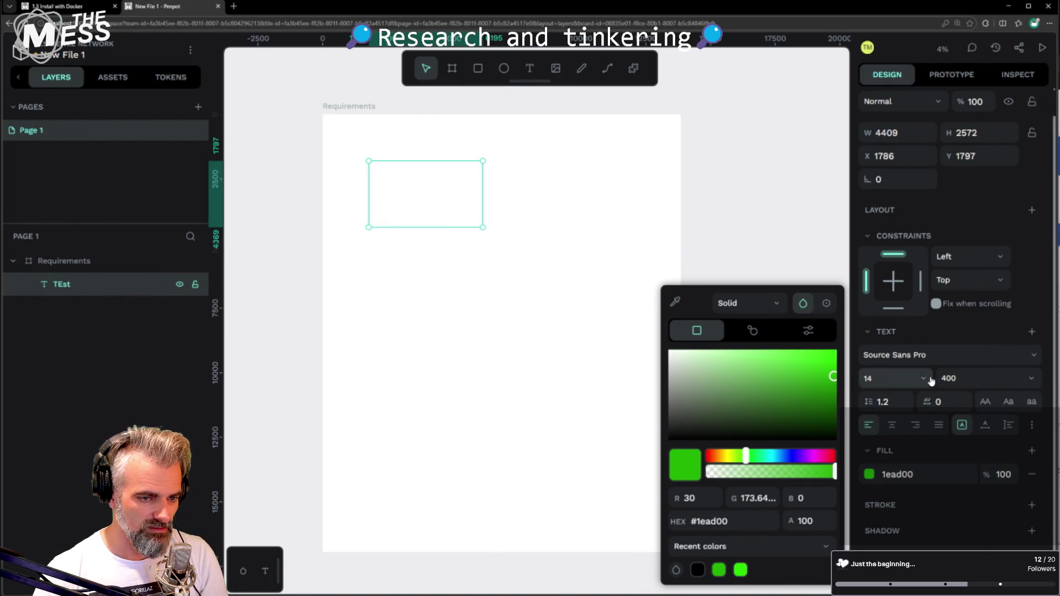
pyautogui.click(891, 458)
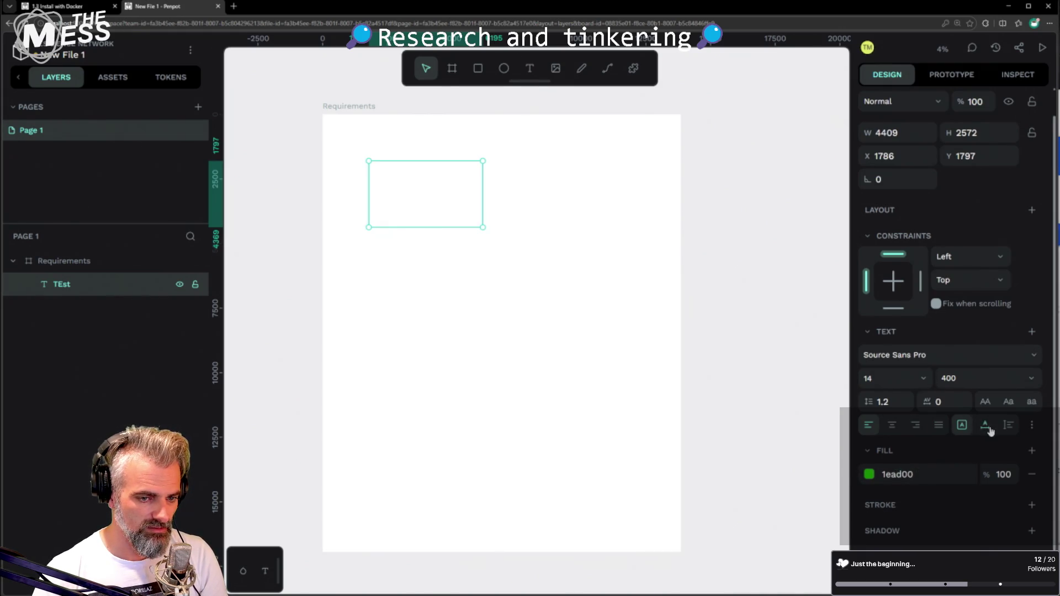
# Step: Change the text's font family from Source Sans Pro to Sora
pyautogui.click(928, 356)
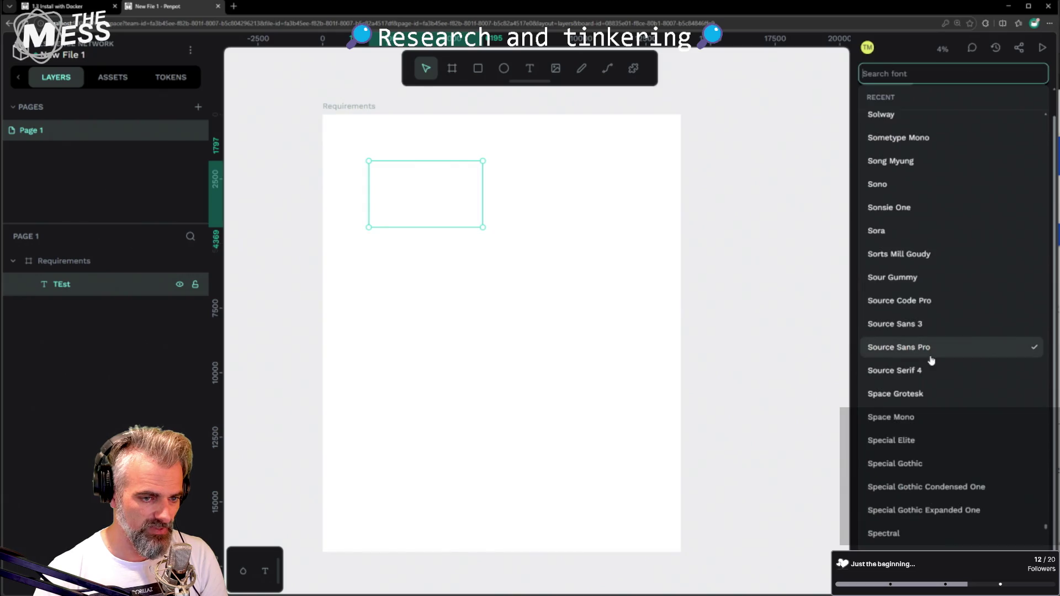
pyautogui.click(918, 234)
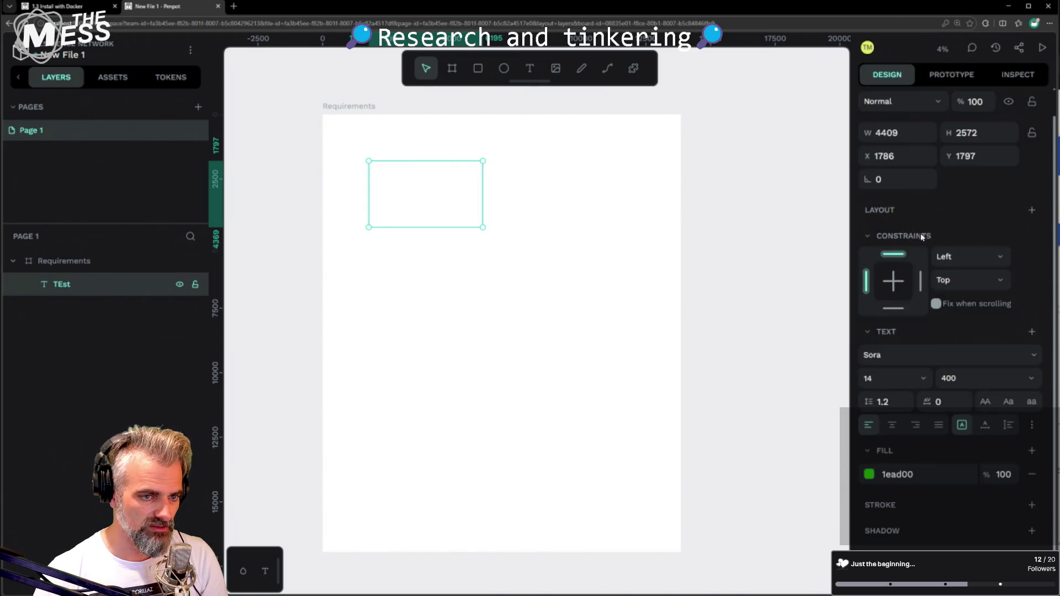
# Step: Set the TEst text size to 36, then select the Requirements board for resizing
pyautogui.click(921, 377)
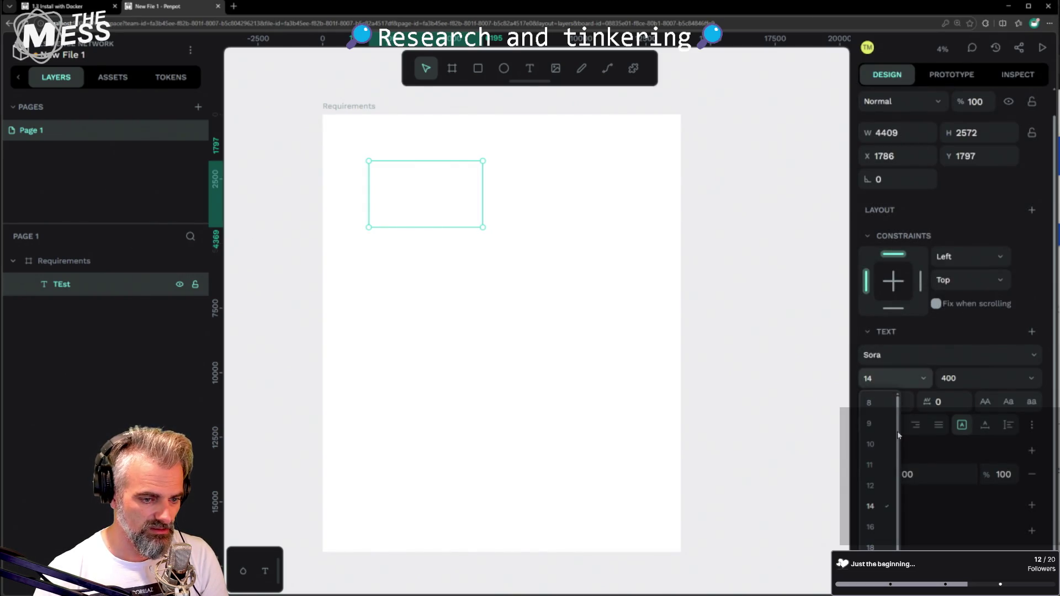
pyautogui.click(882, 542)
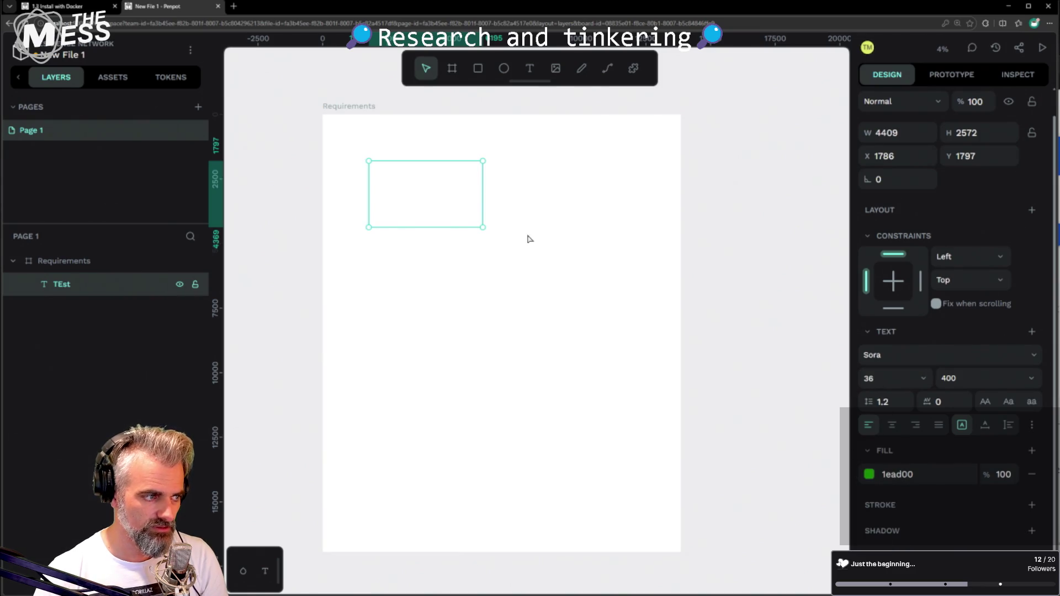
pyautogui.scroll(3, 379, 178)
pyautogui.scroll(3, 378, 180)
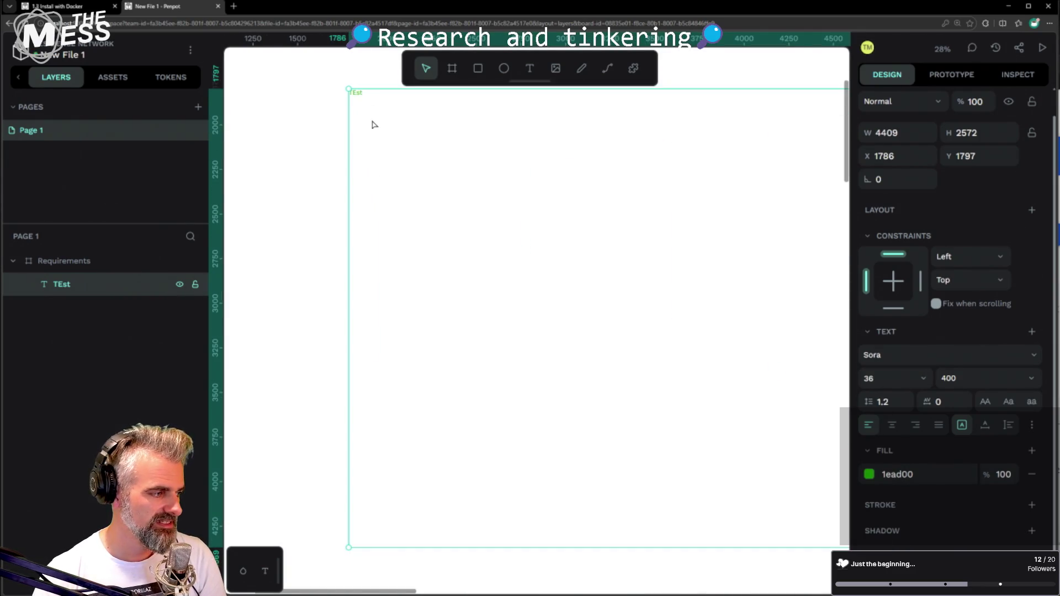
pyautogui.scroll(-2, 373, 125)
pyautogui.scroll(1, 397, 129)
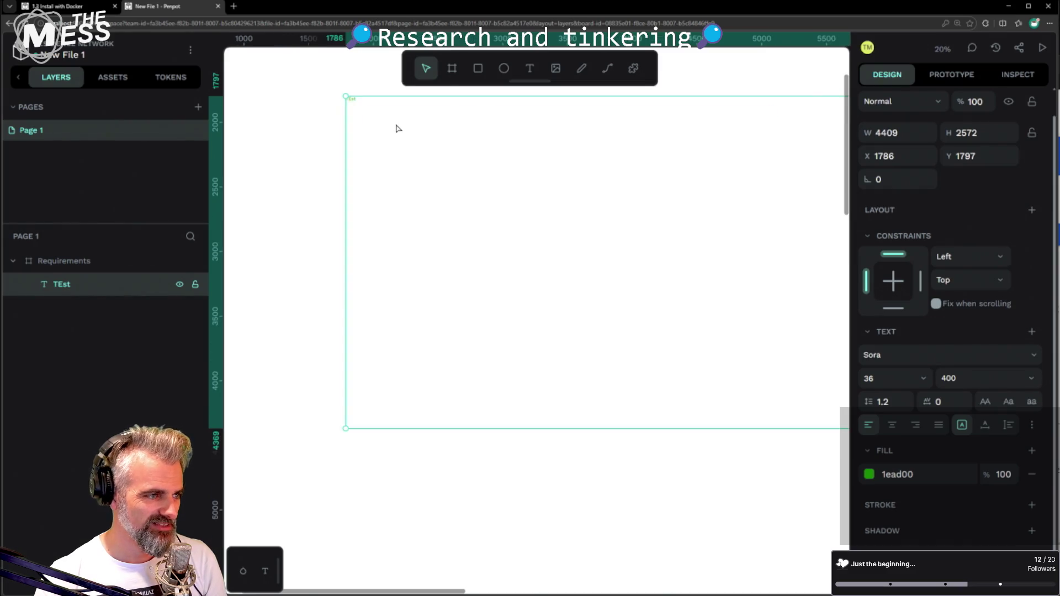
pyautogui.scroll(-5, 398, 130)
pyautogui.scroll(1, 455, 175)
pyautogui.scroll(1, 473, 204)
pyautogui.click(500, 223)
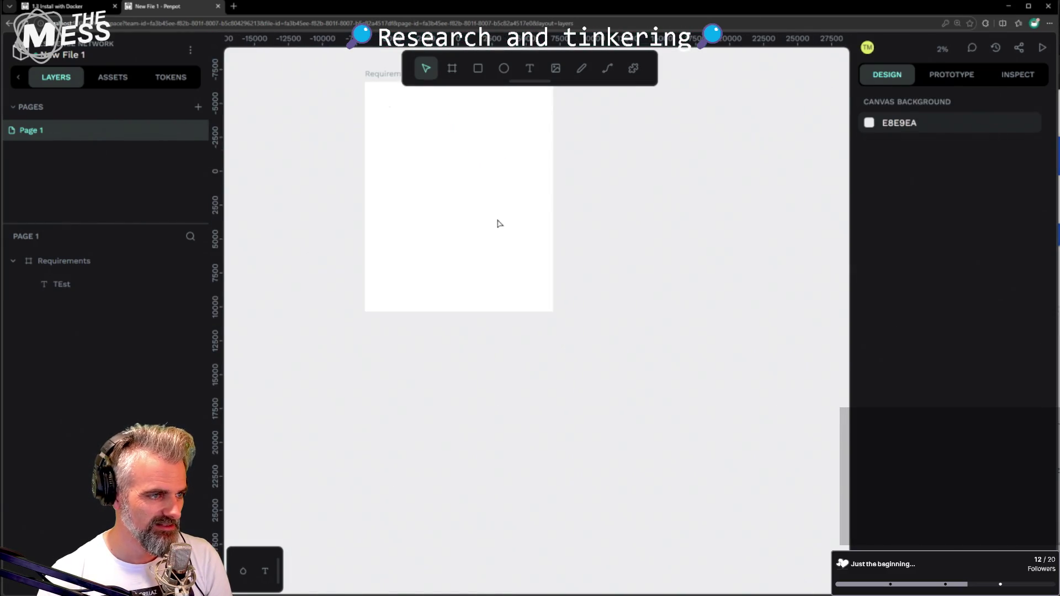
pyautogui.scroll(2, 500, 234)
pyautogui.scroll(-1, 499, 235)
pyautogui.moveTo(531, 195)
pyautogui.mouseDown()
pyautogui.moveTo(570, 240)
pyautogui.moveTo(601, 331)
pyautogui.mouseUp()
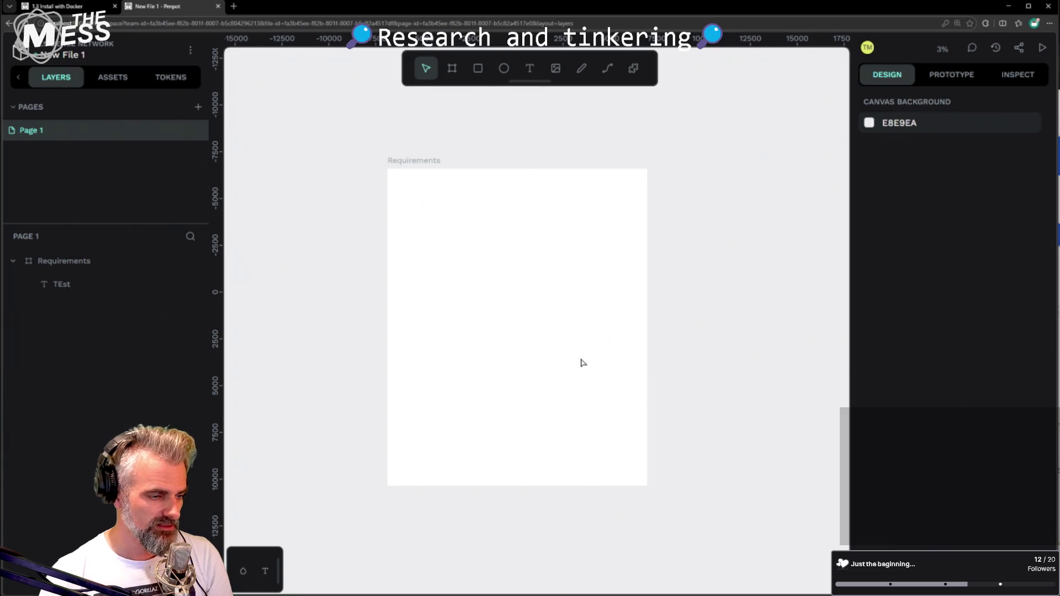
pyautogui.click(72, 263)
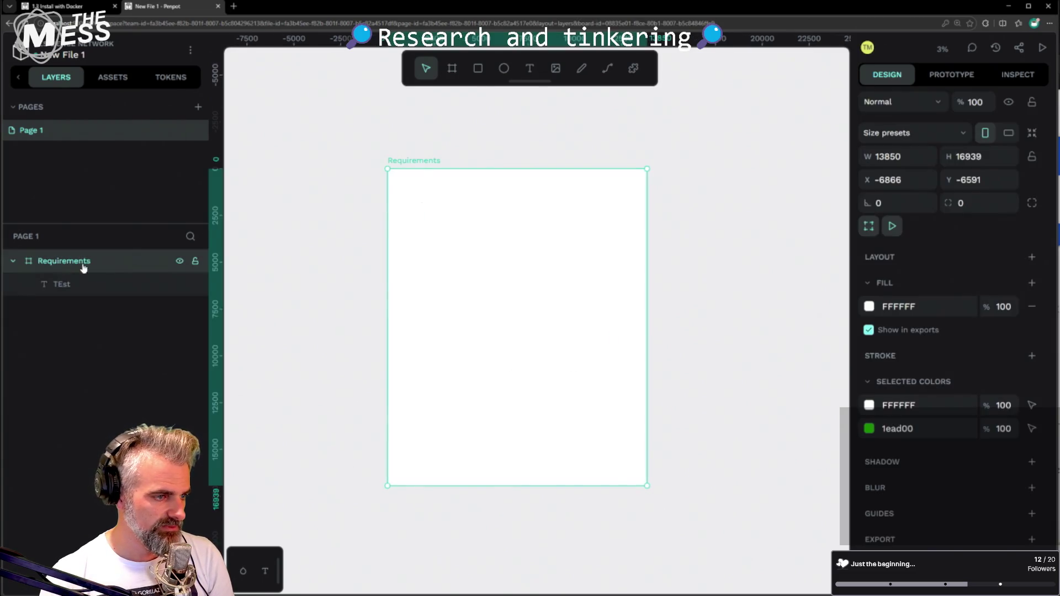
# Step: Shrink the Requirements board to a narrow 654 × 1219 portrait page and select the TEst layer
pyautogui.moveTo(644, 482)
pyautogui.mouseDown()
pyautogui.moveTo(406, 287)
pyautogui.moveTo(404, 191)
pyautogui.mouseUp()
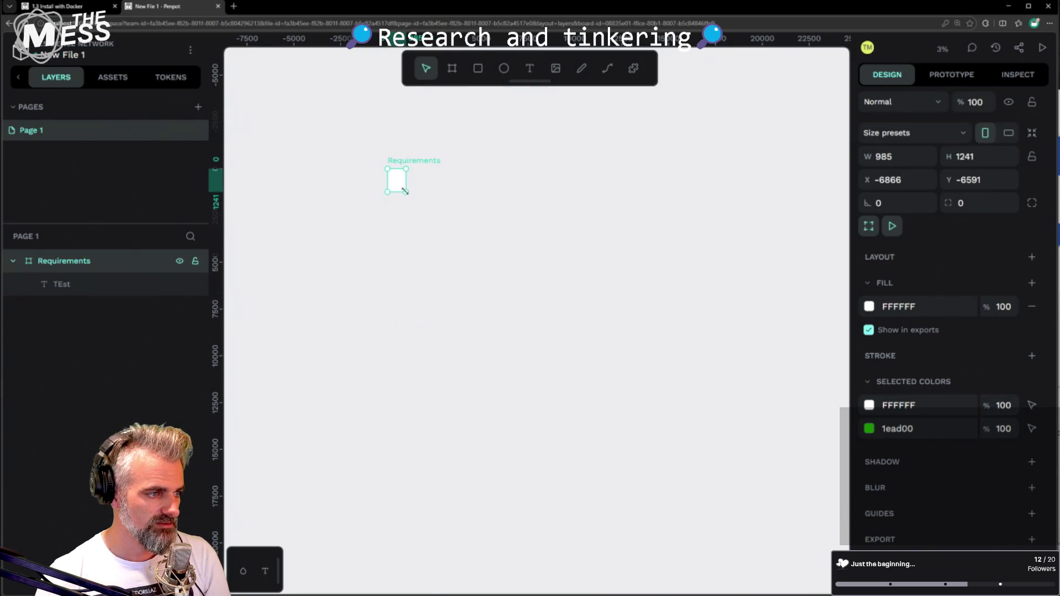
pyautogui.hotkey('shift', '2')
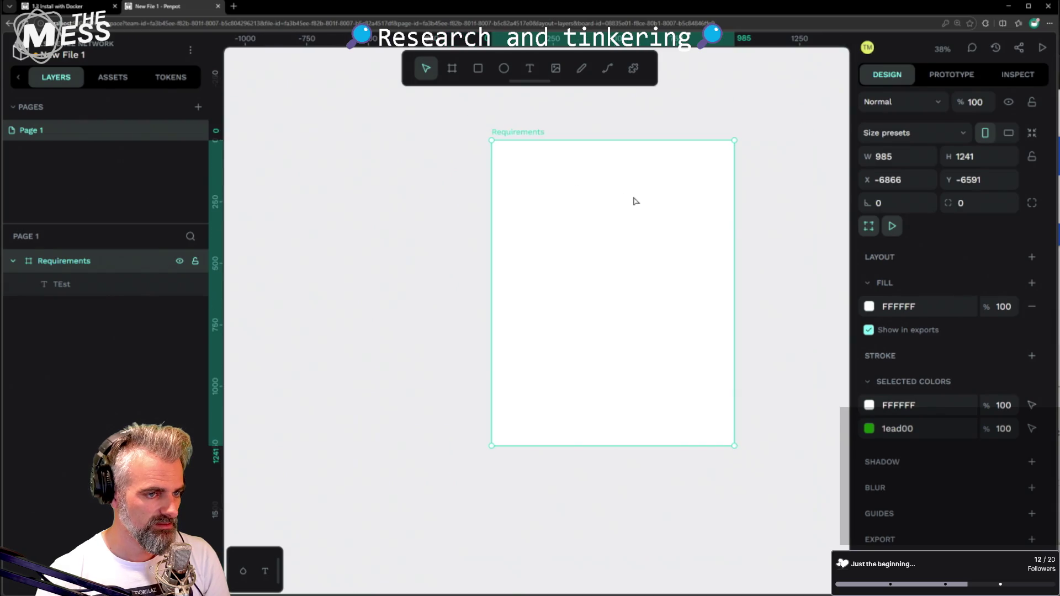
pyautogui.moveTo(633, 201); pyautogui.dragTo(516, 229)
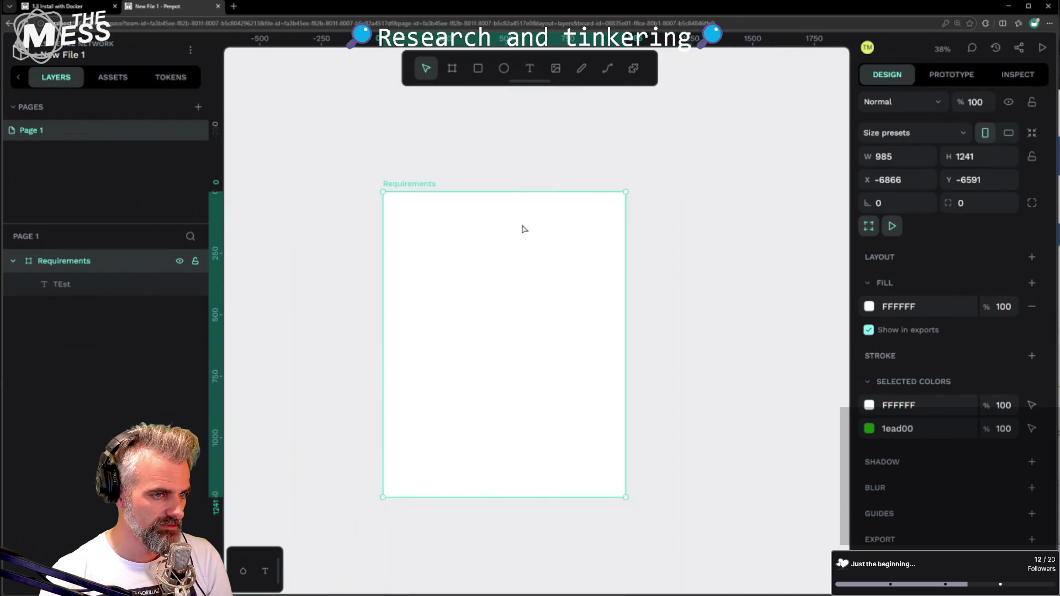
pyautogui.moveTo(630, 189); pyautogui.dragTo(544, 197)
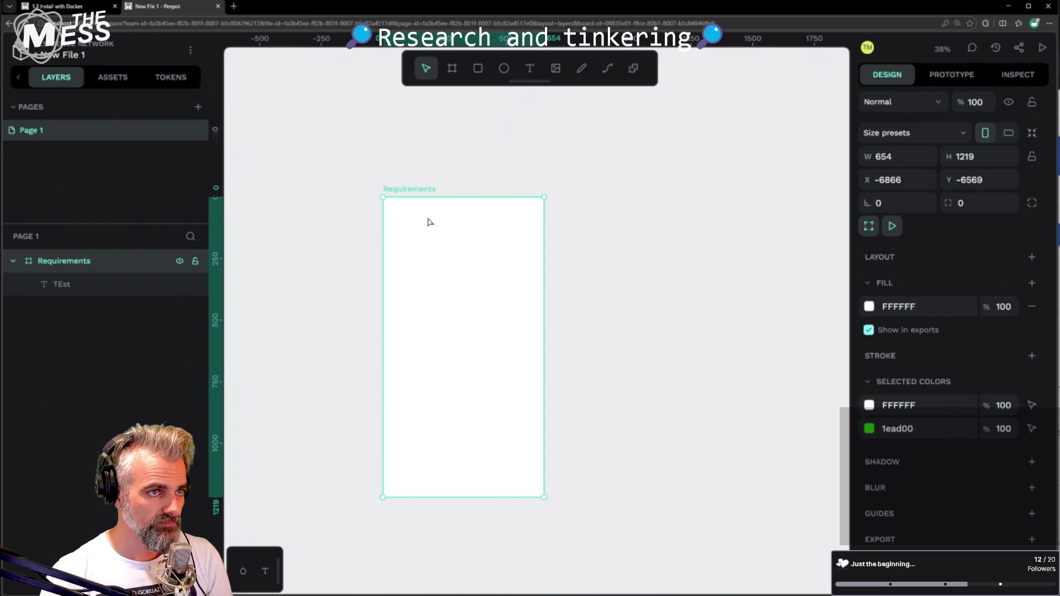
pyautogui.click(81, 286)
# Step: Rename the 'TEst' text layer to 'Checkidy check'
pyautogui.doubleClick(66, 286)
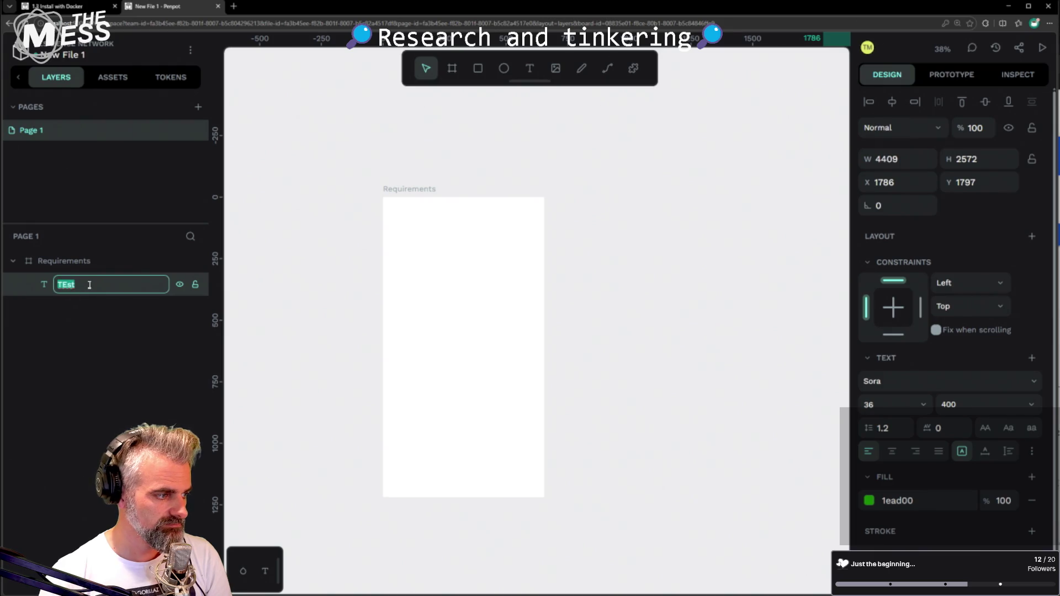
pyautogui.write('Checkidy ch')
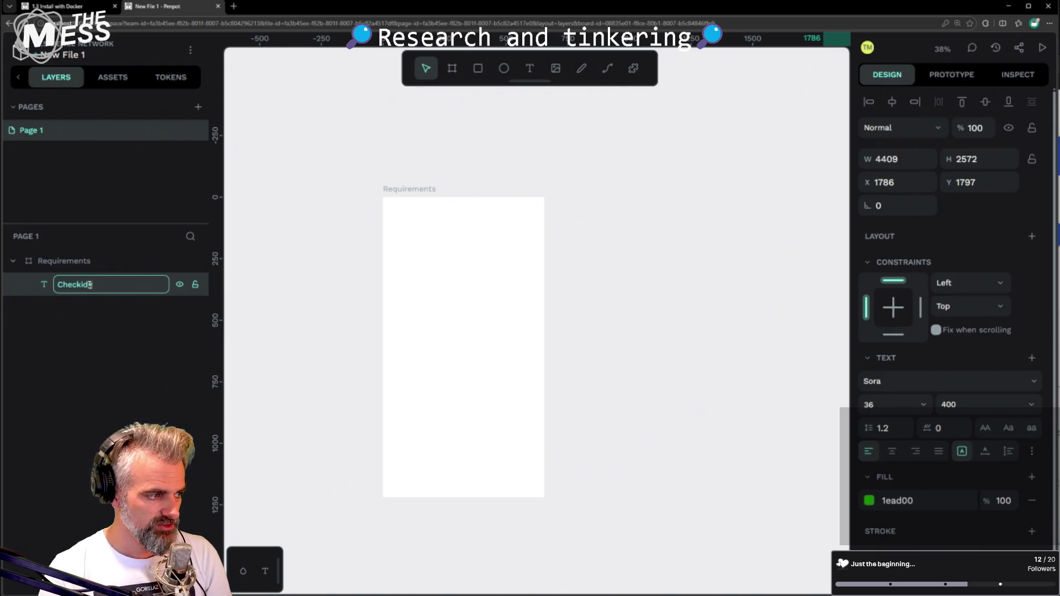
pyautogui.write('eck')
pyautogui.press('Return')
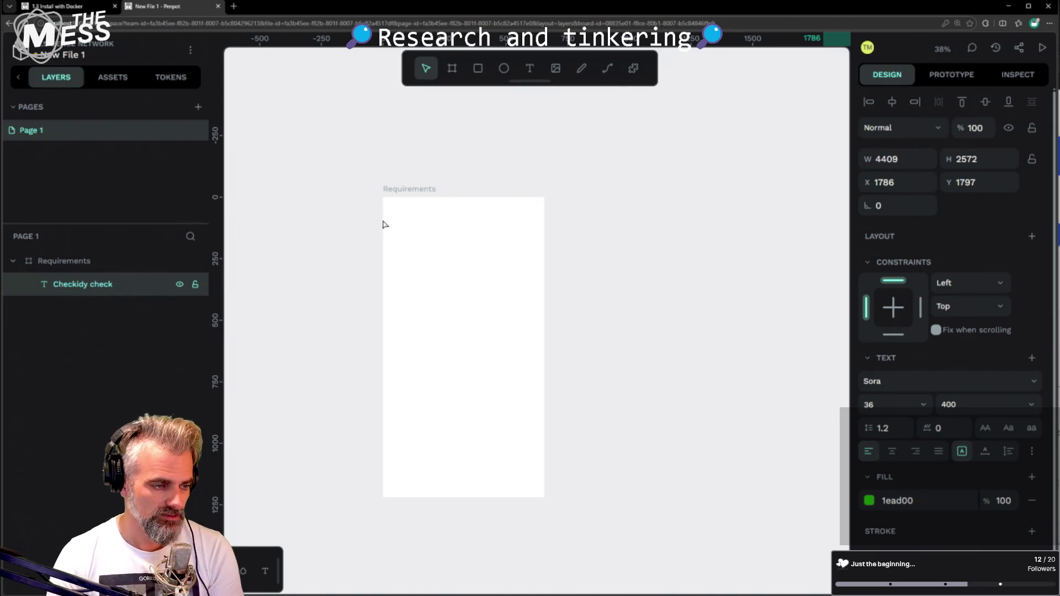
pyautogui.click(422, 228)
pyautogui.click(125, 284)
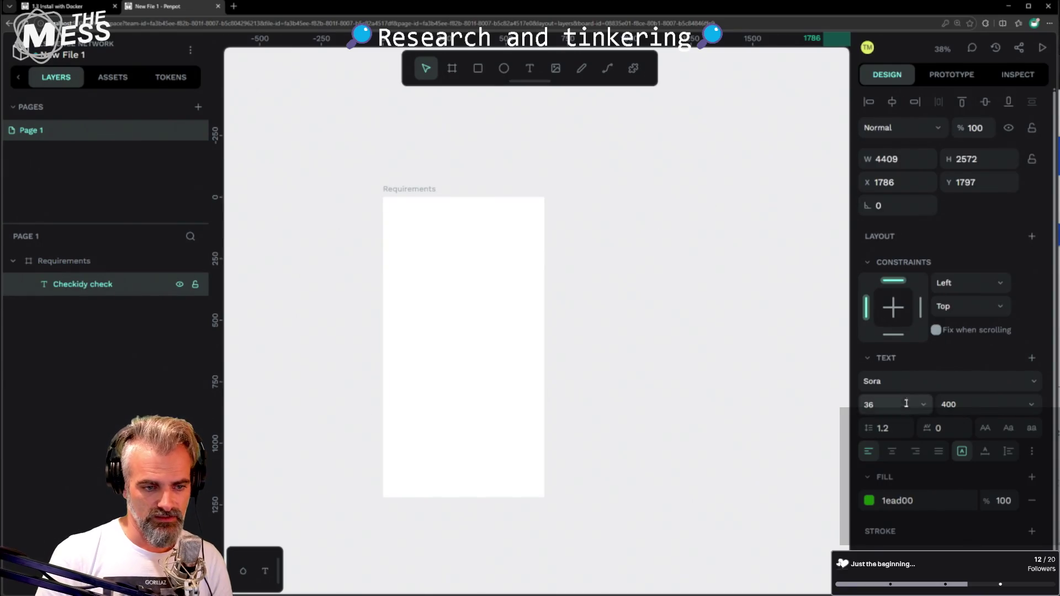
# Step: Change the text fill colour from #1ead00 to the green #00ad51
pyautogui.click(870, 502)
pyautogui.moveTo(771, 460); pyautogui.dragTo(763, 456)
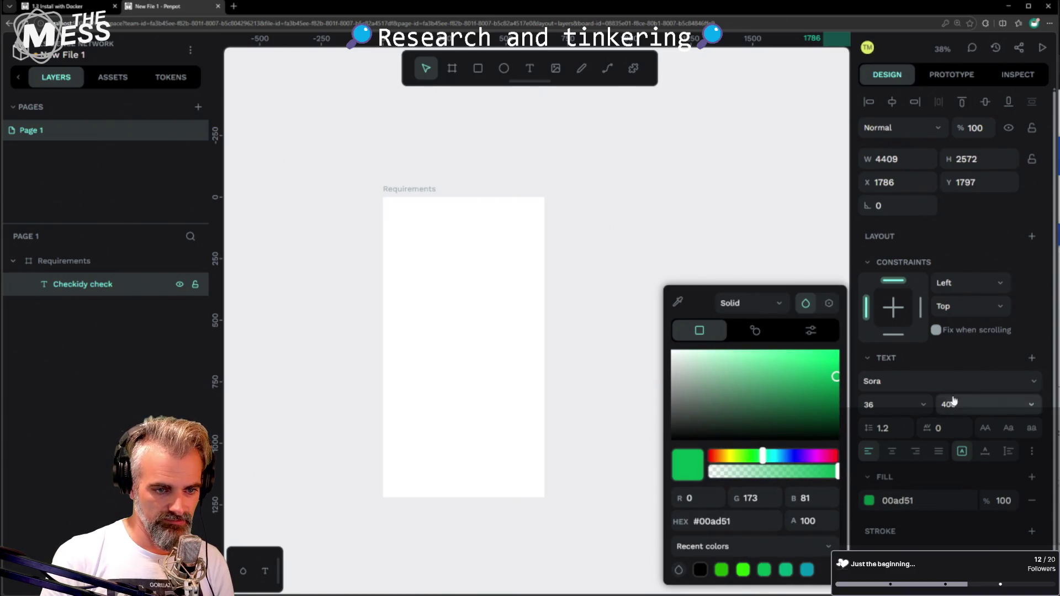
pyautogui.click(967, 349)
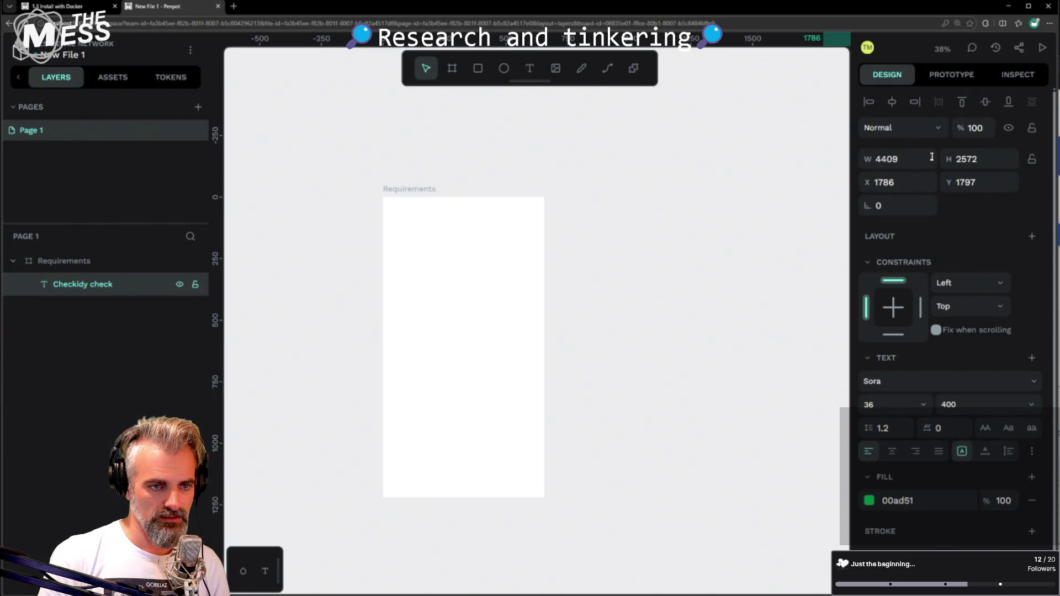
pyautogui.click(122, 264)
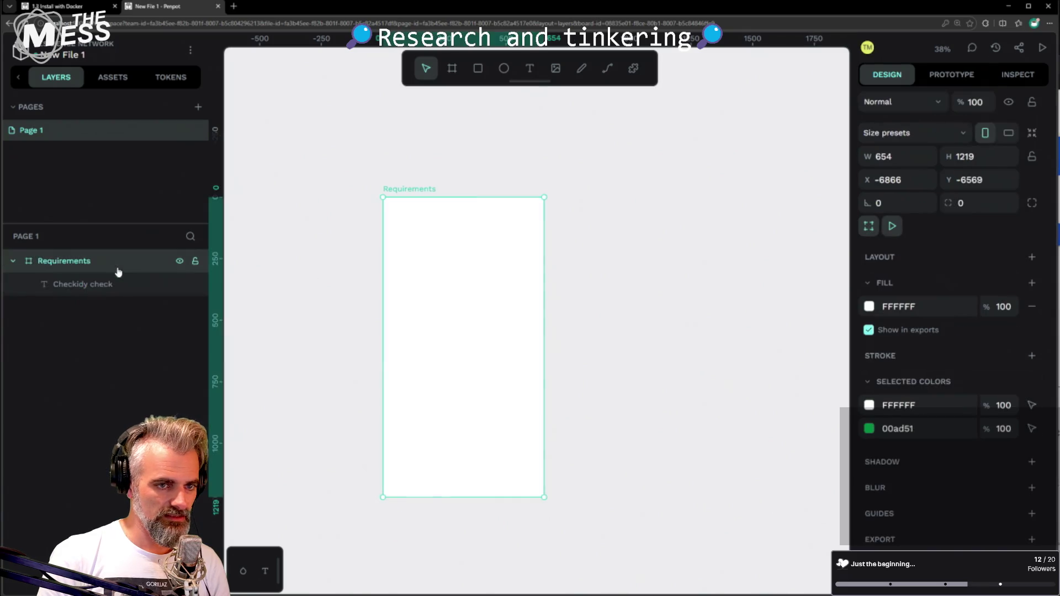
# Step: Set the text box to W 100, H 30 at position X 20, Y 20 on the board
pyautogui.click(112, 285)
pyautogui.click(892, 162)
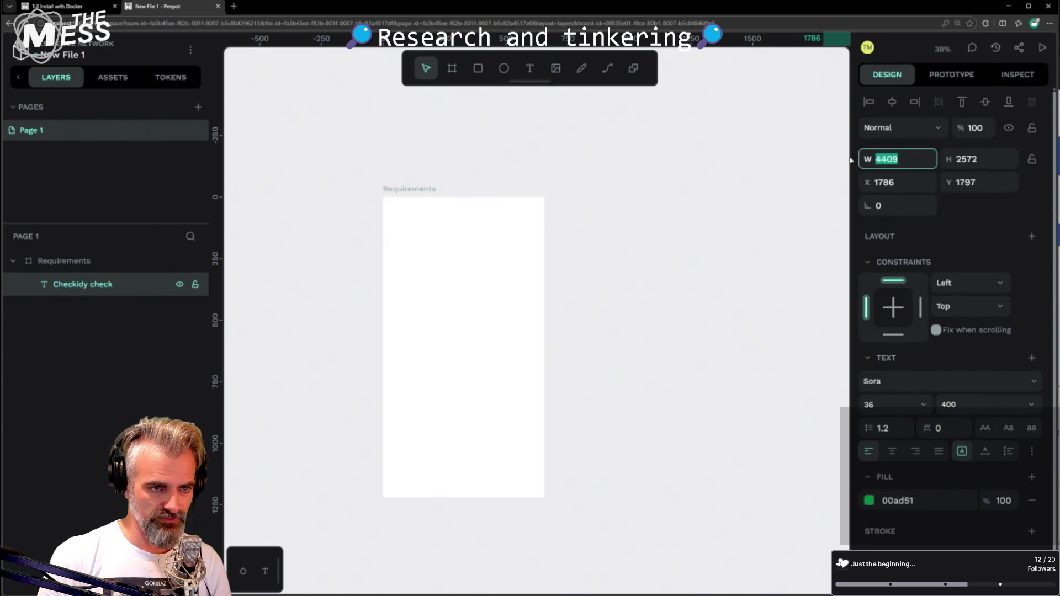
pyautogui.write('1')
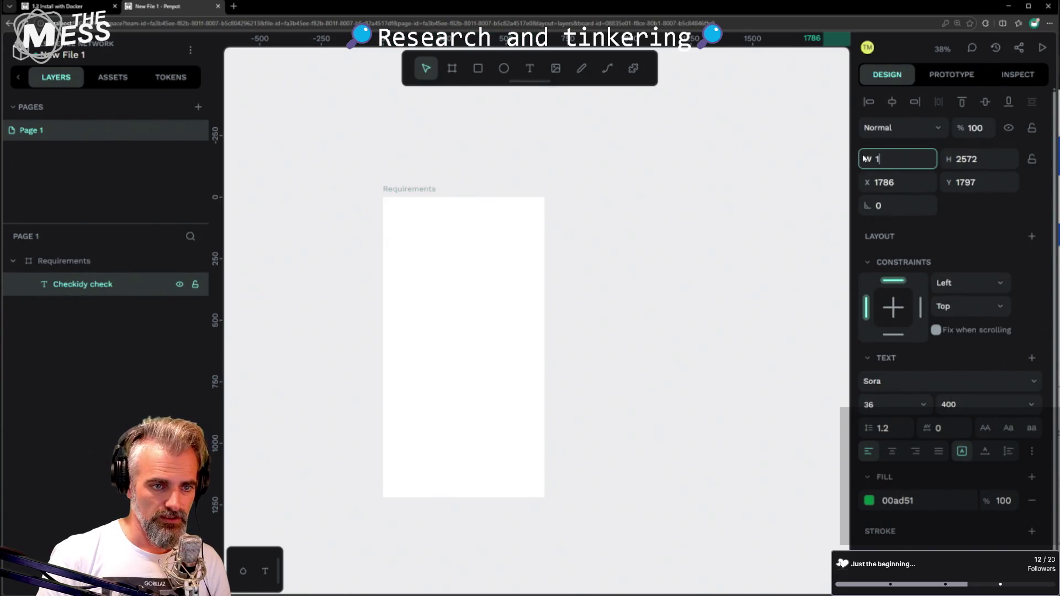
pyautogui.write('00')
pyautogui.press('Tab')
pyautogui.write('30')
pyautogui.press('Tab')
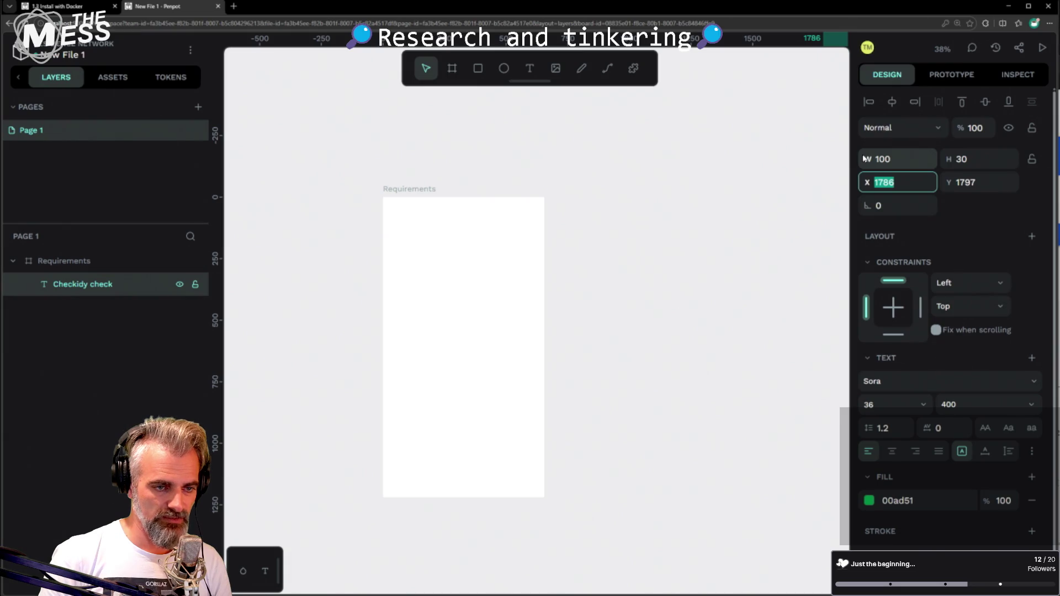
pyautogui.write('20')
pyautogui.press('Tab')
pyautogui.write('20')
pyautogui.press('Tab')
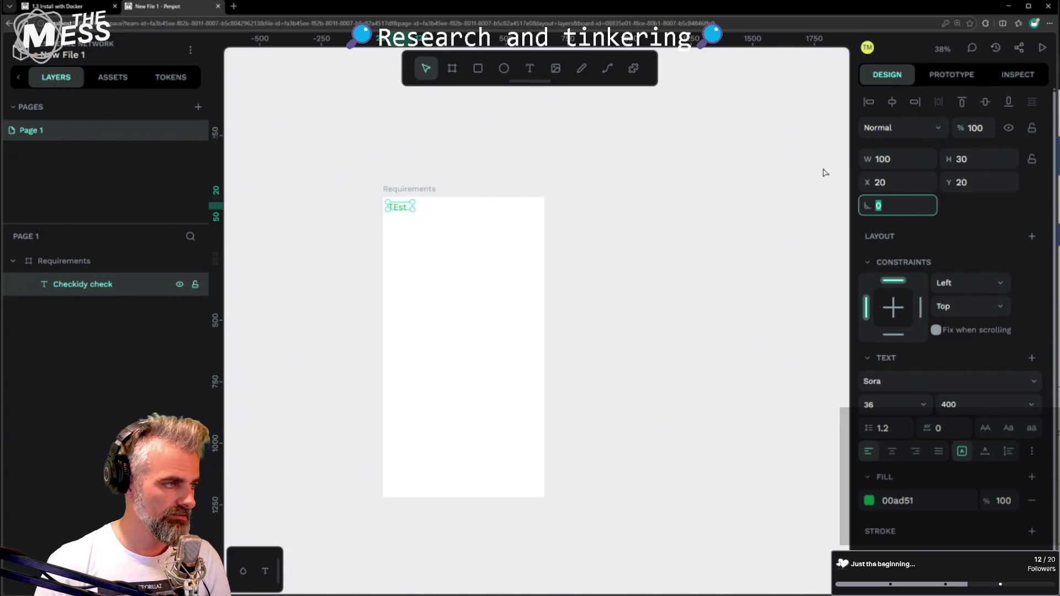
# Step: Enlarge the TEst text box to about 307 × 197 and nudge it down and right
pyautogui.click(606, 225)
pyautogui.click(404, 209)
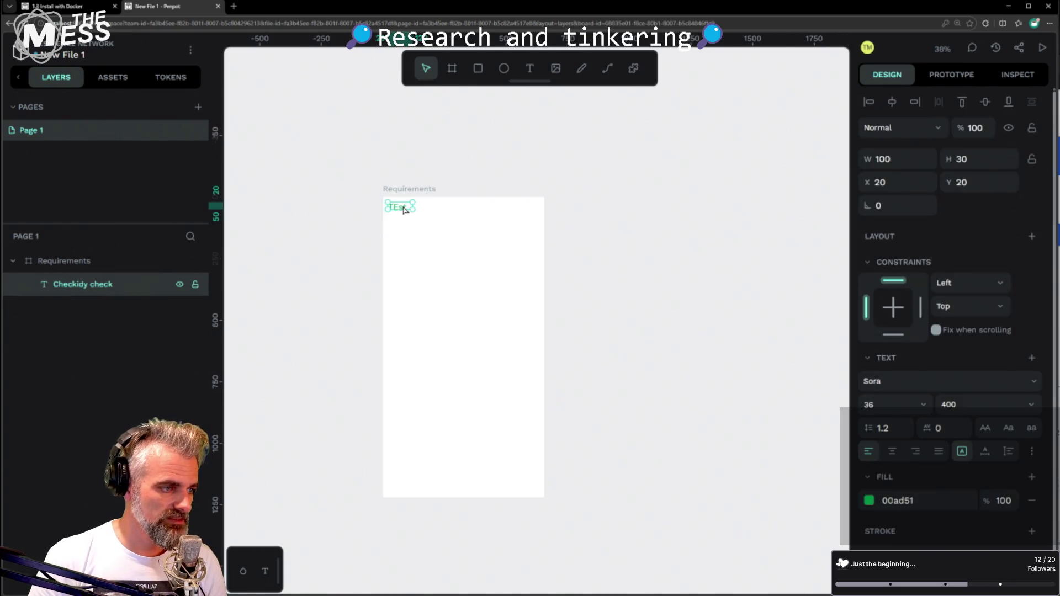
pyautogui.moveTo(412, 209)
pyautogui.mouseDown()
pyautogui.moveTo(456, 229)
pyautogui.moveTo(438, 237)
pyautogui.moveTo(489, 248)
pyautogui.moveTo(455, 237)
pyautogui.moveTo(464, 250)
pyautogui.mouseUp()
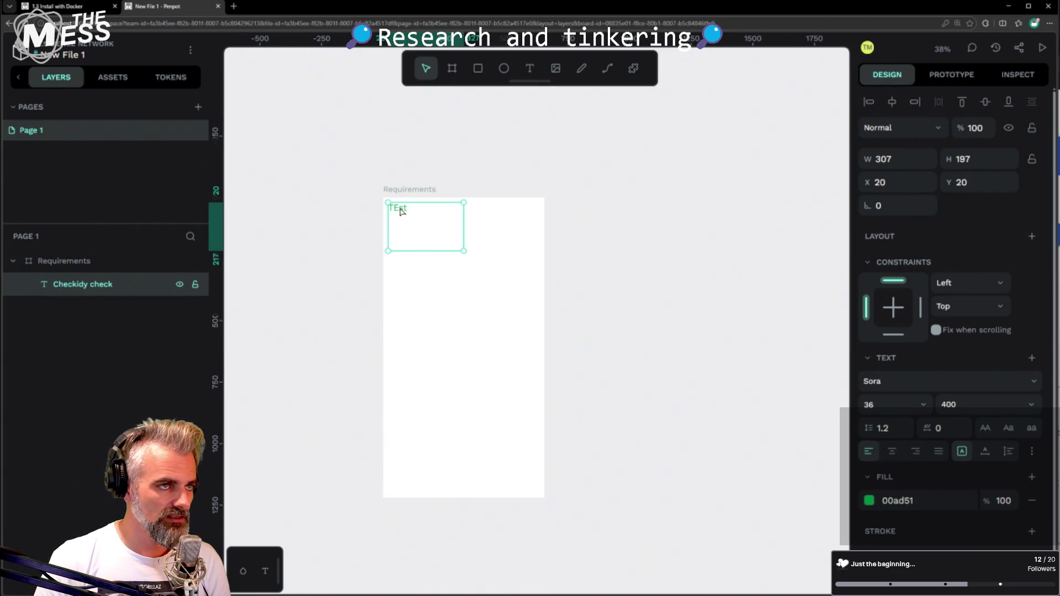
pyautogui.moveTo(401, 210); pyautogui.dragTo(409, 219)
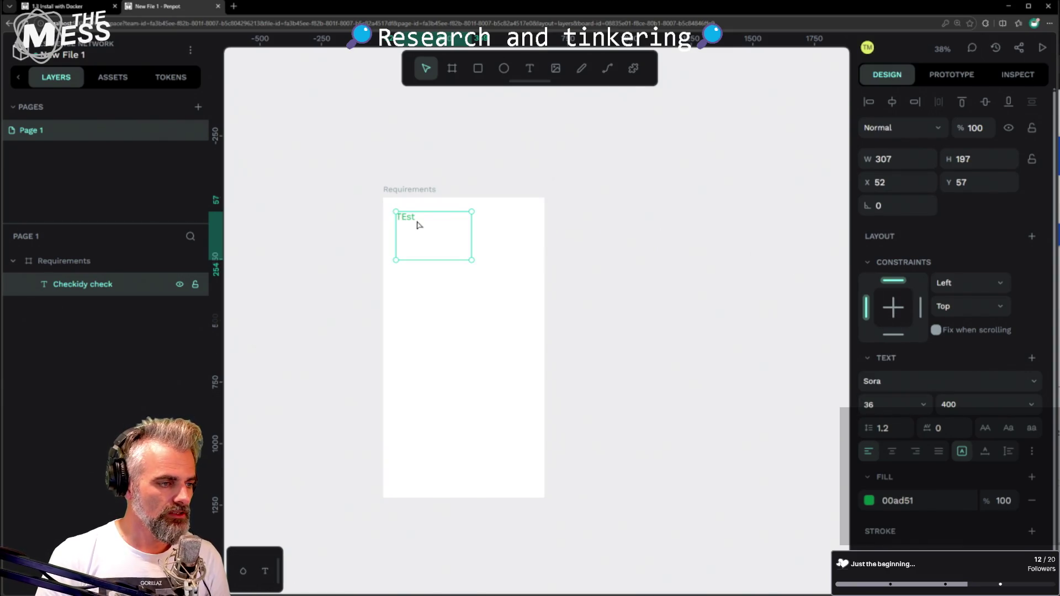
# Step: Widen the Requirements board into a landscape page and move the text box further into it
pyautogui.click(536, 246)
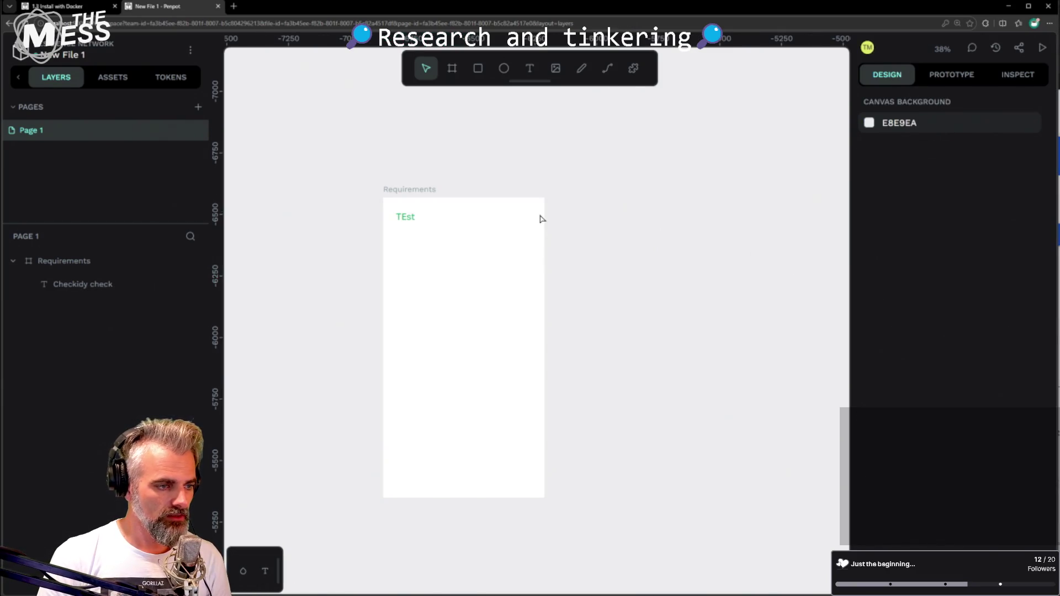
pyautogui.click(138, 261)
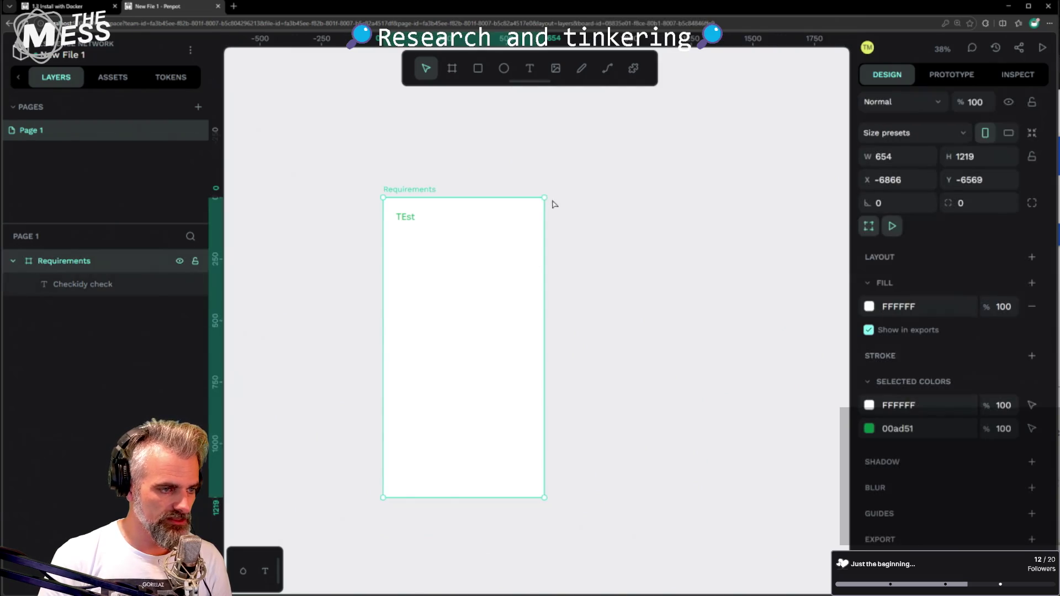
pyautogui.moveTo(550, 240)
pyautogui.mouseDown()
pyautogui.moveTo(632, 241)
pyautogui.moveTo(732, 206)
pyautogui.moveTo(801, 159)
pyautogui.mouseUp()
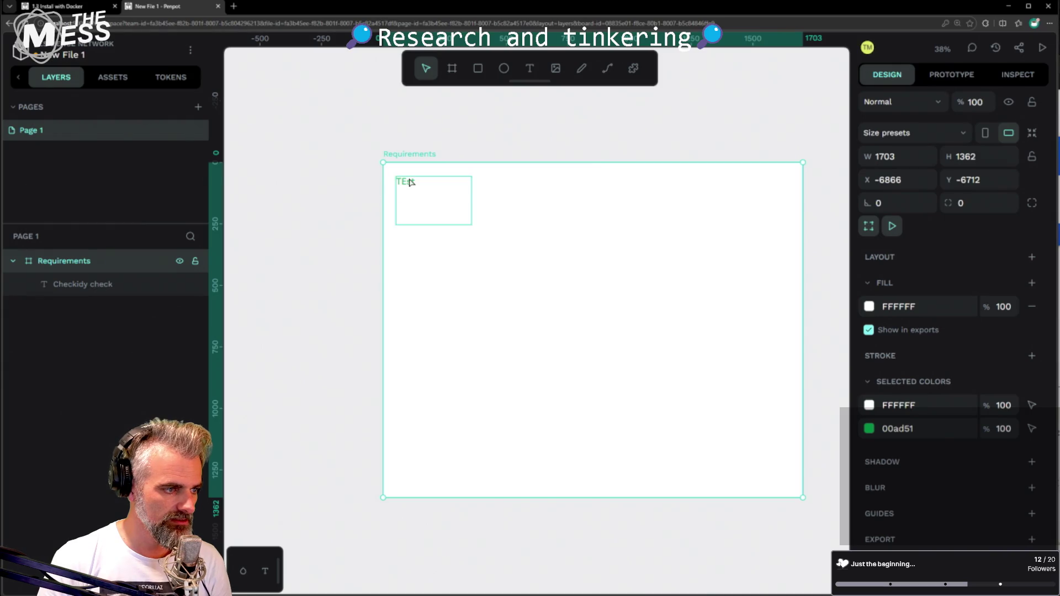
pyautogui.moveTo(413, 186); pyautogui.dragTo(445, 222)
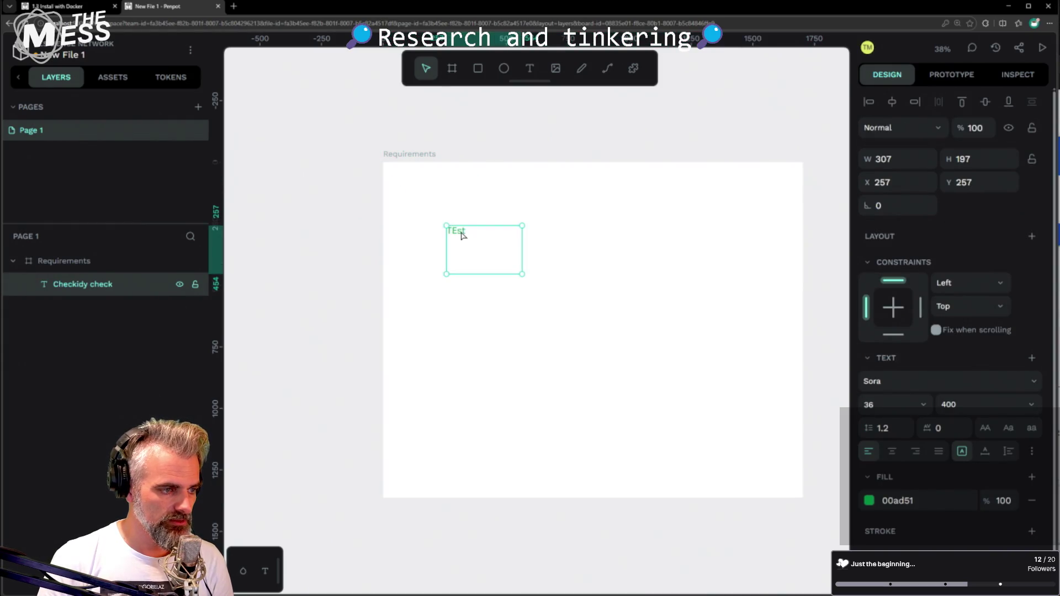
# Step: Centre-align the text, set Auto height so the box fits to 307 × 44, and reposition it
pyautogui.click(892, 453)
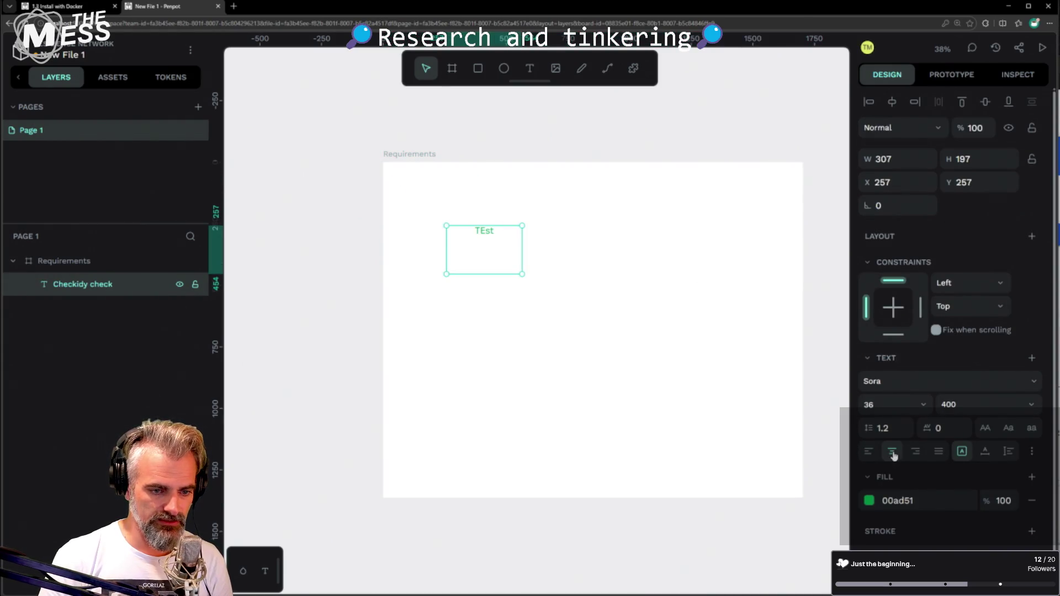
pyautogui.click(1009, 453)
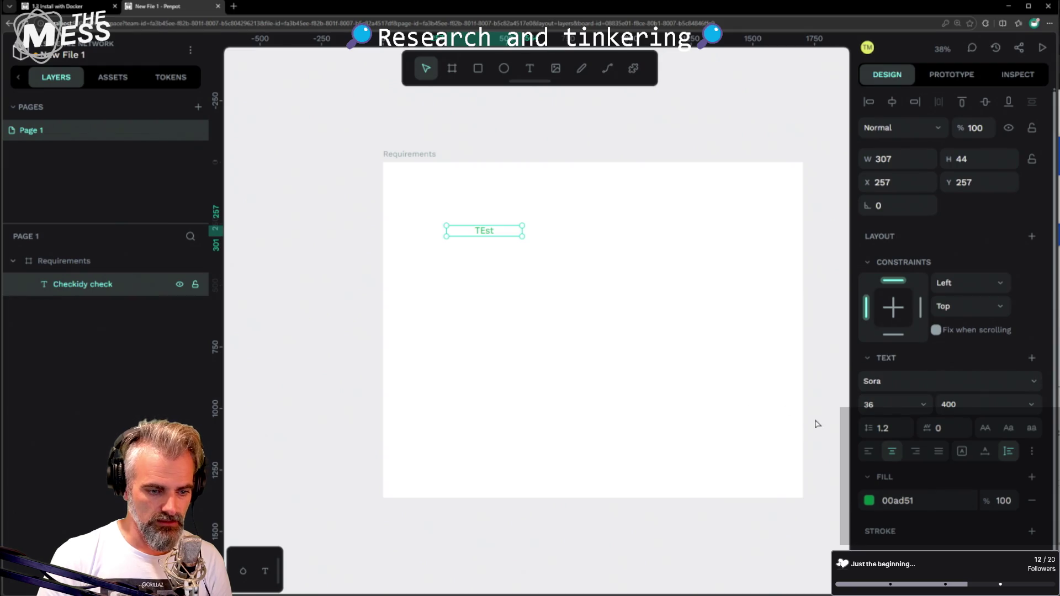
pyautogui.scroll(-1, 939, 377)
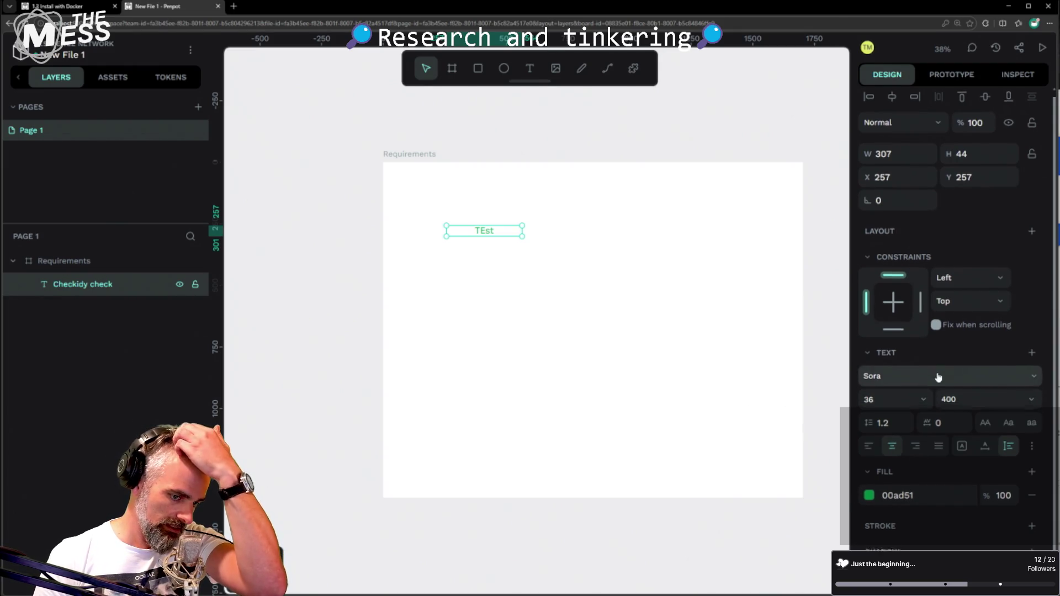
pyautogui.scroll(-2, 938, 378)
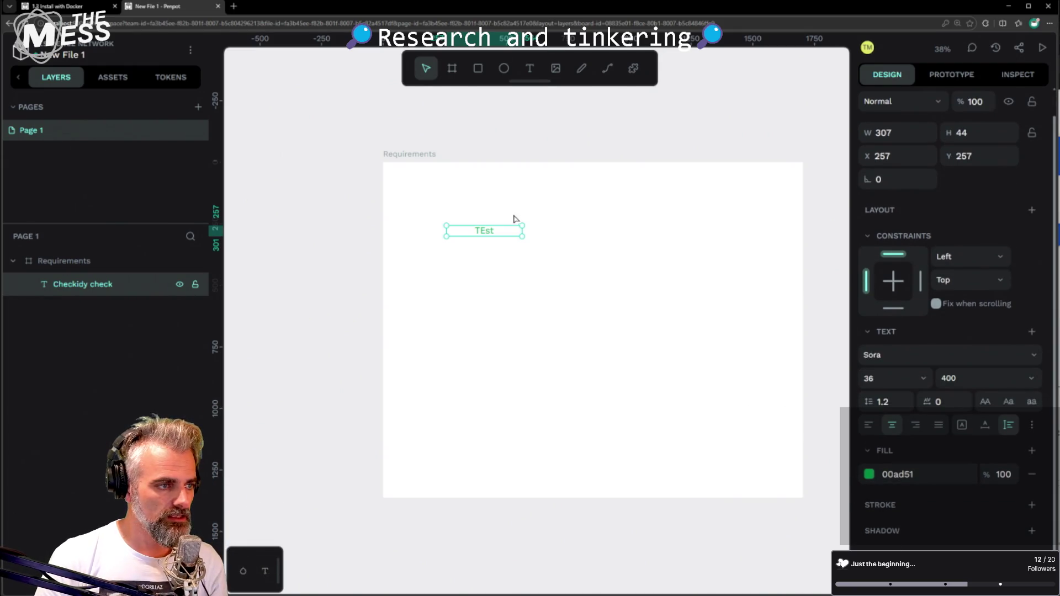
pyautogui.moveTo(487, 234); pyautogui.dragTo(525, 254)
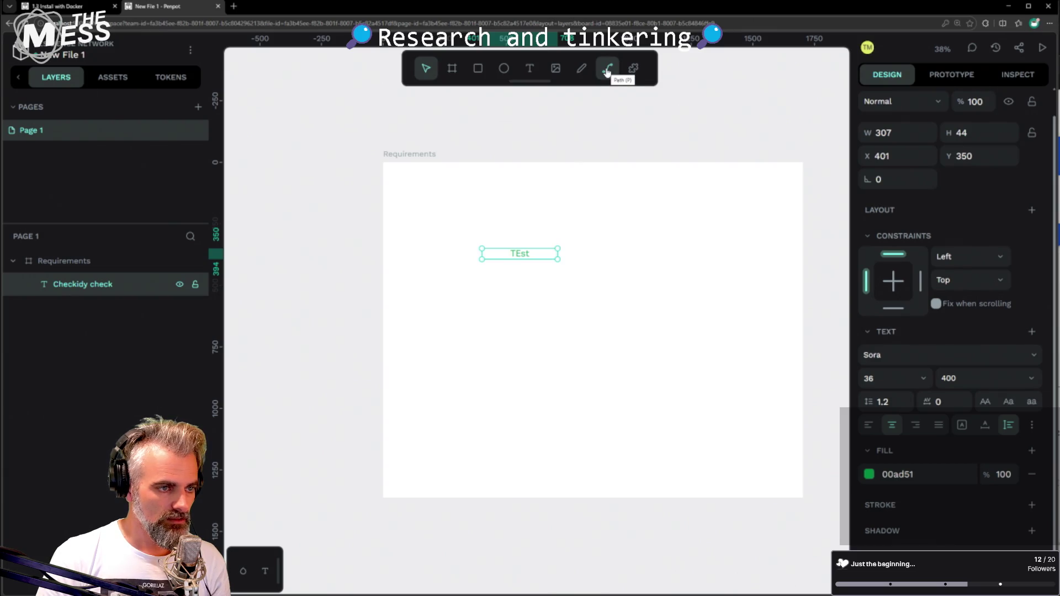
# Step: Draw a freehand cloud loop around the TEst text and select it
pyautogui.click(584, 69)
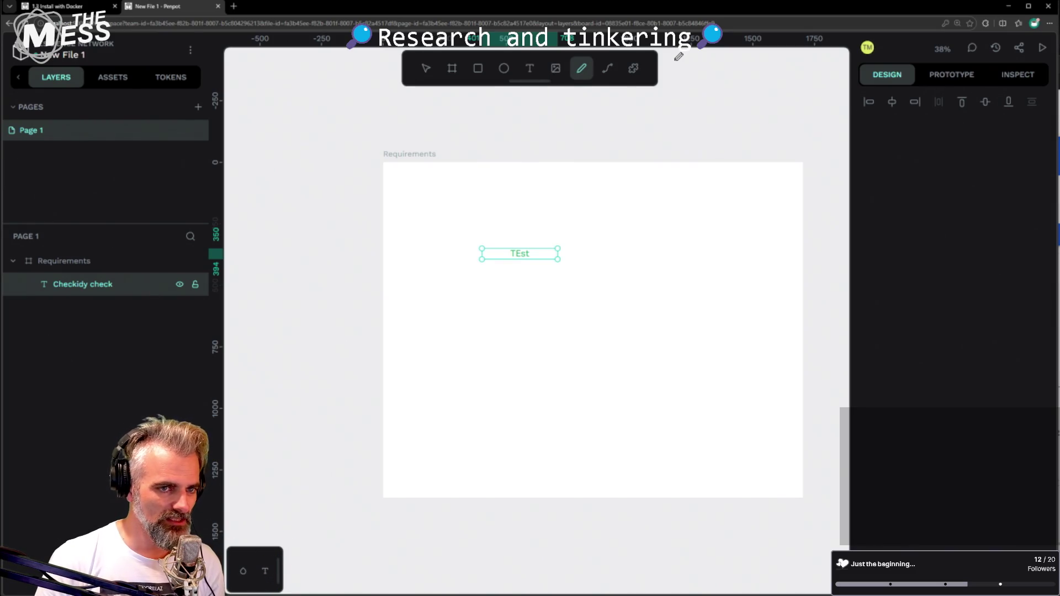
pyautogui.moveTo(563, 224)
pyautogui.mouseDown()
pyautogui.moveTo(580, 248)
pyautogui.moveTo(532, 293)
pyautogui.moveTo(473, 277)
pyautogui.moveTo(460, 246)
pyautogui.moveTo(534, 225)
pyautogui.moveTo(563, 229)
pyautogui.mouseUp()
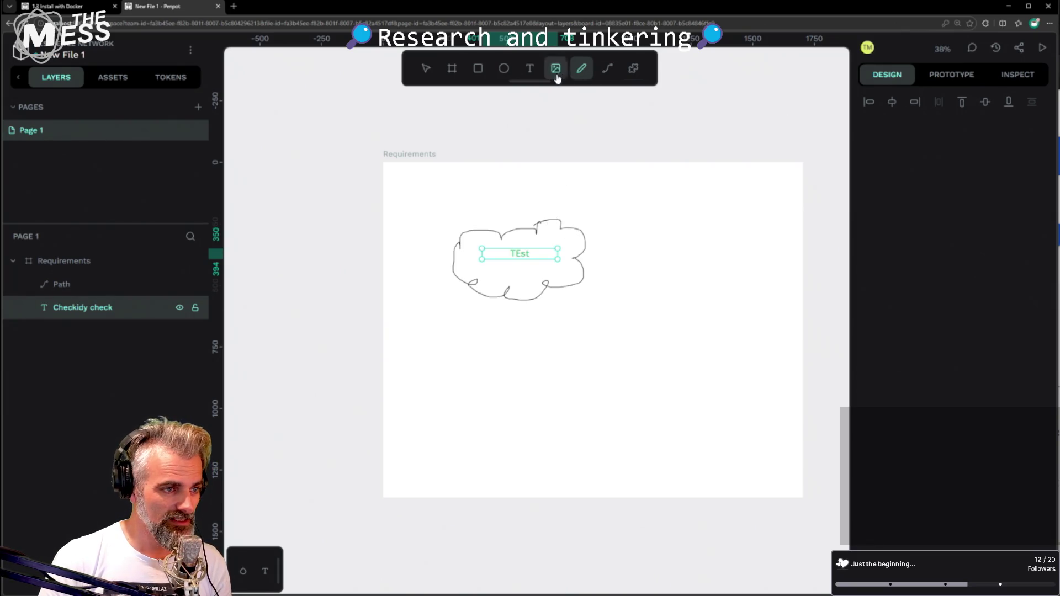
pyautogui.click(433, 70)
pyautogui.click(551, 225)
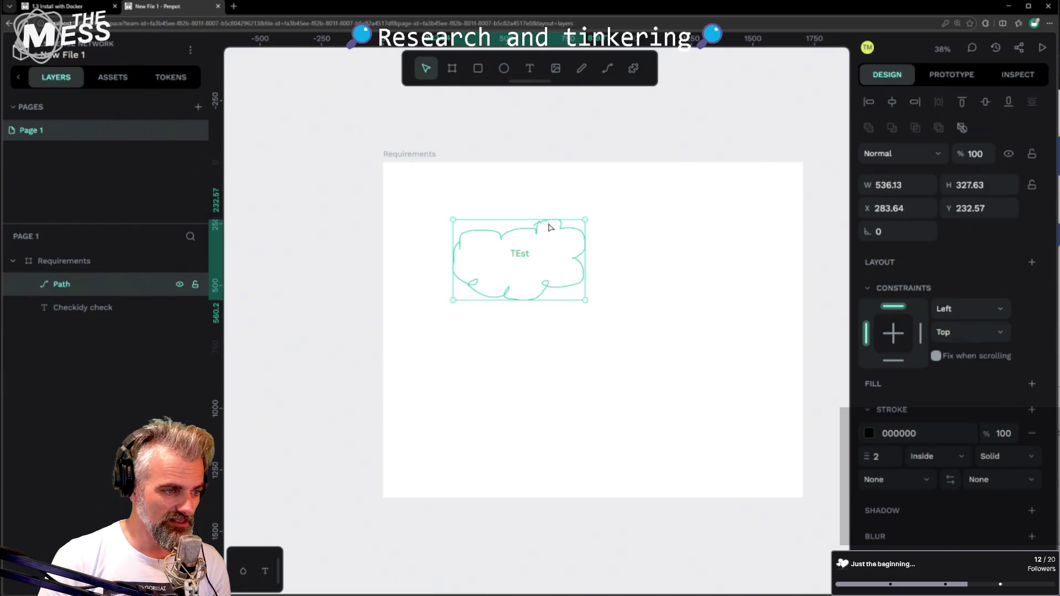
# Step: Move and shrink the freehand cloud outline, then delete it from the board
pyautogui.moveTo(546, 221); pyautogui.dragTo(538, 241)
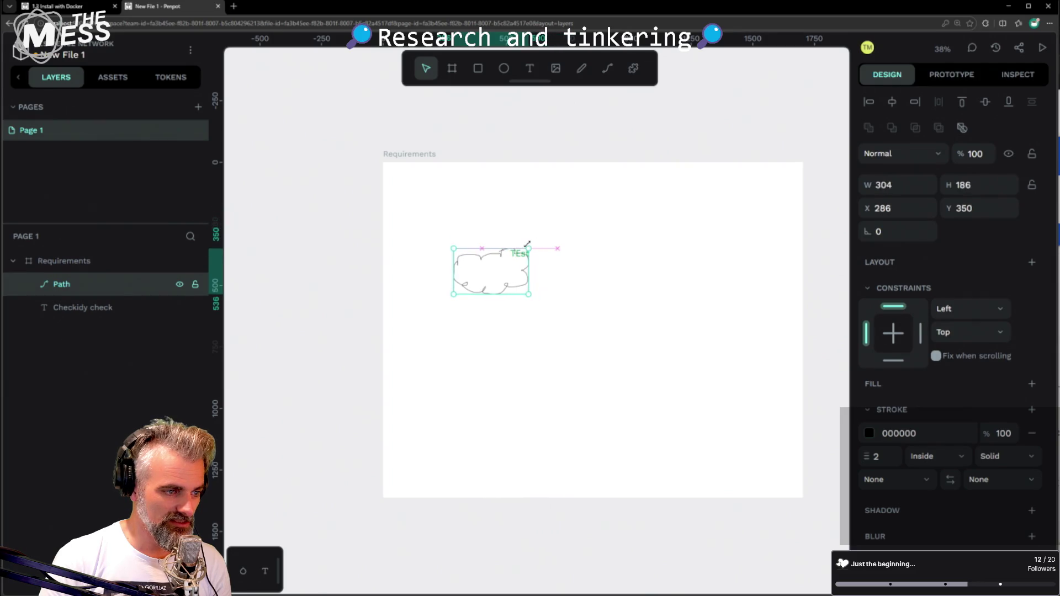
pyautogui.moveTo(502, 272); pyautogui.dragTo(521, 261)
pyautogui.moveTo(562, 225); pyautogui.dragTo(527, 261)
pyautogui.keyDown('ctrl'); pyautogui.scroll(5, 530, 249); pyautogui.keyUp('ctrl')
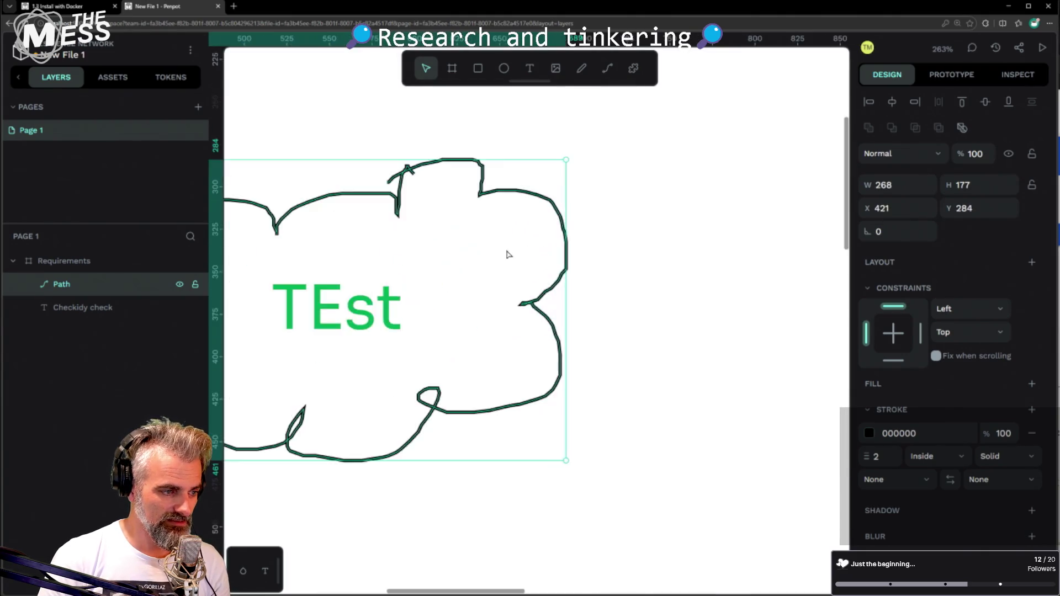
pyautogui.keyDown('ctrl'); pyautogui.scroll(-2, 509, 253); pyautogui.keyUp('ctrl')
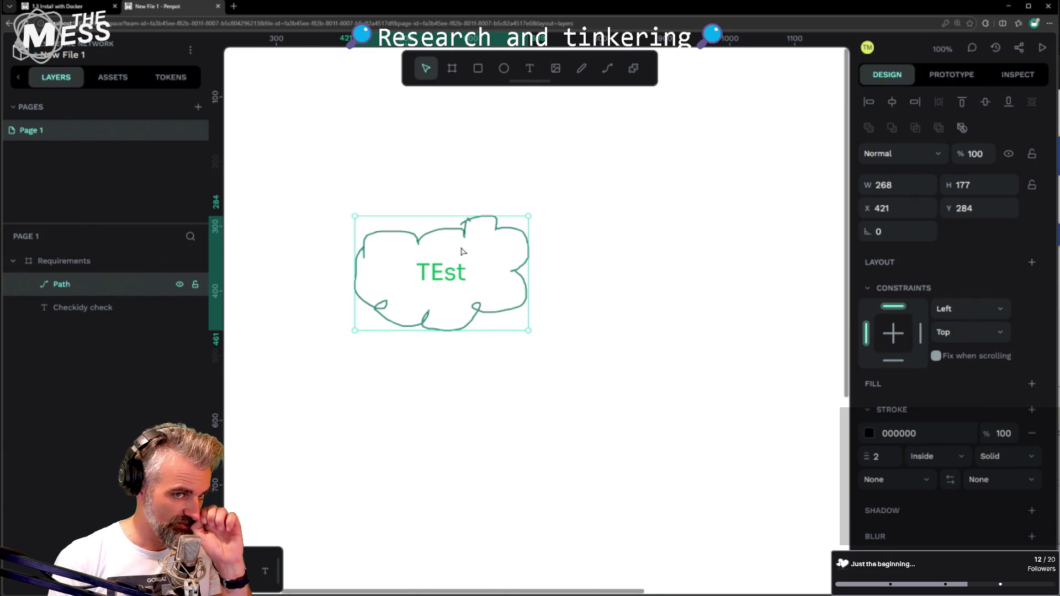
pyautogui.press('Delete')
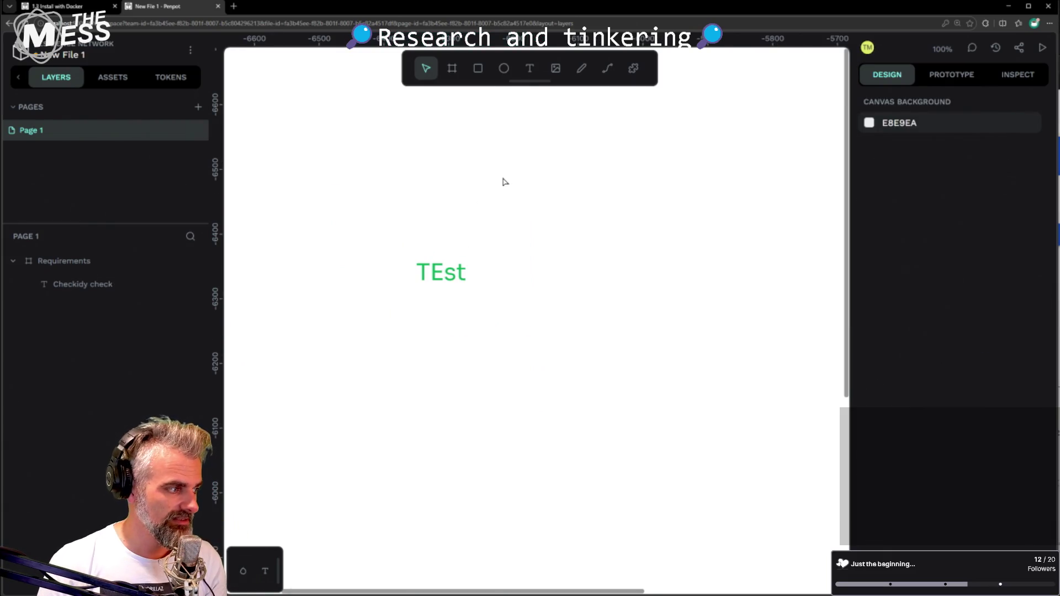
# Step: Draw a closed Bezier blob path around the TEst text, about 282 × 232
pyautogui.click(609, 69)
pyautogui.click(462, 222)
pyautogui.moveTo(505, 224); pyautogui.dragTo(502, 221)
pyautogui.moveTo(519, 264); pyautogui.dragTo(541, 274)
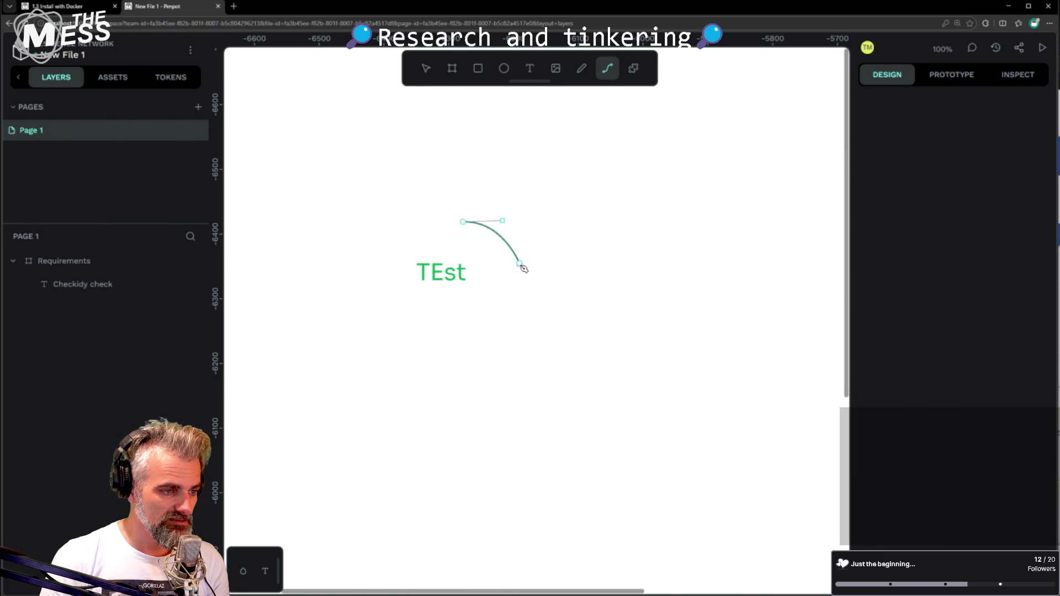
pyautogui.moveTo(503, 324); pyautogui.dragTo(472, 315)
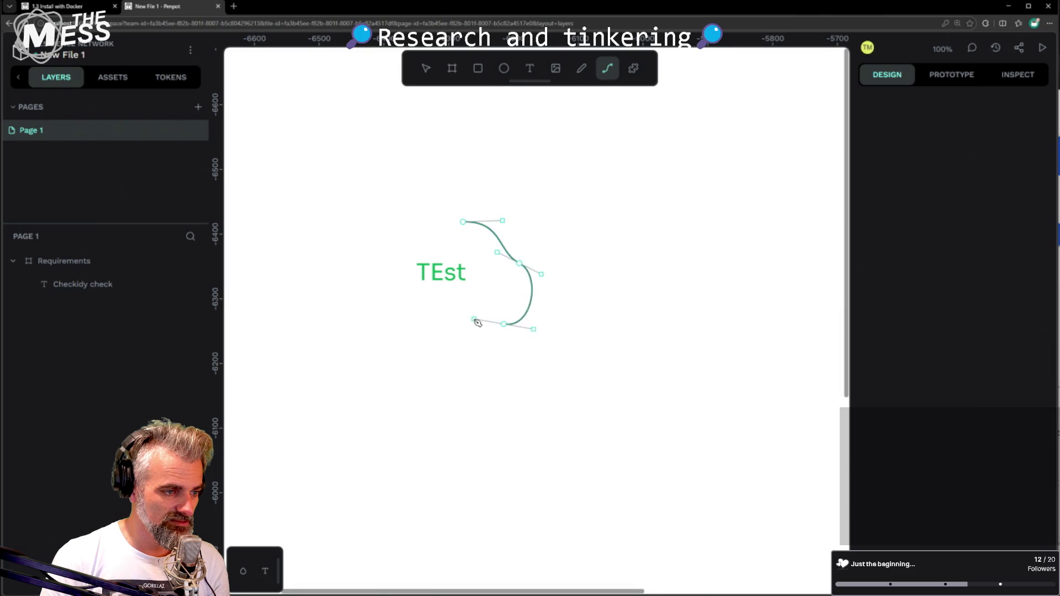
pyautogui.moveTo(454, 358); pyautogui.dragTo(416, 358)
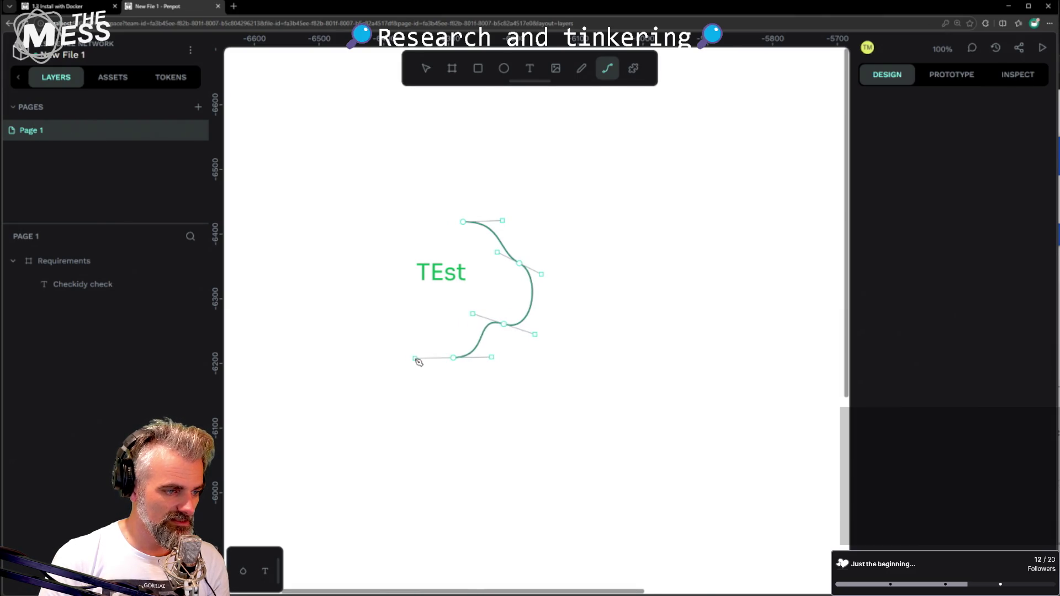
pyautogui.moveTo(417, 333); pyautogui.dragTo(406, 323)
pyautogui.moveTo(354, 354); pyautogui.dragTo(329, 325)
pyautogui.moveTo(352, 288); pyautogui.dragTo(377, 283)
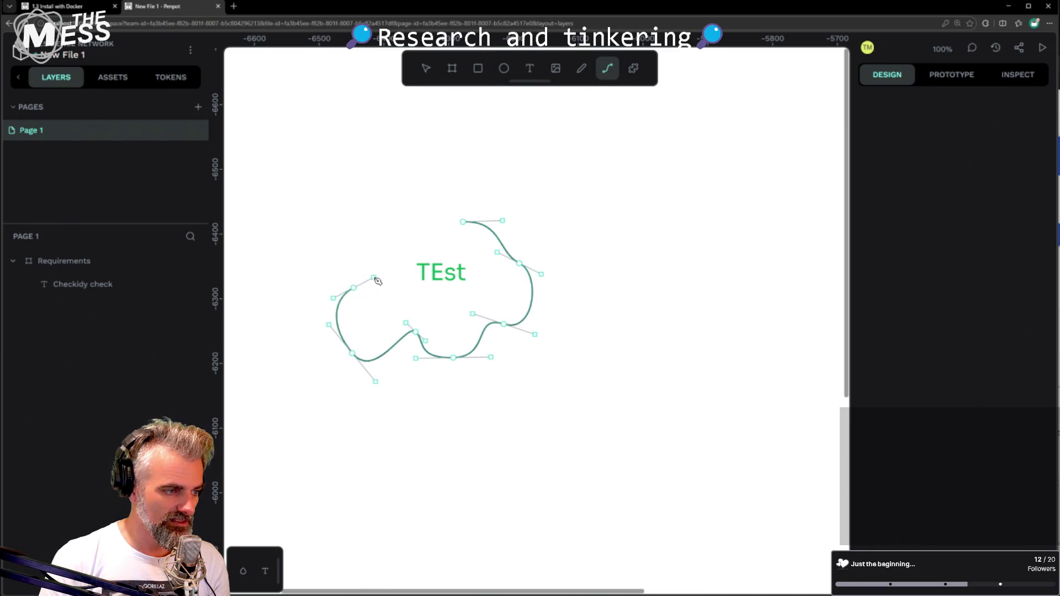
pyautogui.moveTo(360, 246)
pyautogui.mouseDown()
pyautogui.moveTo(378, 228)
pyautogui.moveTo(437, 208)
pyautogui.mouseUp()
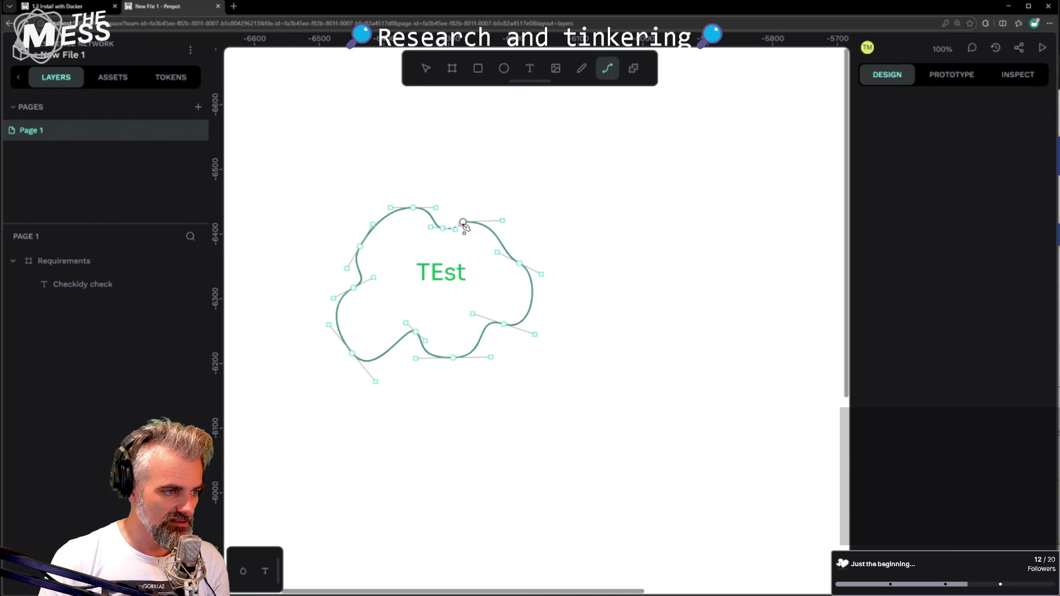
pyautogui.moveTo(464, 223); pyautogui.dragTo(467, 225)
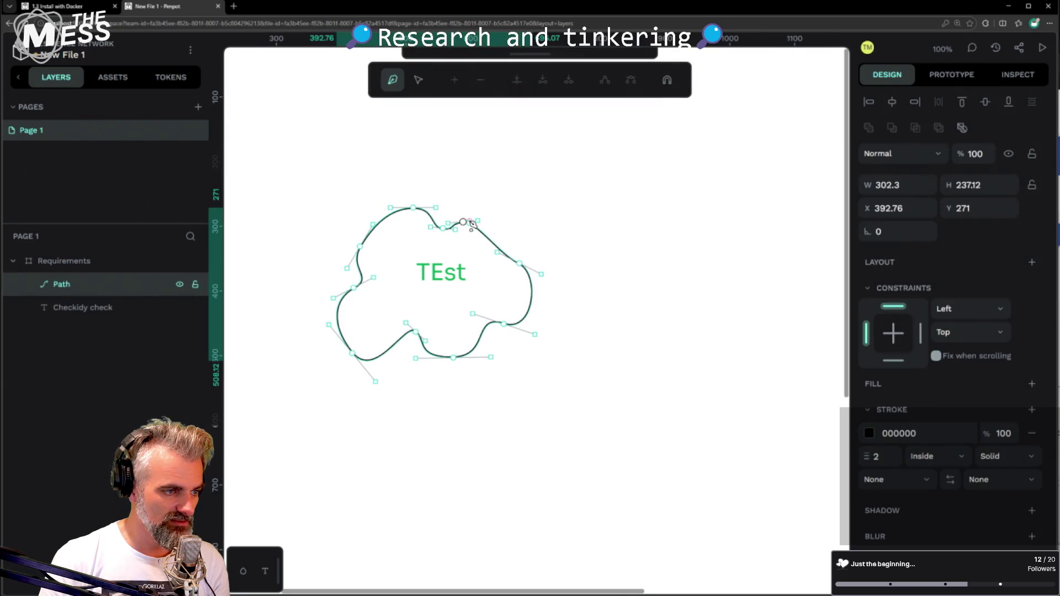
pyautogui.press('Escape')
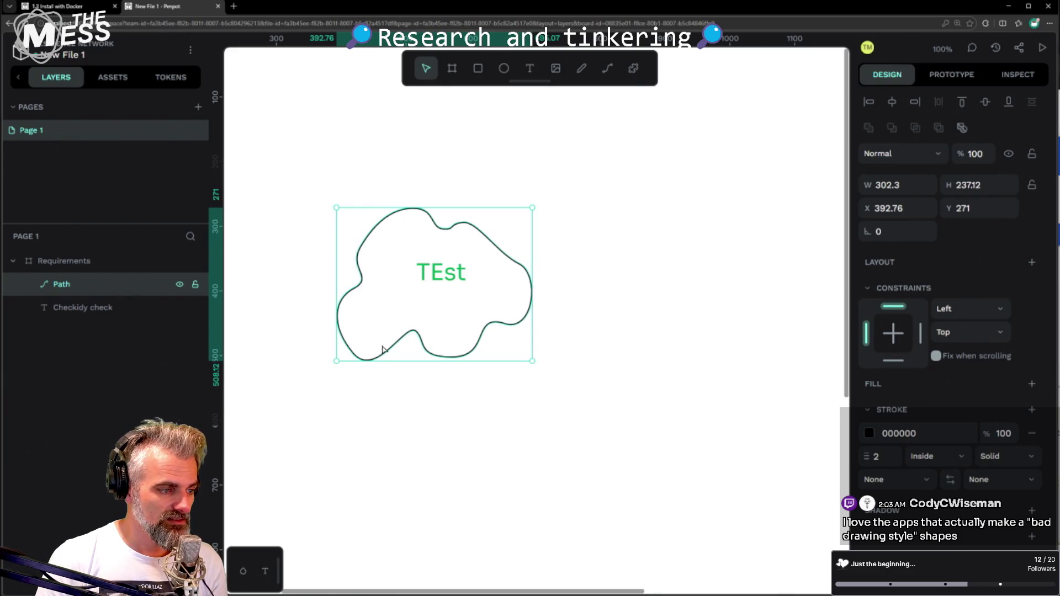
# Step: Select the new blob outline and enter node editing on it
pyautogui.click(582, 69)
pyautogui.press('Escape')
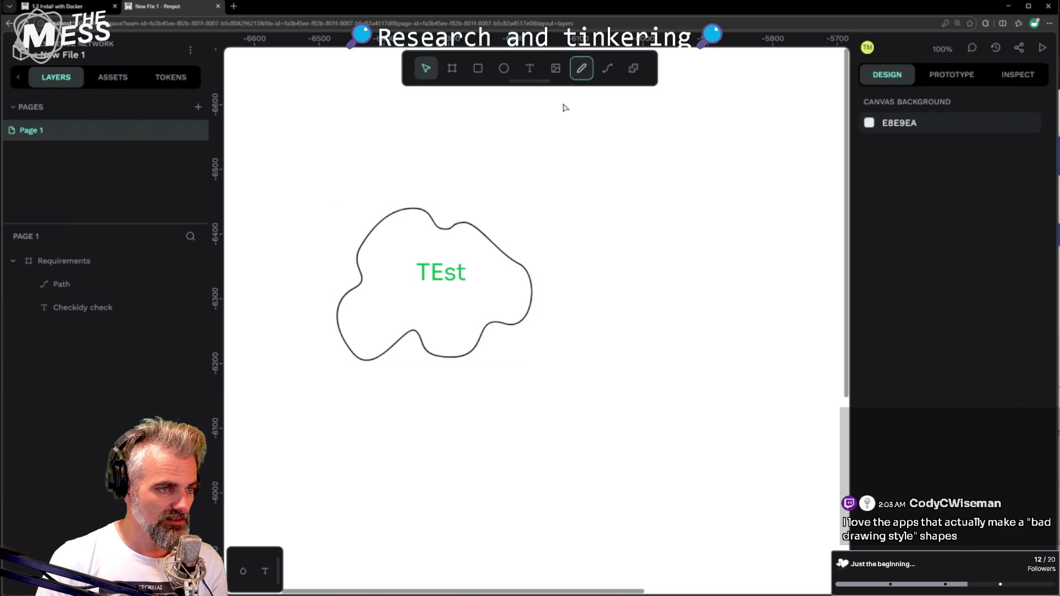
pyautogui.click(495, 245)
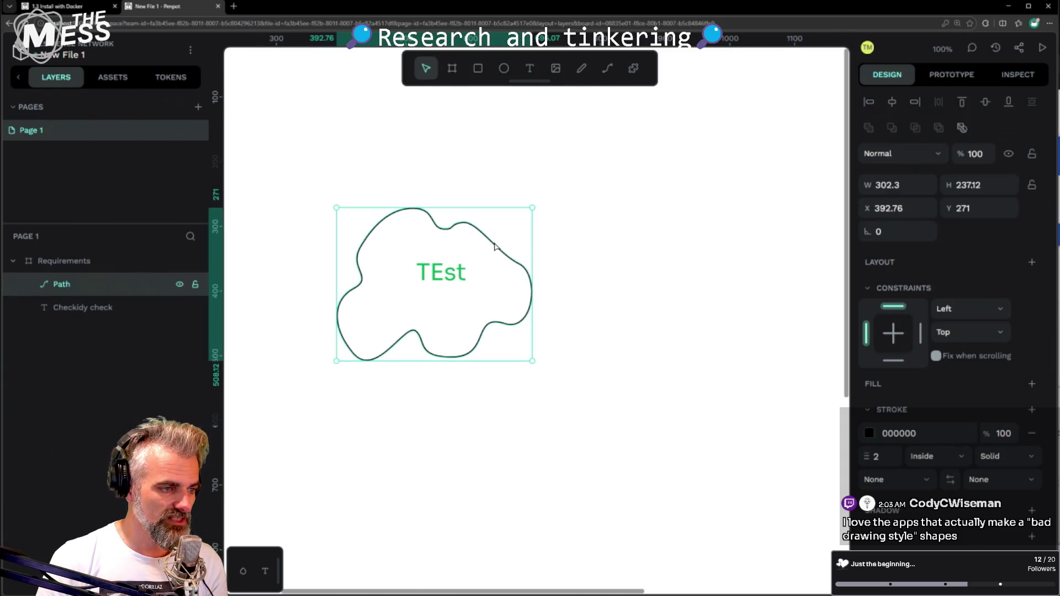
pyautogui.doubleClick(494, 247)
# Step: Pull the lower-left and left-side nodes inward to narrow the blob
pyautogui.moveTo(352, 353); pyautogui.dragTo(363, 333)
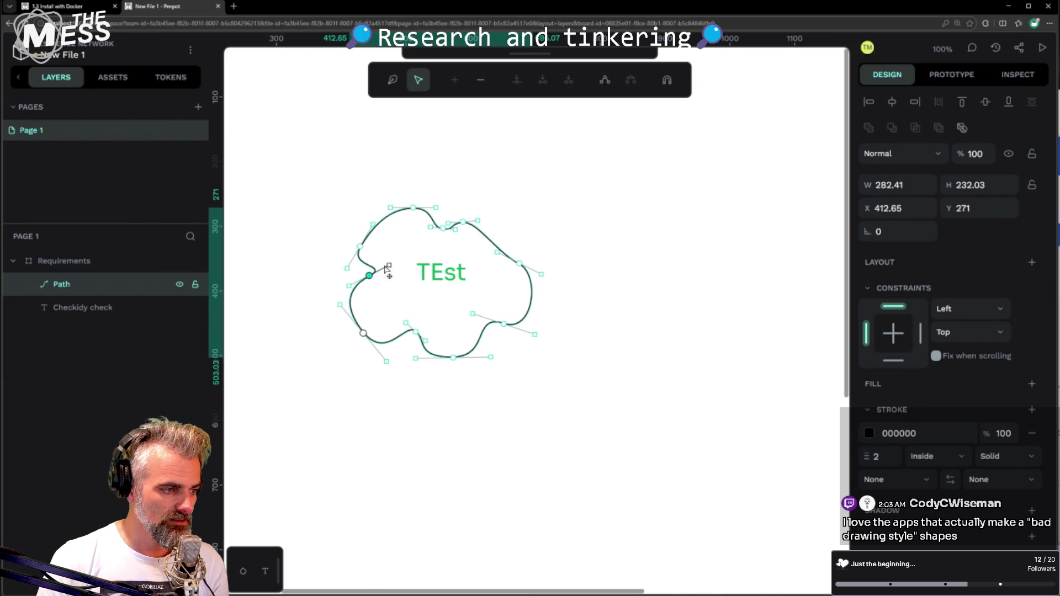
pyautogui.moveTo(354, 291); pyautogui.dragTo(385, 283)
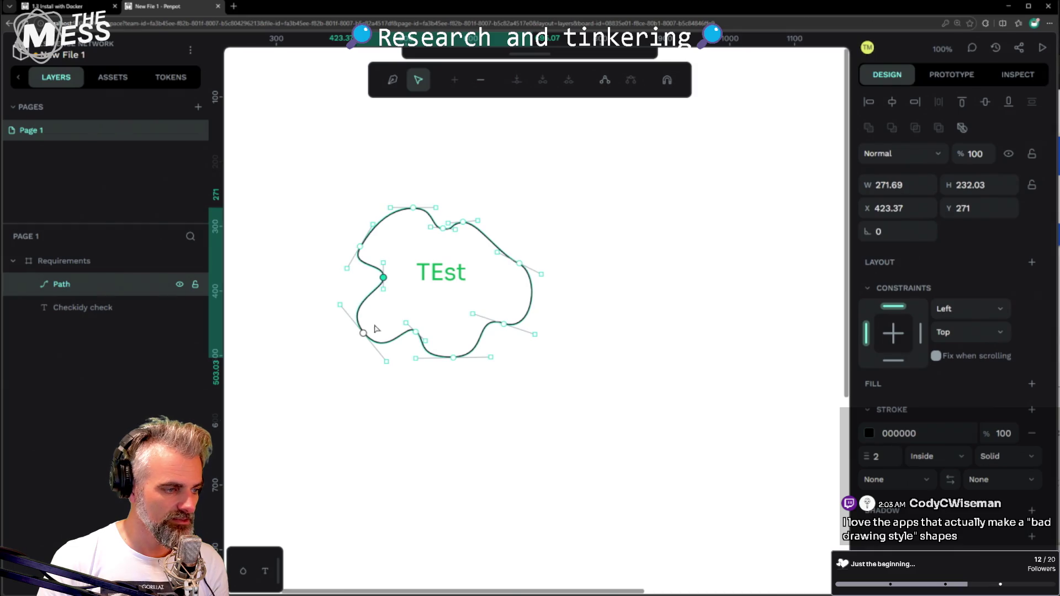
pyautogui.moveTo(363, 333); pyautogui.dragTo(378, 326)
pyautogui.moveTo(382, 278)
pyautogui.mouseDown()
pyautogui.moveTo(371, 281)
pyautogui.moveTo(371, 236)
pyautogui.moveTo(369, 249)
pyautogui.mouseUp()
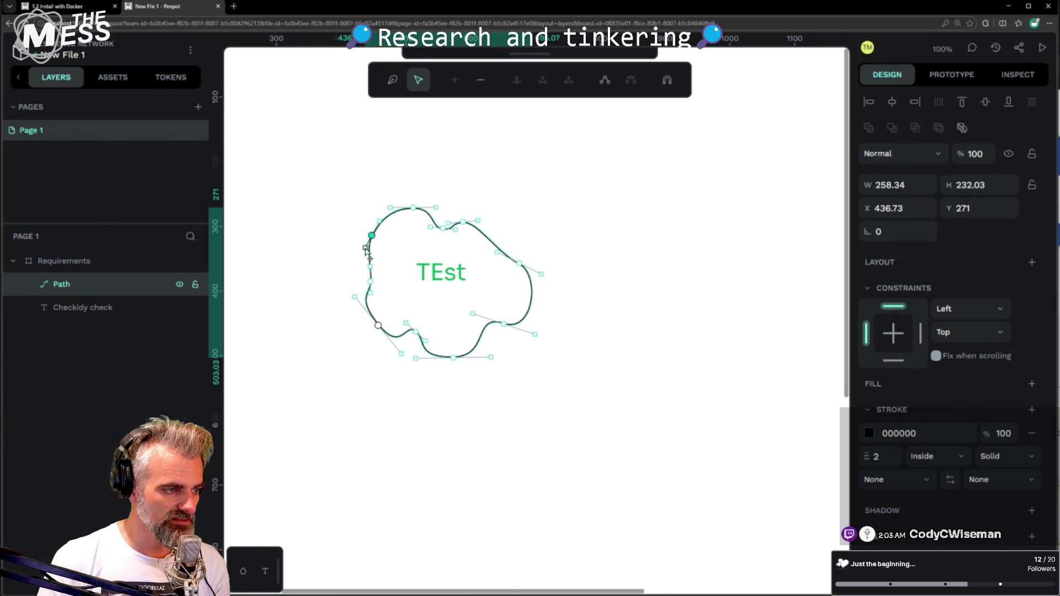
# Step: Smooth the upper-left and top curves, trimming the blob to roughly 258 × 219
pyautogui.moveTo(369, 258); pyautogui.dragTo(353, 258)
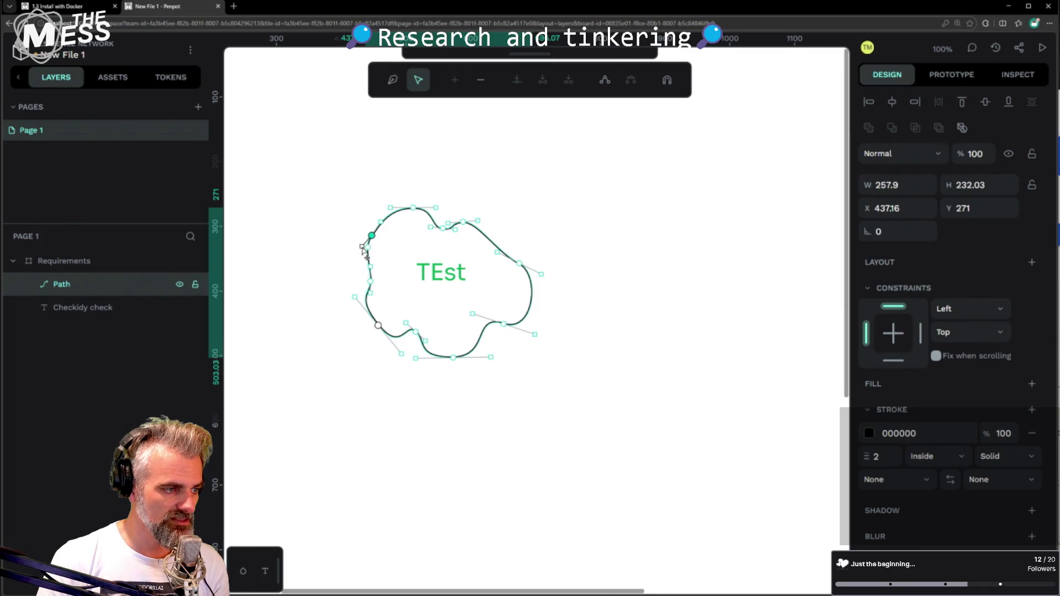
pyautogui.moveTo(362, 249)
pyautogui.mouseDown()
pyautogui.moveTo(370, 256)
pyautogui.moveTo(373, 236)
pyautogui.moveTo(399, 224)
pyautogui.mouseUp()
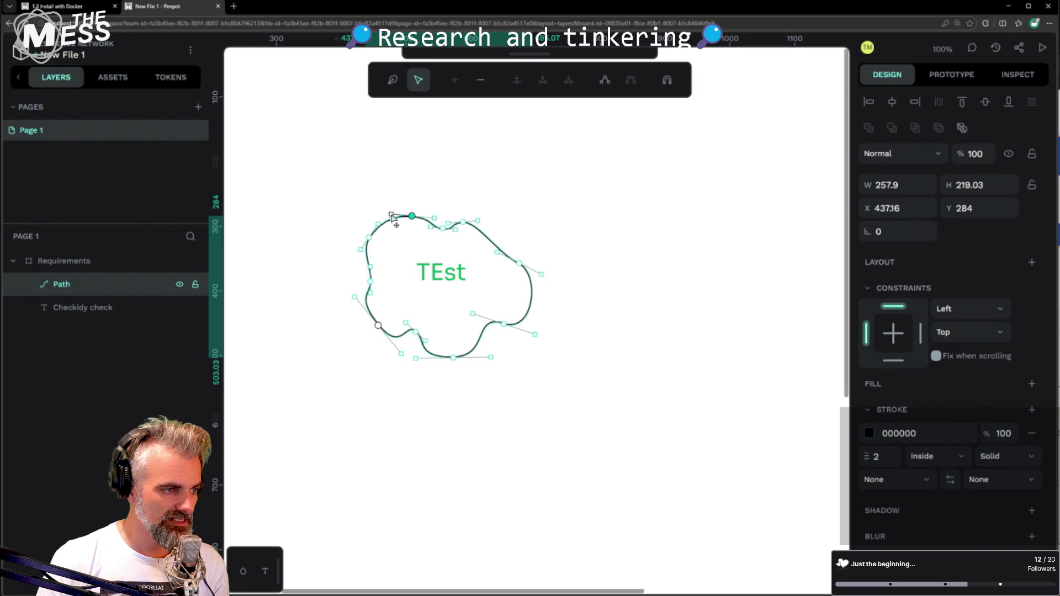
pyautogui.moveTo(400, 224); pyautogui.dragTo(394, 219)
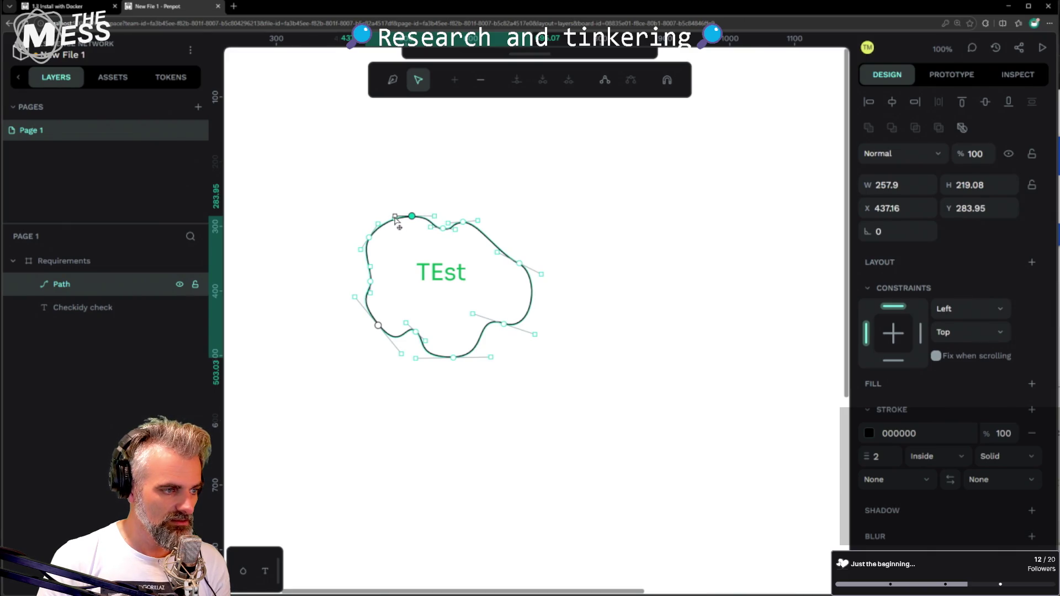
pyautogui.press('Escape')
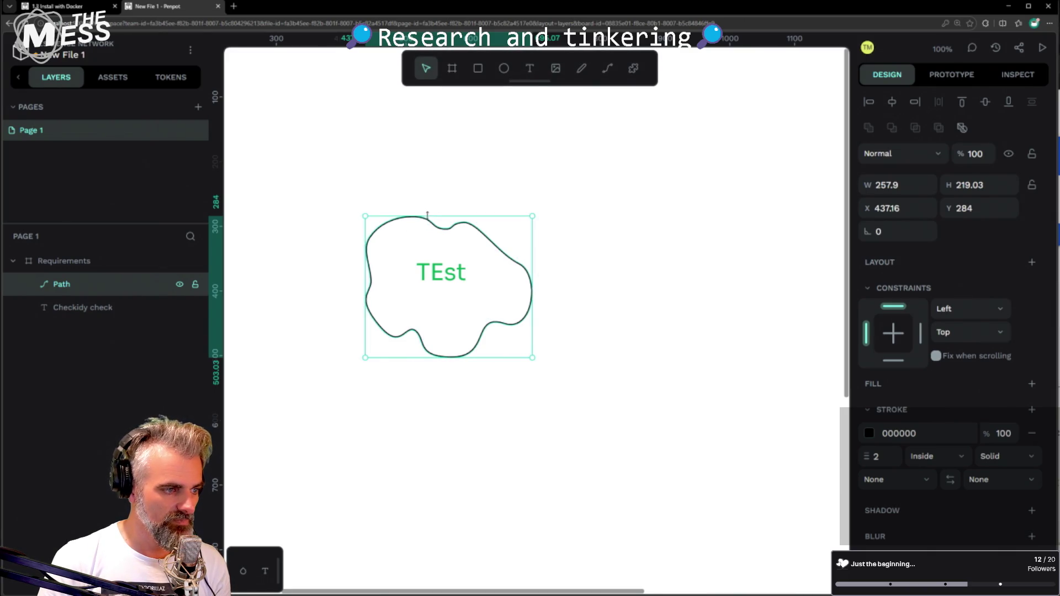
pyautogui.doubleClick(426, 216)
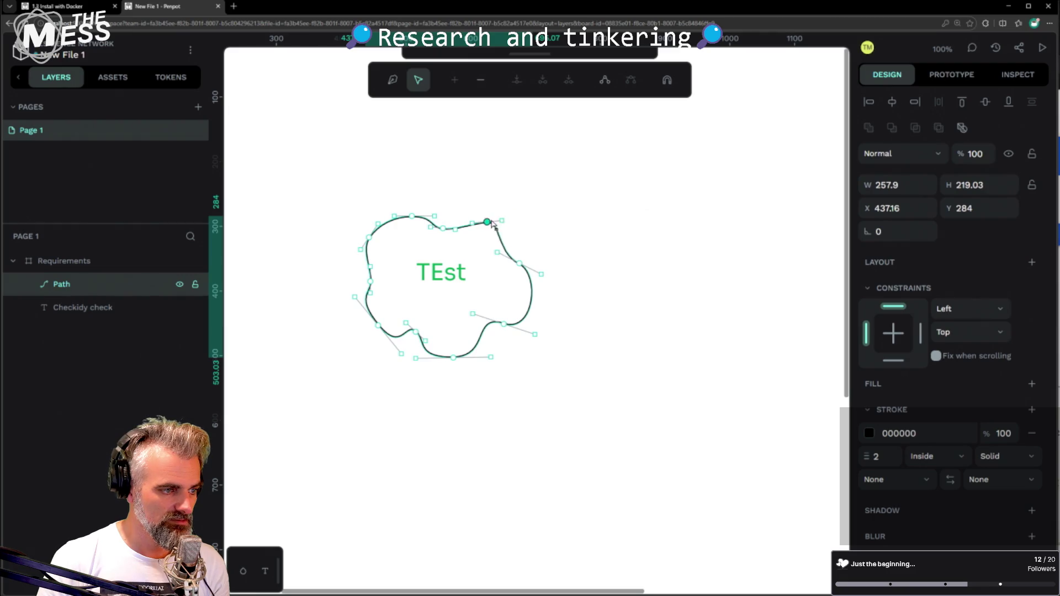
# Step: Pull the right, bottom and top-left nodes inward to tighten the cloud around TEst
pyautogui.moveTo(510, 222)
pyautogui.mouseDown()
pyautogui.moveTo(523, 239)
pyautogui.moveTo(475, 213)
pyautogui.mouseUp()
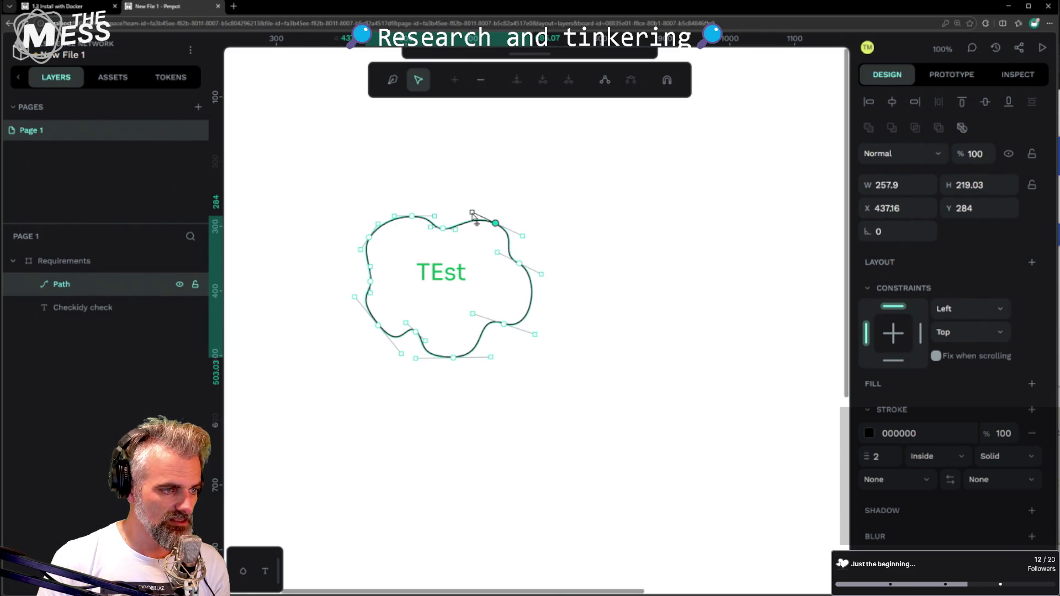
pyautogui.moveTo(519, 263); pyautogui.dragTo(516, 273)
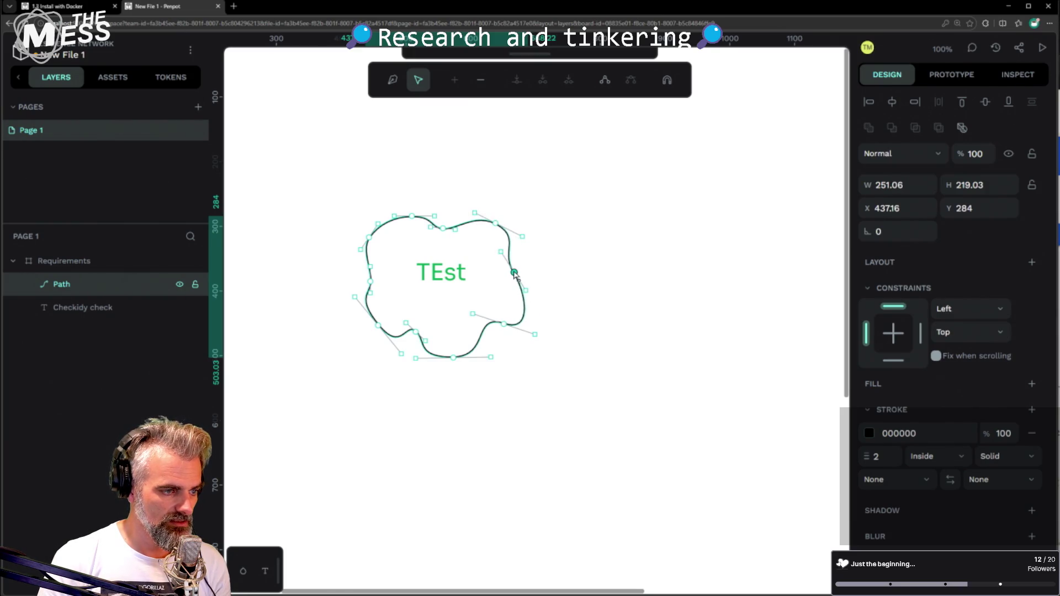
pyautogui.moveTo(503, 323)
pyautogui.mouseDown()
pyautogui.moveTo(493, 320)
pyautogui.moveTo(515, 310)
pyautogui.mouseUp()
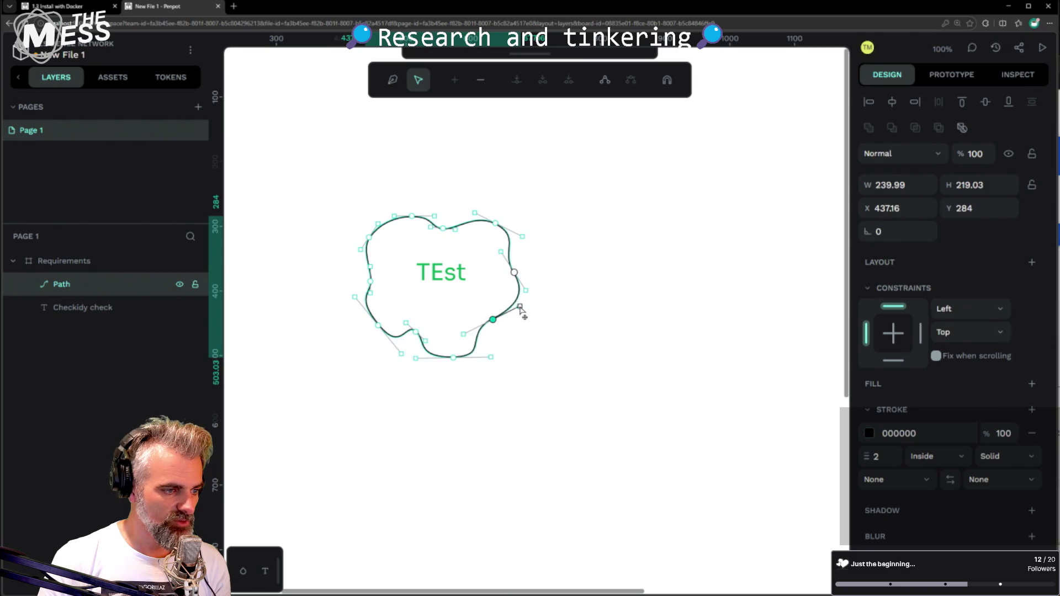
pyautogui.moveTo(454, 357); pyautogui.dragTo(446, 348)
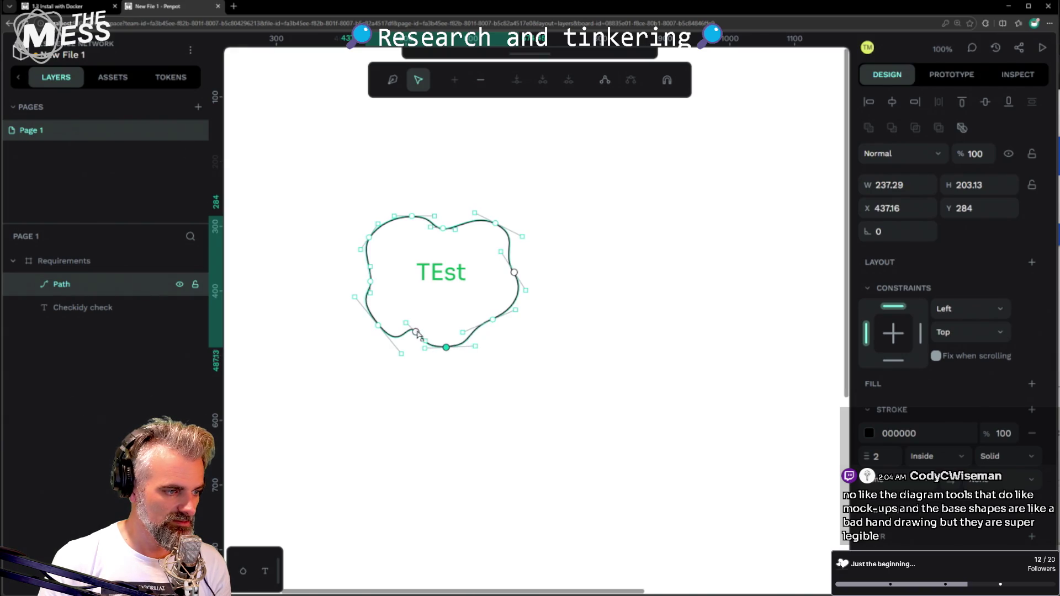
pyautogui.moveTo(378, 326); pyautogui.dragTo(371, 267)
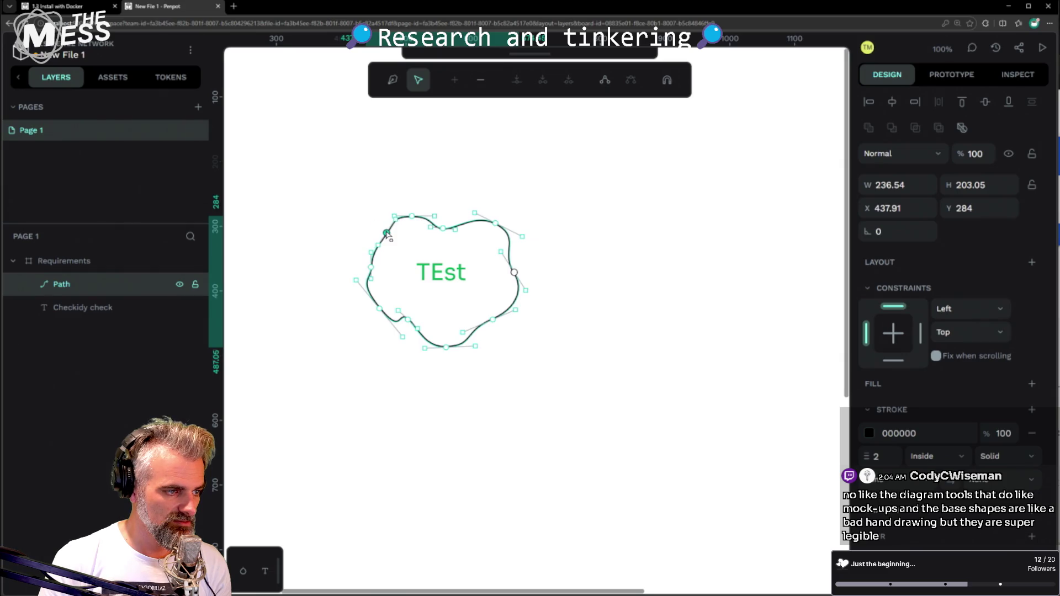
pyautogui.moveTo(414, 219); pyautogui.dragTo(454, 227)
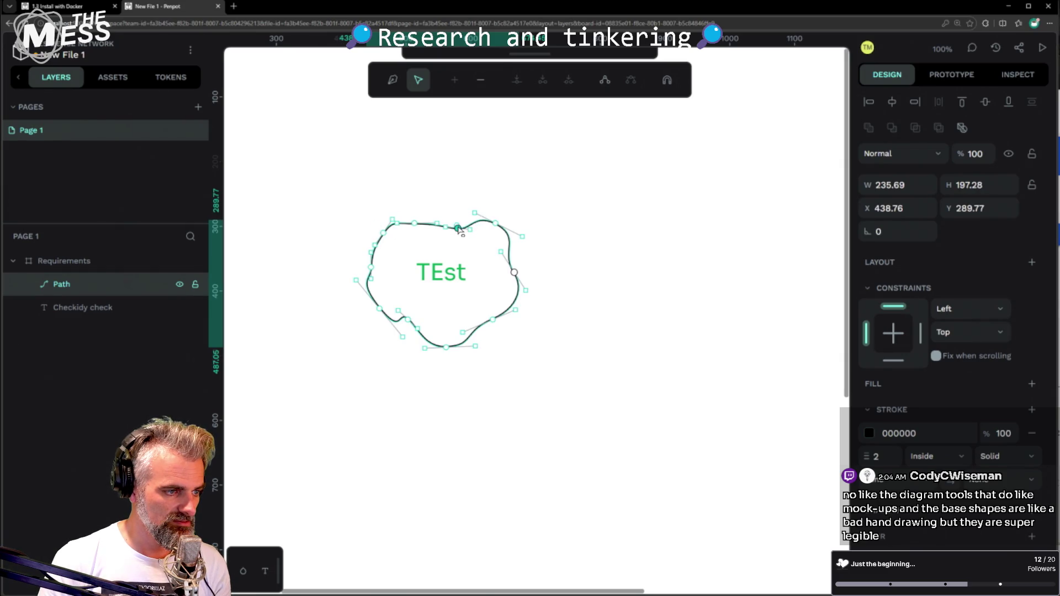
# Step: Tuck in the lower-right and right nodes and raise the bottom, reaching about 209 × 149
pyautogui.moveTo(448, 347)
pyautogui.mouseDown()
pyautogui.moveTo(445, 333)
pyautogui.moveTo(499, 312)
pyautogui.moveTo(484, 307)
pyautogui.mouseUp()
pyautogui.moveTo(514, 274)
pyautogui.mouseDown()
pyautogui.moveTo(506, 267)
pyautogui.moveTo(514, 282)
pyautogui.mouseUp()
pyautogui.moveTo(497, 223); pyautogui.dragTo(488, 229)
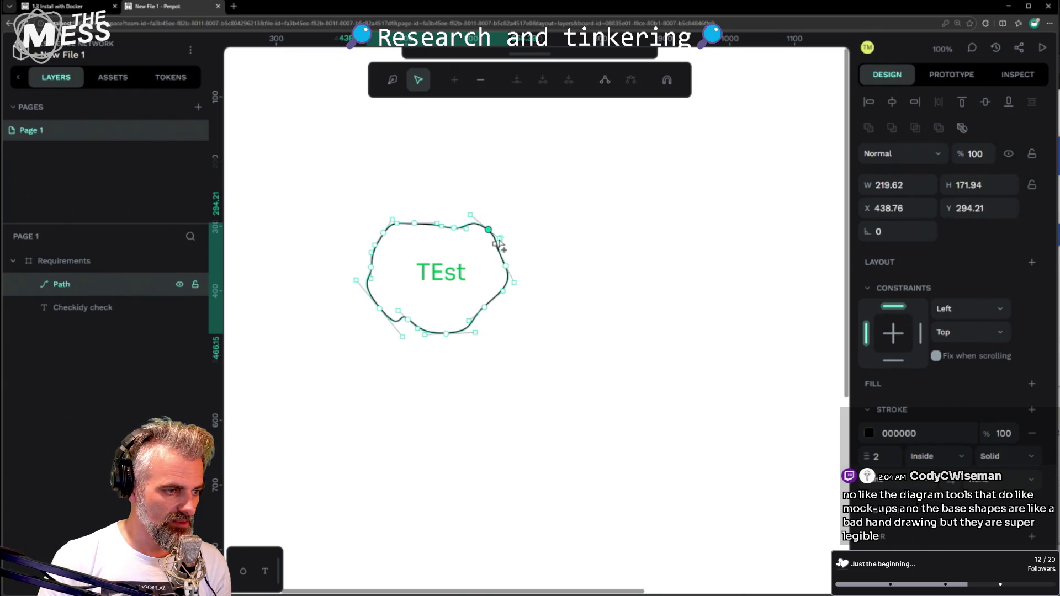
pyautogui.moveTo(505, 257); pyautogui.dragTo(501, 262)
pyautogui.moveTo(448, 335); pyautogui.dragTo(449, 329)
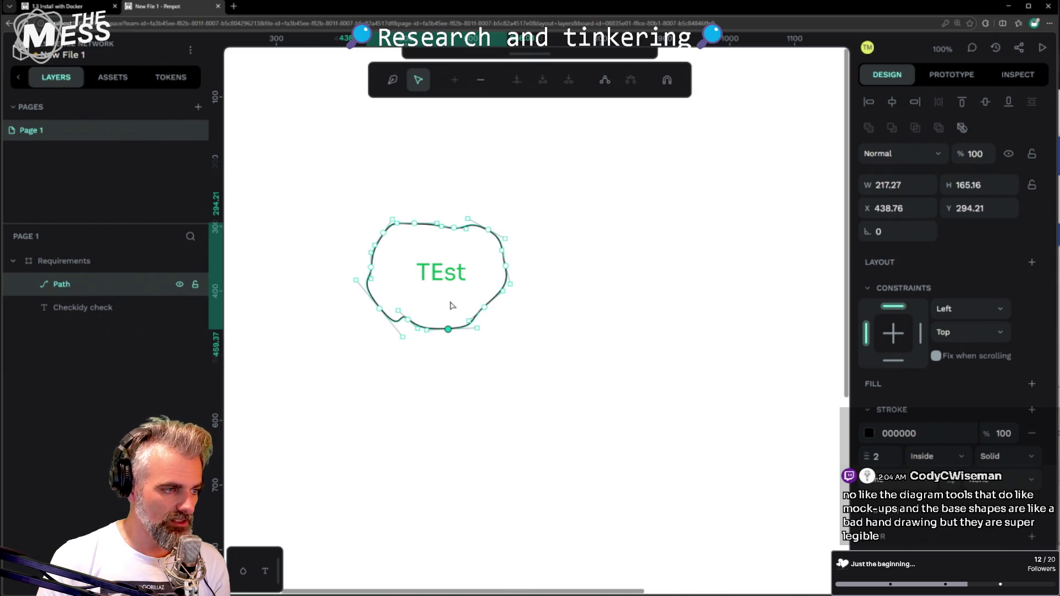
# Step: Reshape and flatten the top curve and push the right side of the cloud outward
pyautogui.click(454, 228)
pyautogui.moveTo(455, 229); pyautogui.dragTo(507, 266)
pyautogui.click(500, 266)
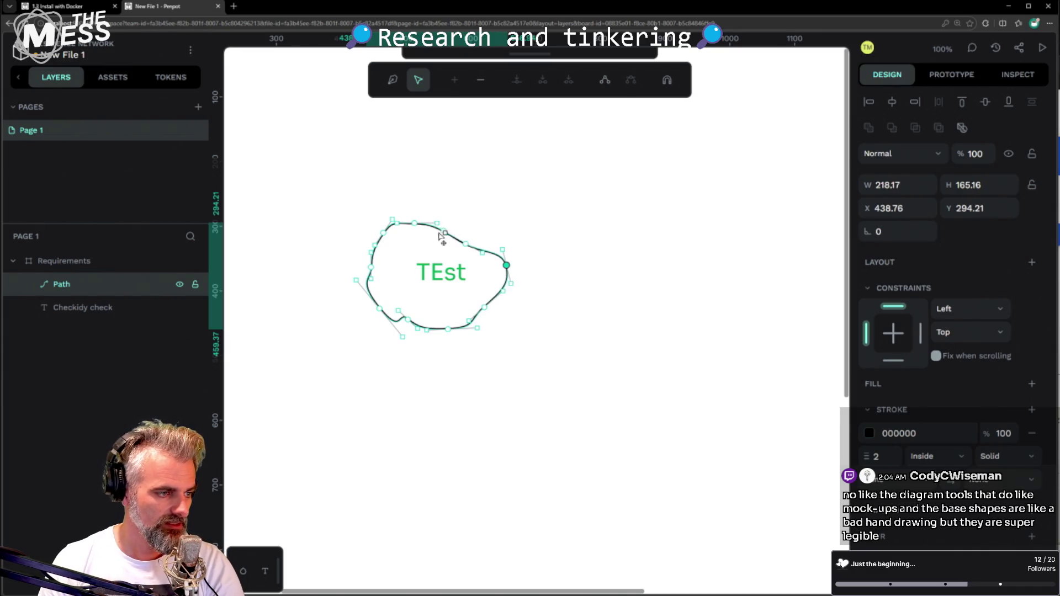
pyautogui.click(417, 239)
pyautogui.moveTo(419, 240)
pyautogui.mouseDown()
pyautogui.moveTo(428, 239)
pyautogui.moveTo(419, 238)
pyautogui.mouseUp()
# Step: Bend the upper-left curve via its handles and select the left-side nodes
pyautogui.click(380, 240)
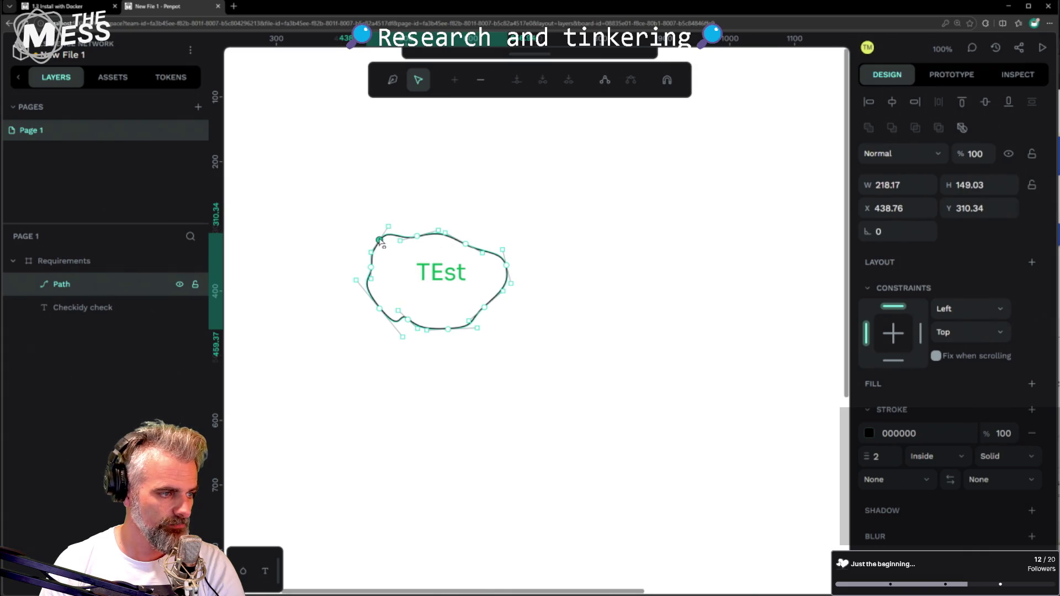
pyautogui.moveTo(371, 254); pyautogui.dragTo(382, 285)
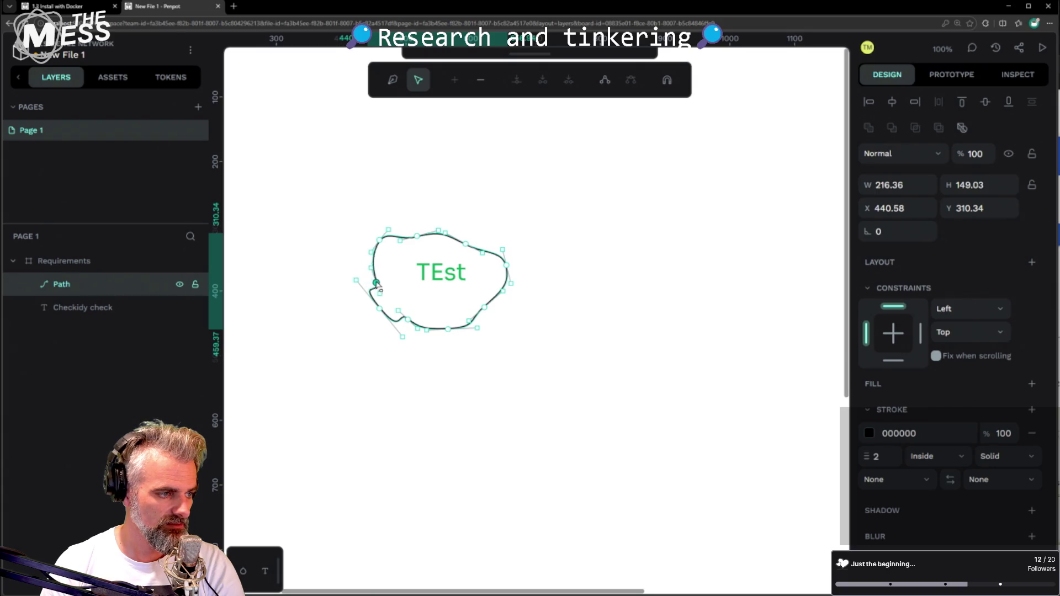
pyautogui.moveTo(389, 232); pyautogui.dragTo(399, 225)
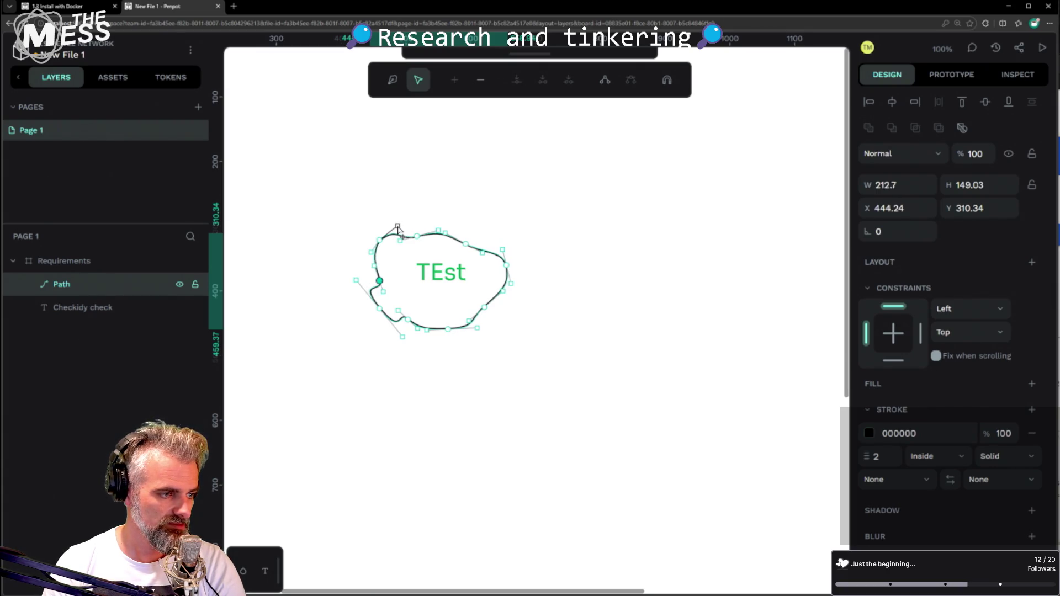
pyautogui.click(379, 308)
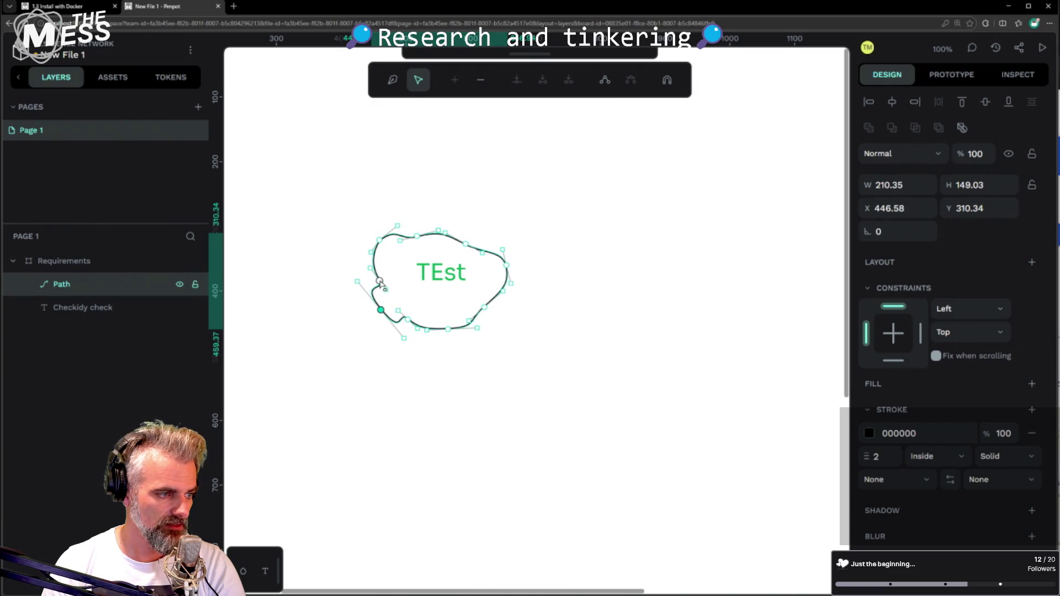
pyautogui.click(383, 274)
# Step: Reshape the left edge and pull the lower-left curve of the cloud upward
pyautogui.moveTo(382, 292); pyautogui.dragTo(383, 309)
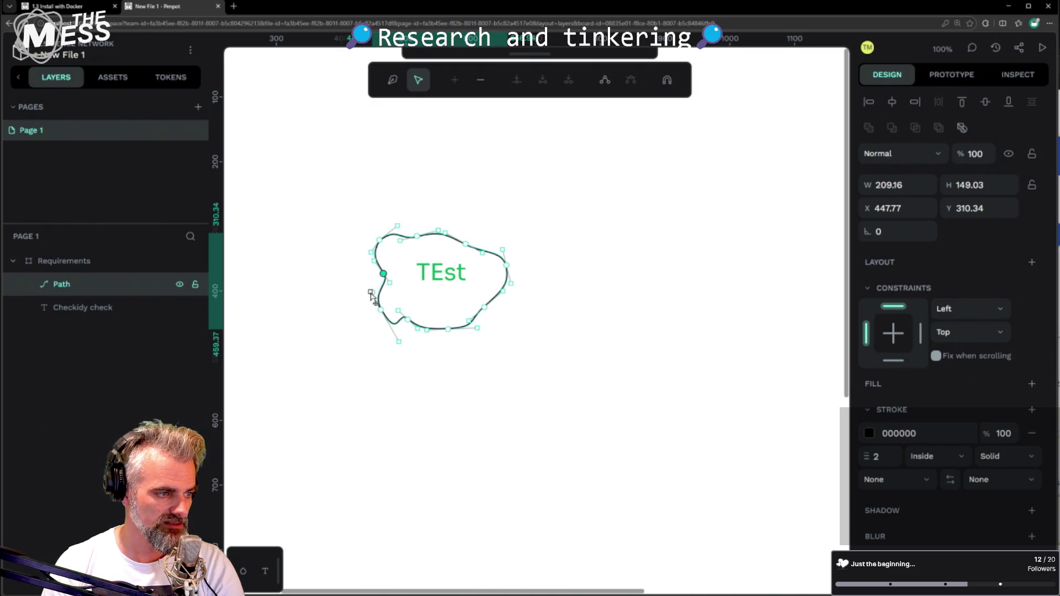
pyautogui.click(381, 309)
pyautogui.moveTo(398, 341)
pyautogui.mouseDown()
pyautogui.moveTo(396, 324)
pyautogui.moveTo(421, 324)
pyautogui.mouseUp()
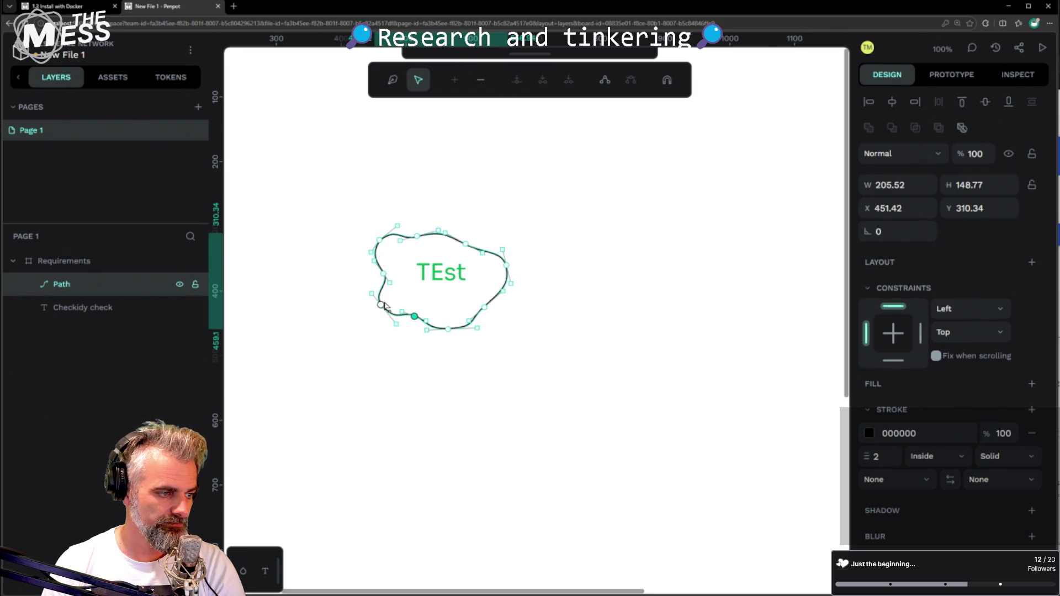
pyautogui.click(377, 274)
pyautogui.moveTo(377, 274); pyautogui.dragTo(373, 274)
# Step: Raise the bottom node and lift the upper-right and right parts of the cloud
pyautogui.moveTo(449, 329)
pyautogui.mouseDown()
pyautogui.moveTo(453, 311)
pyautogui.moveTo(450, 328)
pyautogui.moveTo(421, 310)
pyautogui.moveTo(450, 323)
pyautogui.moveTo(484, 300)
pyautogui.mouseUp()
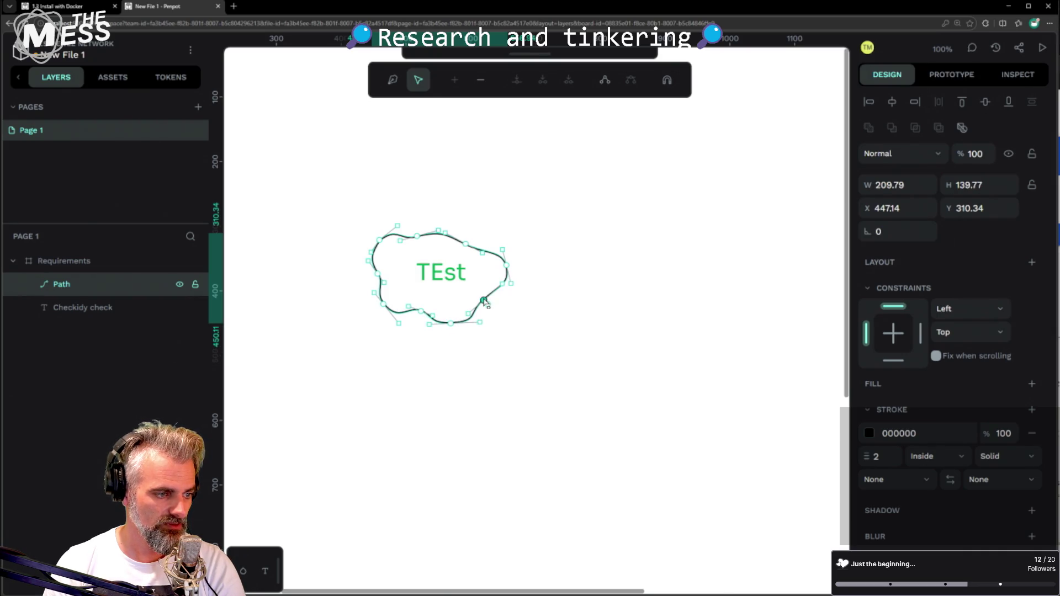
pyautogui.moveTo(466, 244)
pyautogui.mouseDown()
pyautogui.moveTo(478, 232)
pyautogui.moveTo(463, 230)
pyautogui.mouseUp()
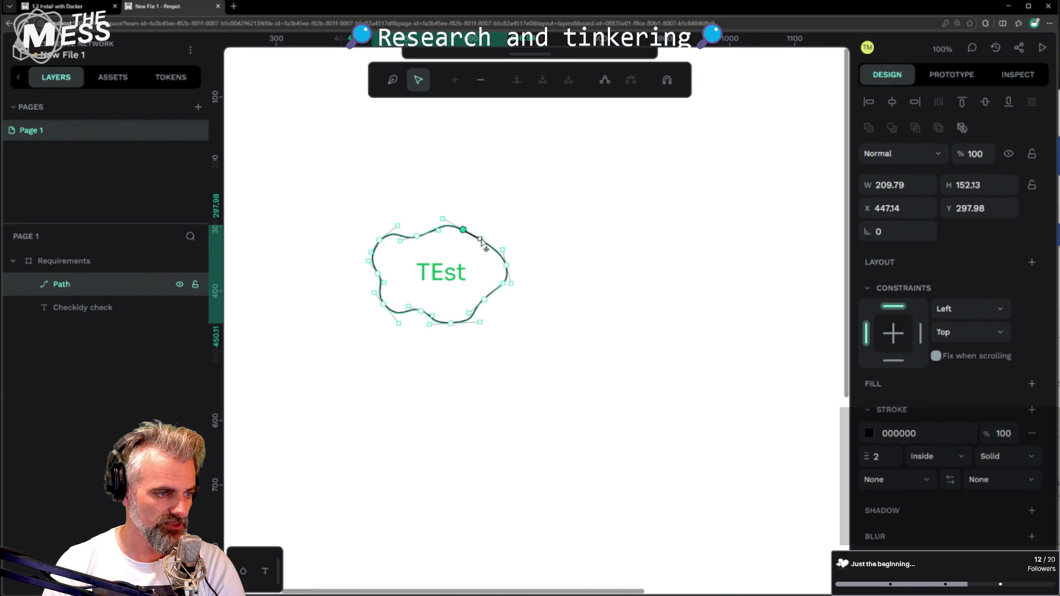
pyautogui.moveTo(506, 265)
pyautogui.mouseDown()
pyautogui.moveTo(506, 252)
pyautogui.moveTo(505, 286)
pyautogui.moveTo(511, 258)
pyautogui.mouseUp()
pyautogui.click(486, 300)
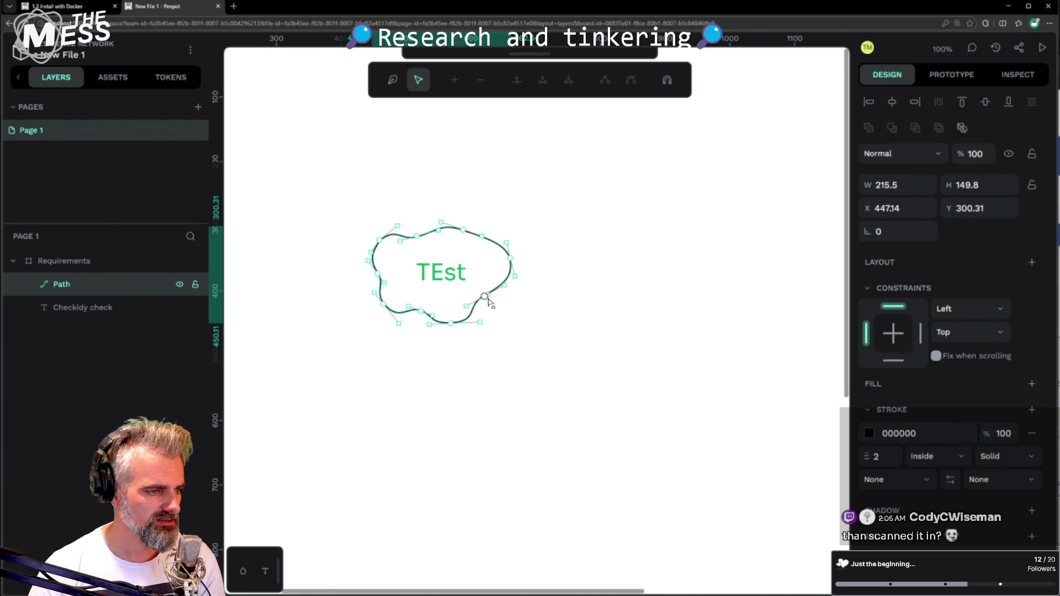
# Step: Refine the bottom curve and finish node editing, leaving a smooth 215 × 139 outline
pyautogui.moveTo(452, 323)
pyautogui.mouseDown()
pyautogui.moveTo(421, 313)
pyautogui.moveTo(490, 322)
pyautogui.mouseUp()
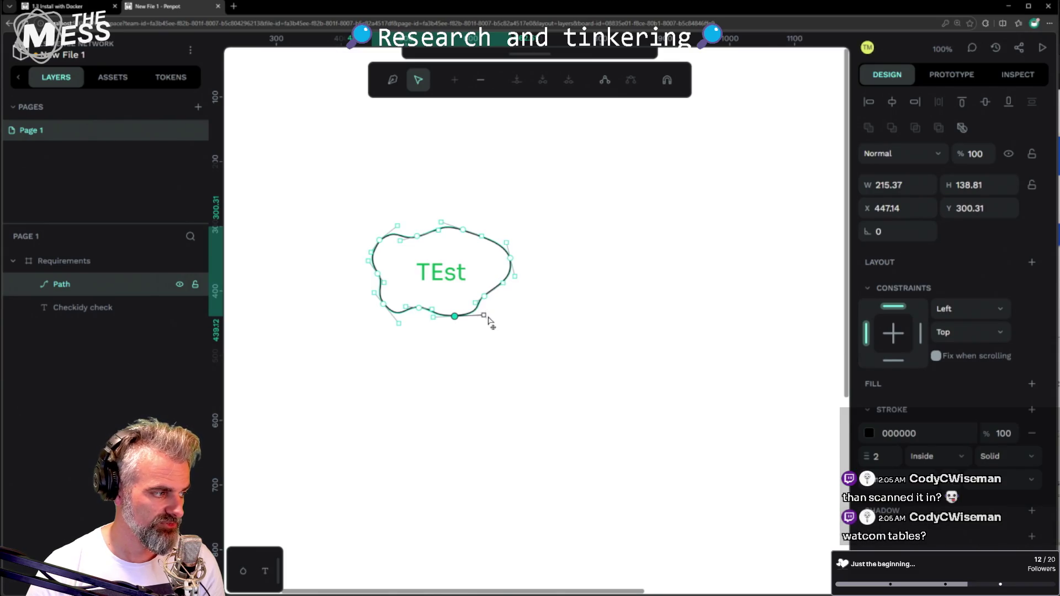
pyautogui.moveTo(484, 321); pyautogui.dragTo(475, 312)
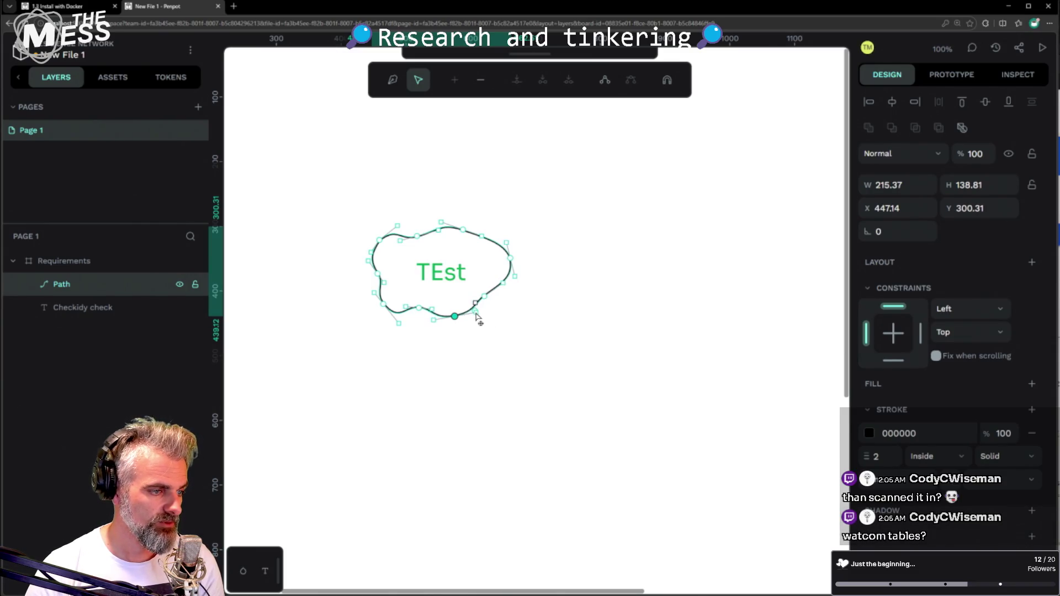
pyautogui.click(384, 303)
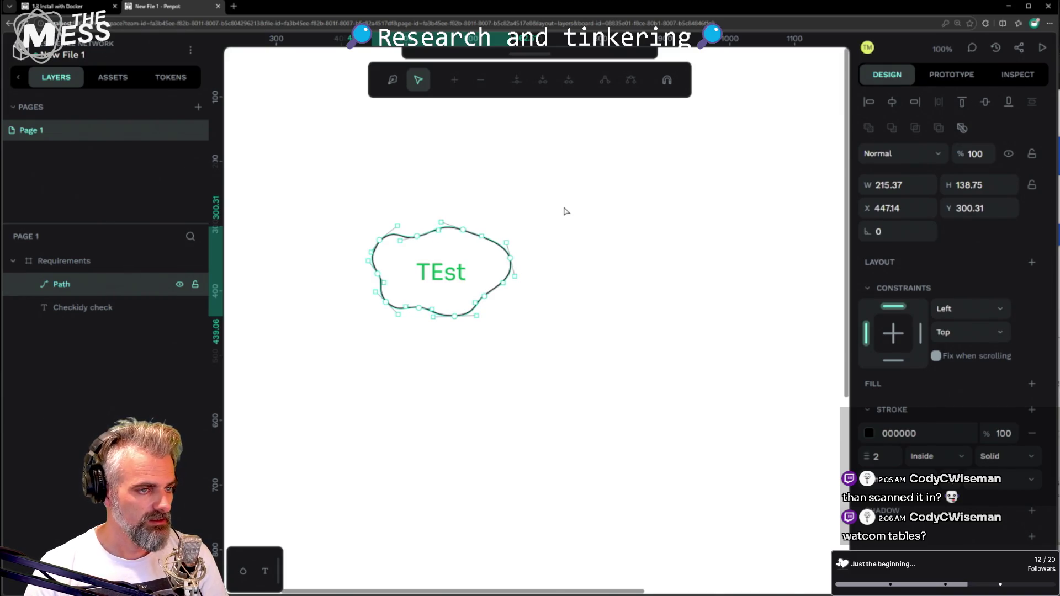
pyautogui.press('Escape')
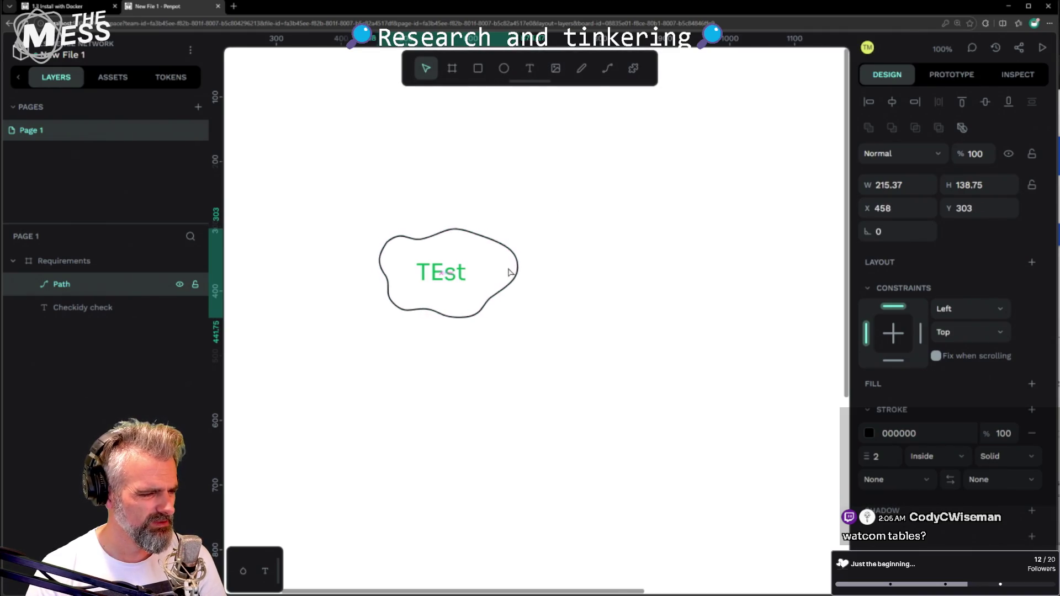
# Step: Narrow the Checkidy check text box to about 241 × 44 to fit inside the cloud
pyautogui.click(571, 291)
pyautogui.scroll(-5, 492, 284)
pyautogui.scroll(2, 492, 284)
pyautogui.moveTo(457, 257); pyautogui.dragTo(526, 315)
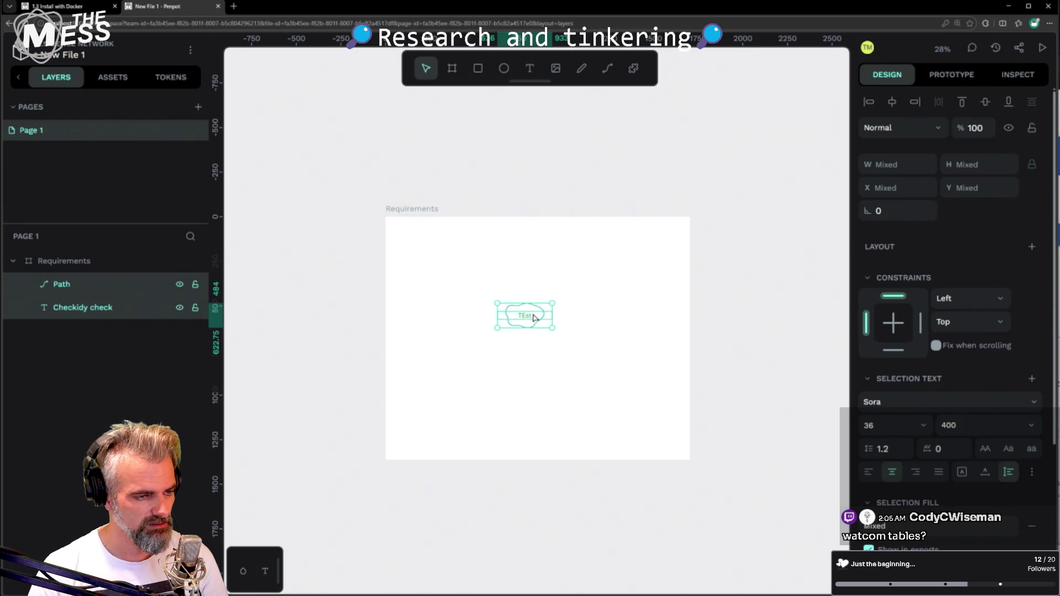
pyautogui.click(534, 317)
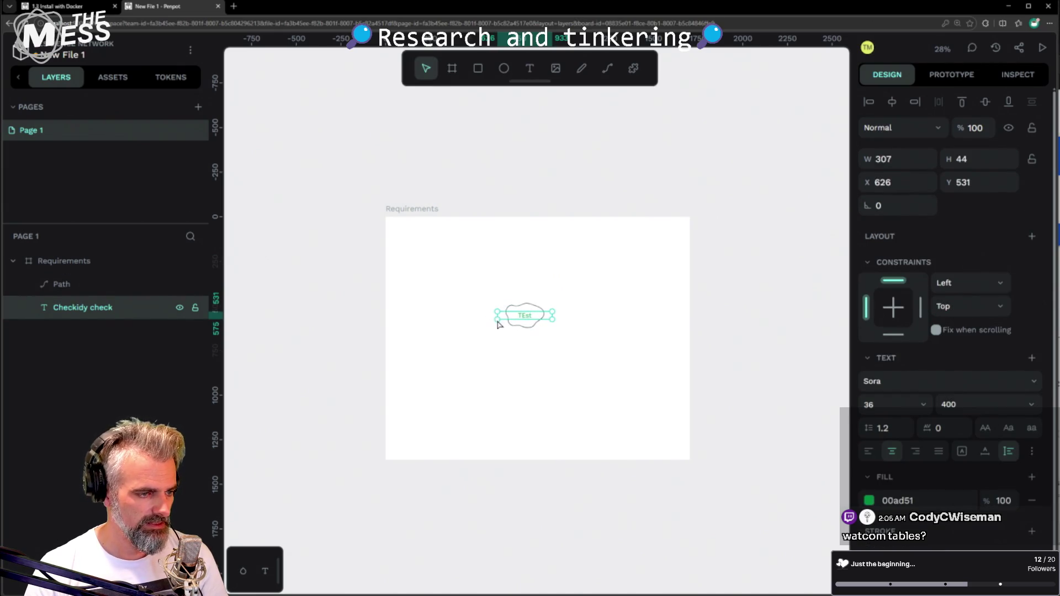
pyautogui.scroll(3, 530, 321)
pyautogui.scroll(3, 530, 321)
pyautogui.moveTo(602, 316); pyautogui.dragTo(539, 311)
# Step: Centre the text in the cloud, select both layers and show the Assets libraries
pyautogui.click(401, 238)
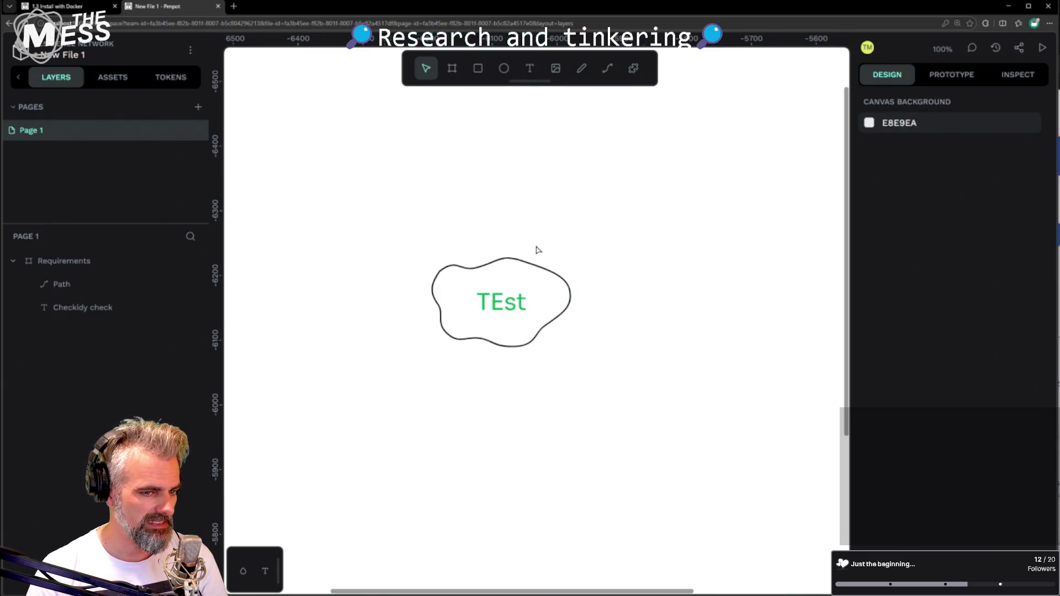
pyautogui.moveTo(400, 239); pyautogui.dragTo(606, 374)
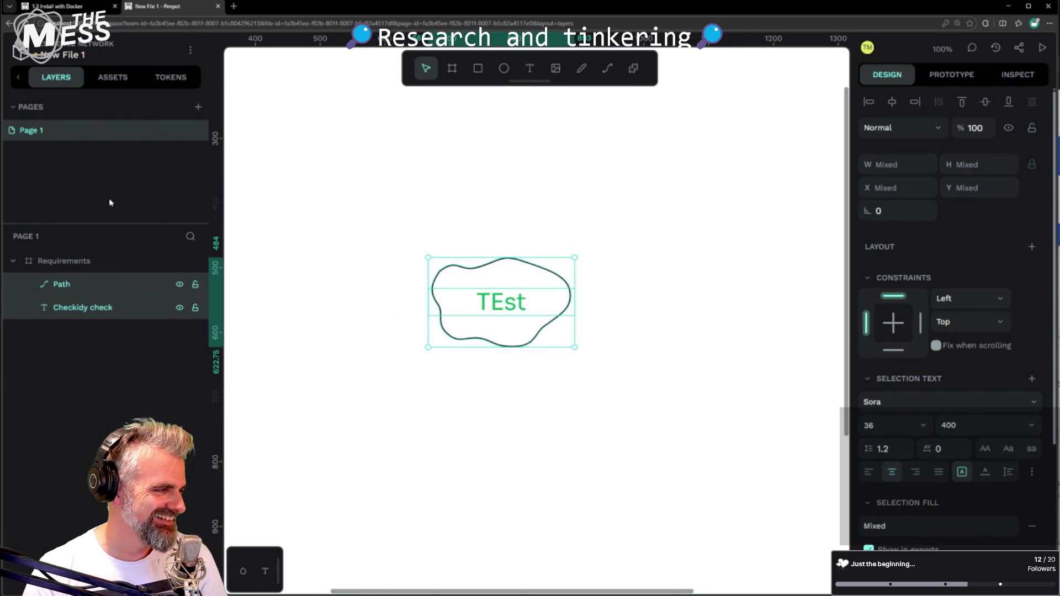
pyautogui.click(112, 79)
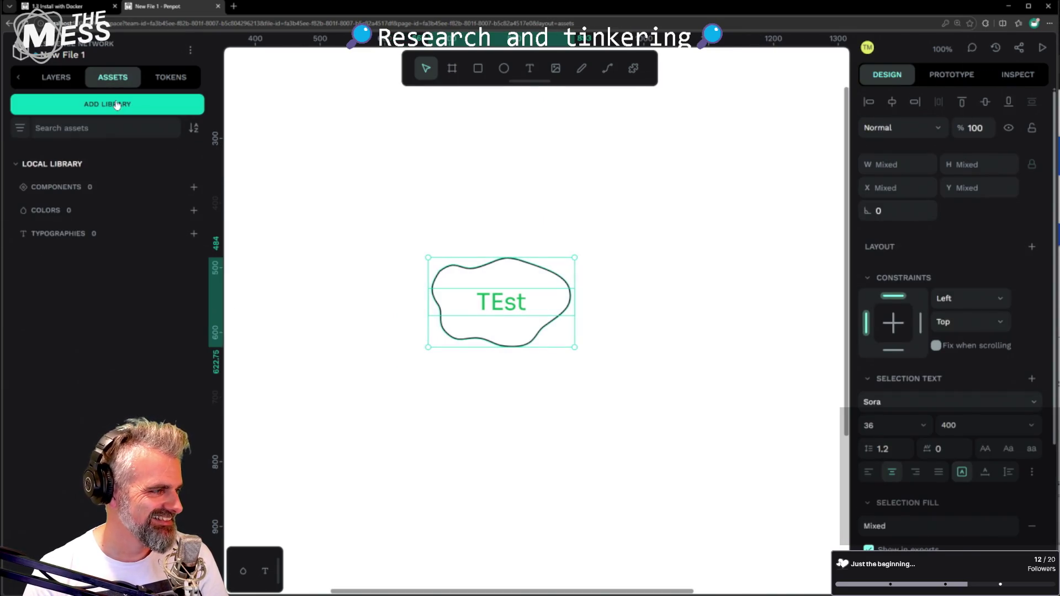
# Step: Create 'Component 1' in the local library from the cloud and TEst text
pyautogui.click(192, 188)
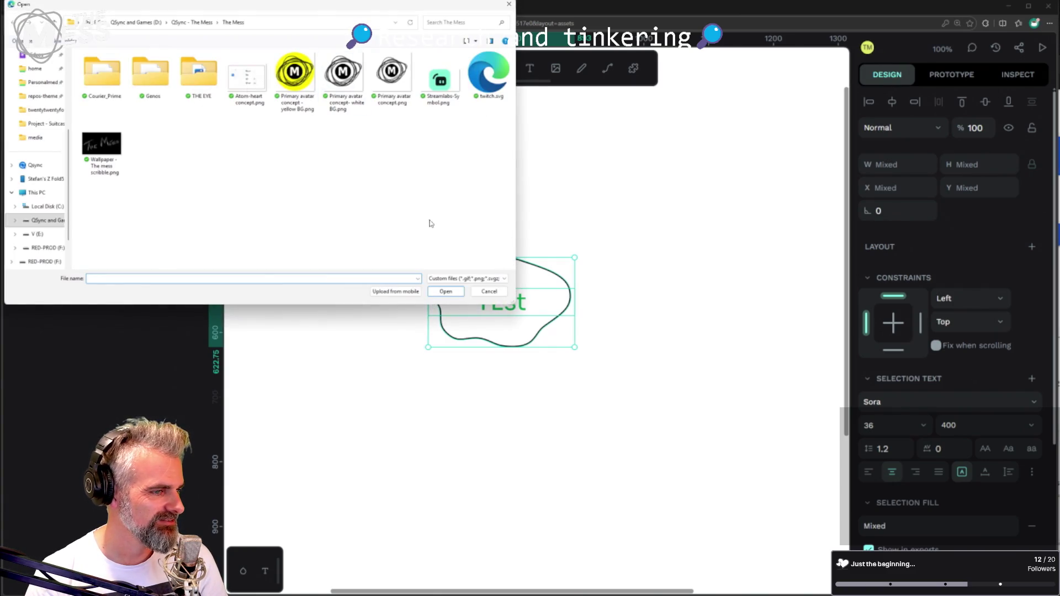
pyautogui.click(487, 292)
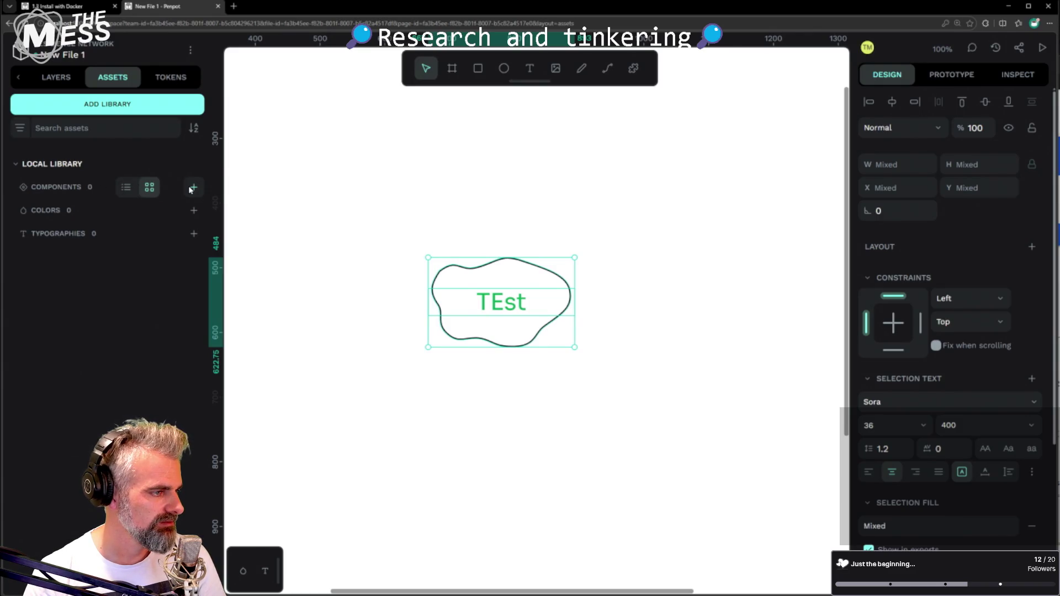
pyautogui.rightClick(478, 283)
pyautogui.click(559, 528)
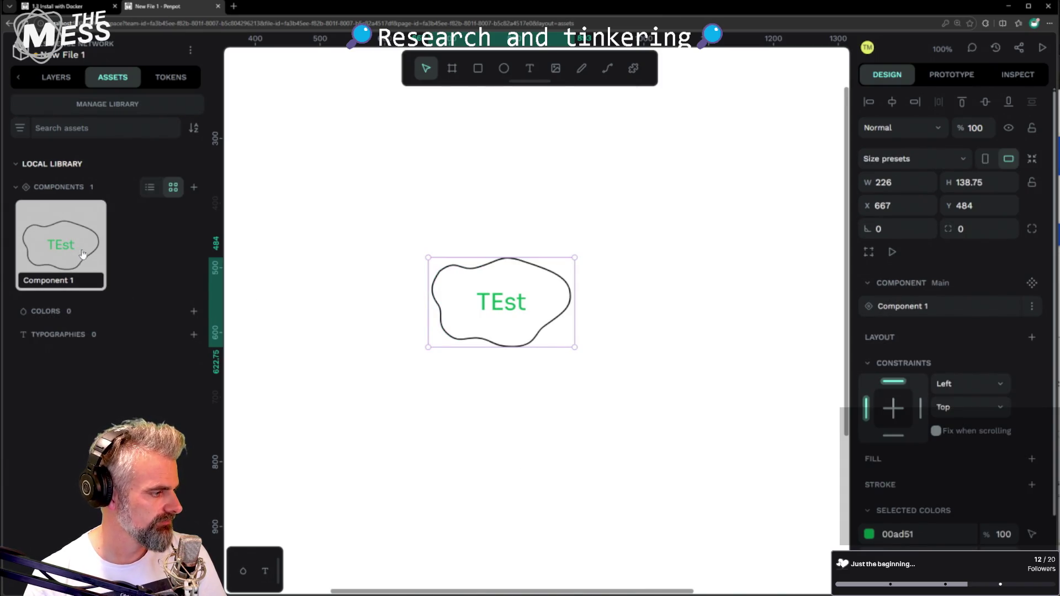
# Step: Place three Component 1 instances from Assets on the Requirements board: right, further right and below
pyautogui.click(414, 300)
pyautogui.scroll(-3, 403, 301)
pyautogui.scroll(4, 445, 291)
pyautogui.keyDown('ctrl'); pyautogui.scroll(-5, 423, 296); pyautogui.keyUp('ctrl')
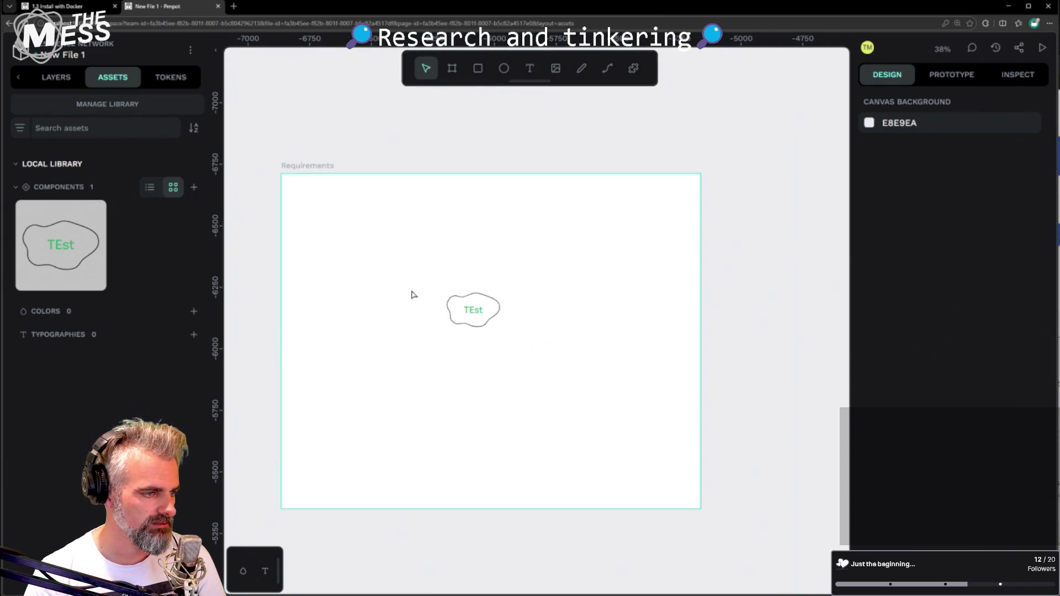
pyautogui.moveTo(61, 244); pyautogui.dragTo(421, 250)
pyautogui.moveTo(106, 238); pyautogui.dragTo(531, 255)
pyautogui.moveTo(93, 255)
pyautogui.mouseDown()
pyautogui.moveTo(240, 336)
pyautogui.moveTo(413, 354)
pyautogui.mouseUp()
pyautogui.scroll(3, 433, 345)
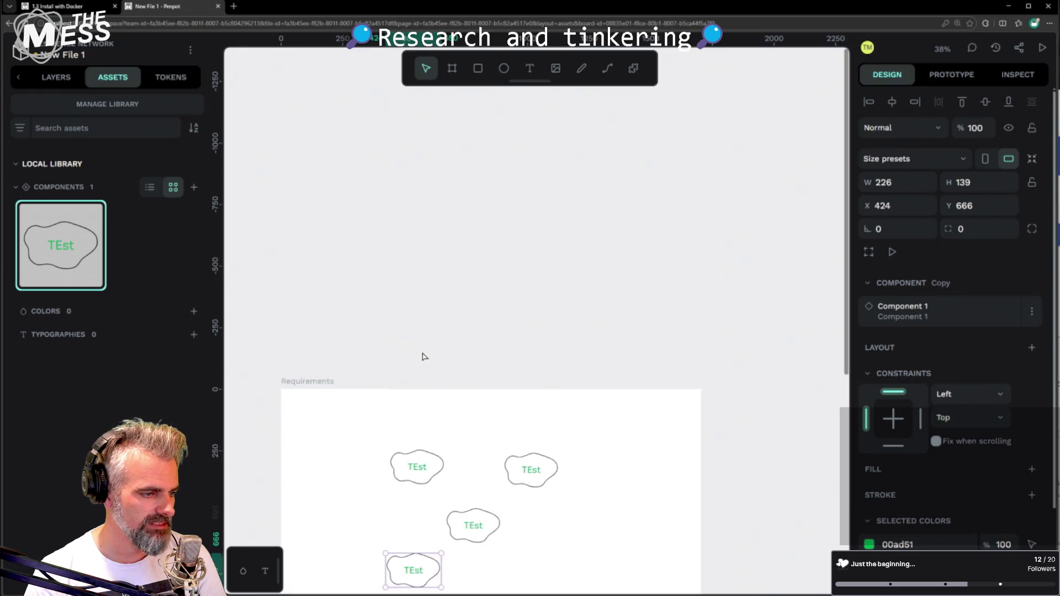
# Step: Dent the lower-right curve of one instance's cloud outline, then undo the change
pyautogui.hotkey('shift', '2')
pyautogui.keyDown('ctrl'); pyautogui.scroll(-2, 425, 321); pyautogui.keyUp('ctrl')
pyautogui.moveTo(428, 309); pyautogui.dragTo(478, 396)
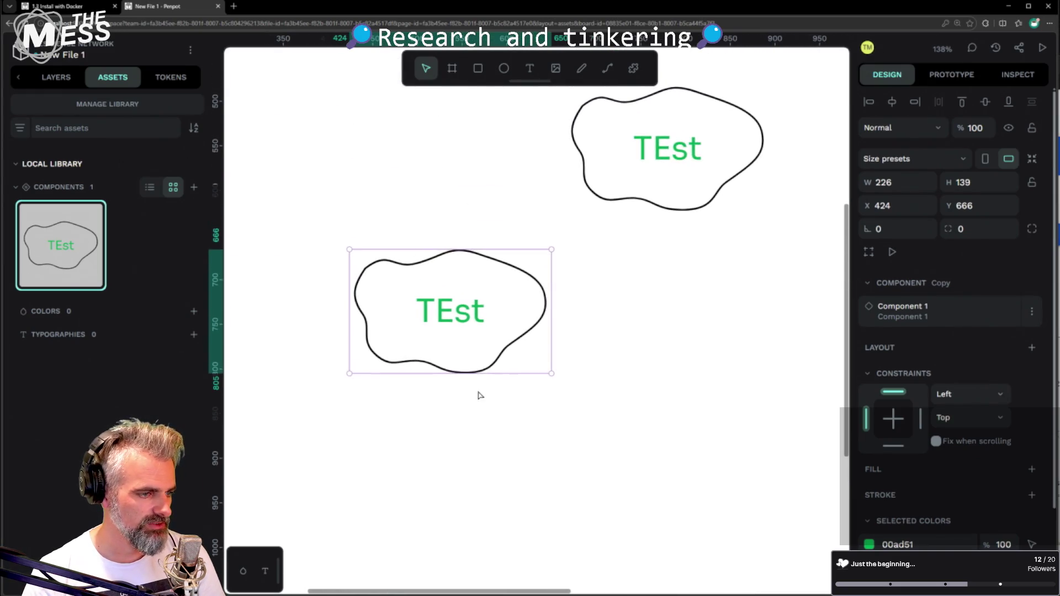
pyautogui.doubleClick(517, 346)
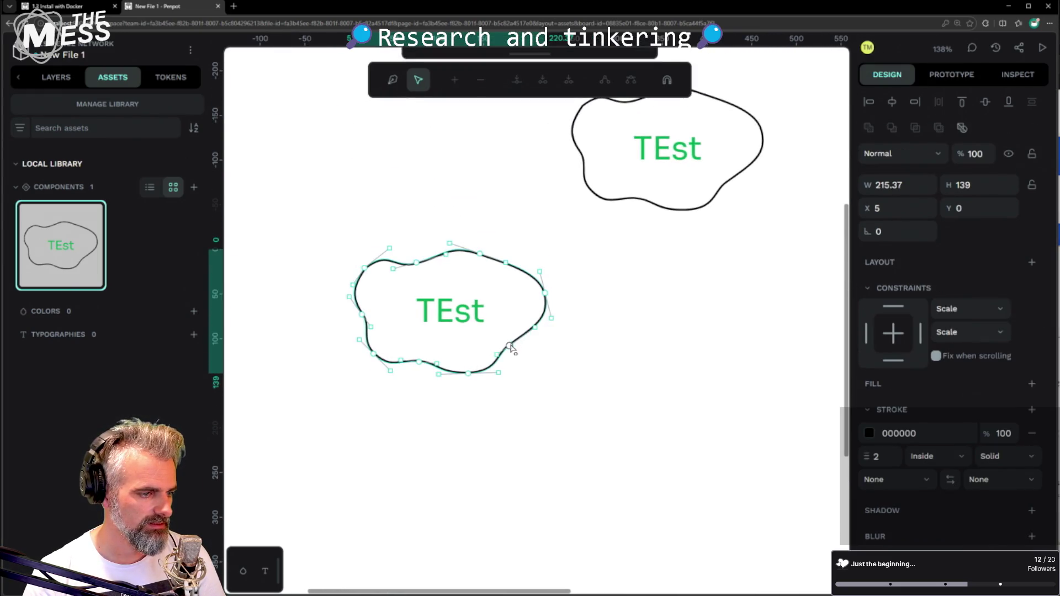
pyautogui.moveTo(511, 349); pyautogui.dragTo(524, 338)
pyautogui.press('Escape')
pyautogui.hotkey('ctrl', 'z')
pyautogui.scroll(-2, 592, 335)
pyautogui.scroll(5, 611, 318)
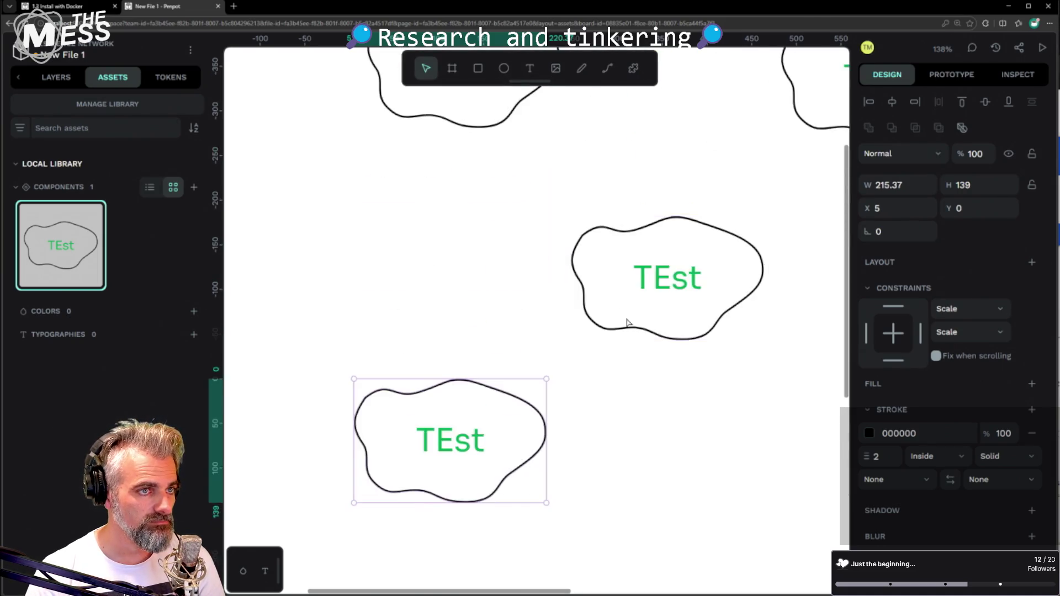
pyautogui.keyDown('ctrl'); pyautogui.scroll(-5, 627, 320); pyautogui.keyUp('ctrl')
pyautogui.keyDown('shift'); pyautogui.hscroll(2, 605, 310); pyautogui.keyUp('shift')
# Step: Select the centre cloud instance and start editing its TEst text
pyautogui.click(573, 321)
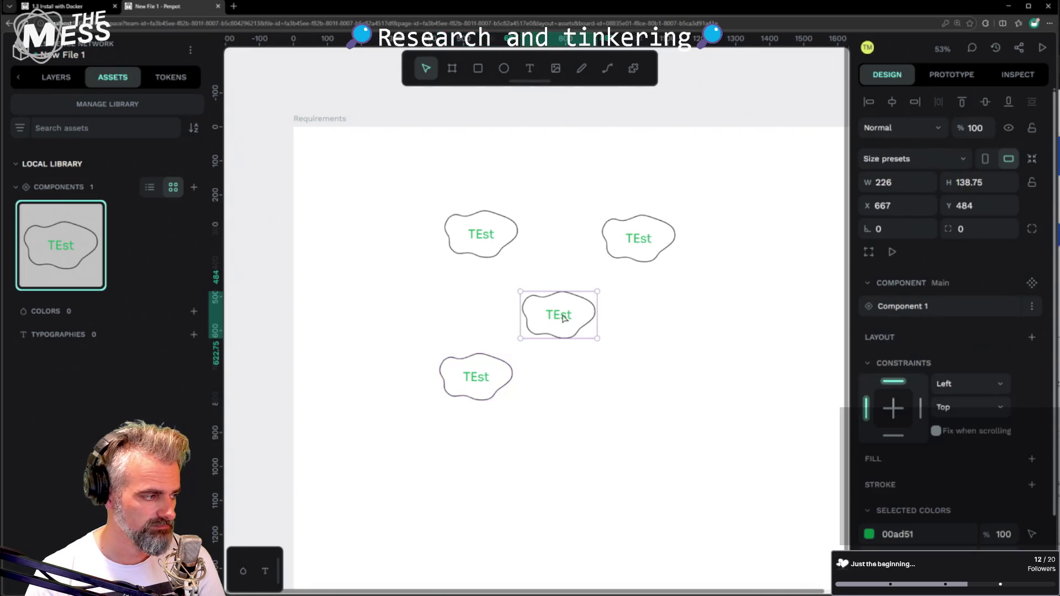
pyautogui.doubleClick(566, 319)
pyautogui.doubleClick(562, 317)
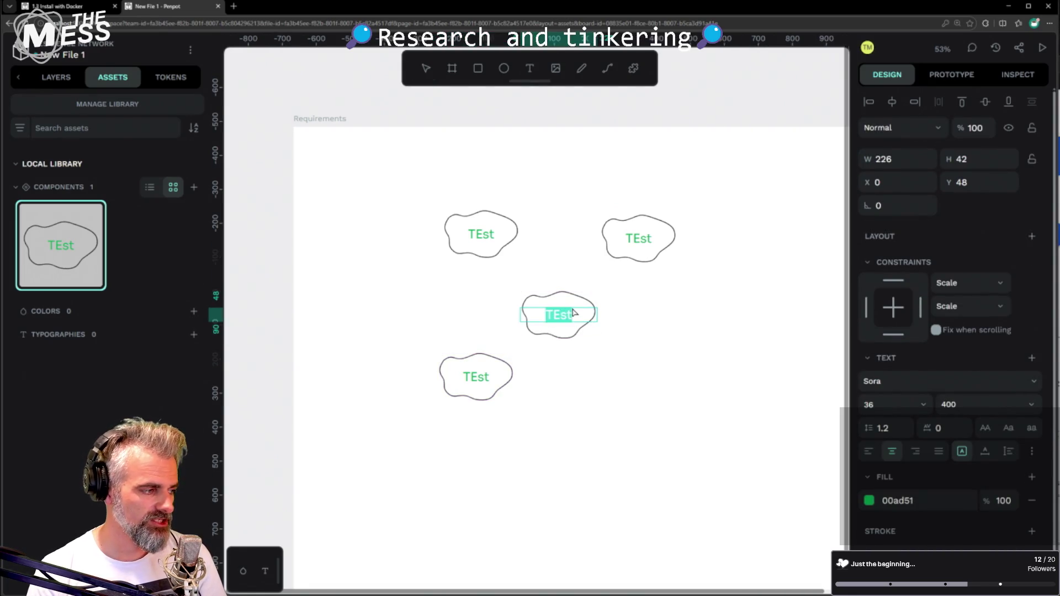
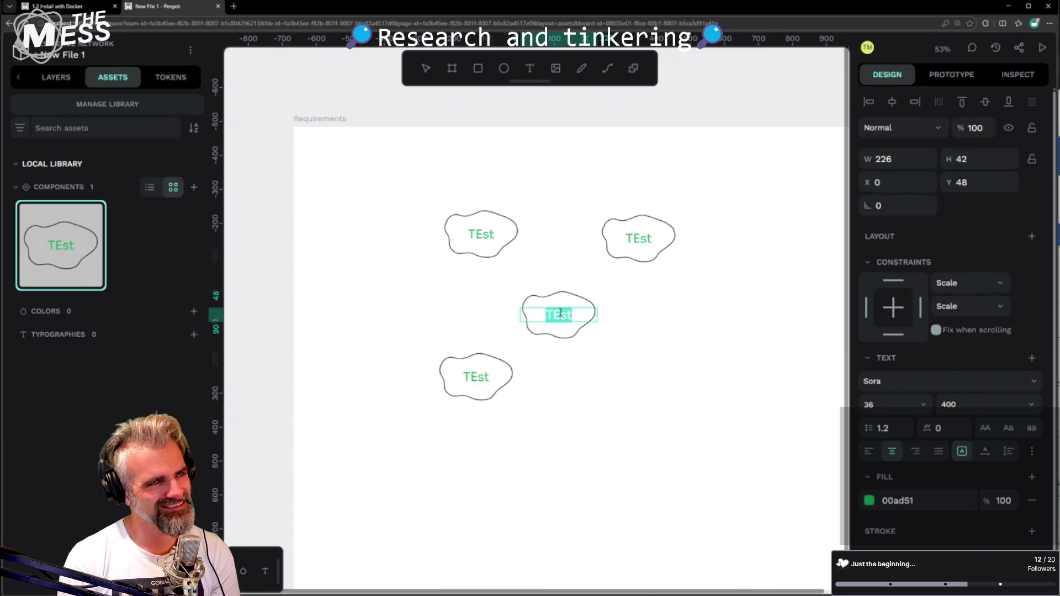
# Step: Finish the middle cloud's label, minimise the browser and bring the Obsidian window forward
pyautogui.press('Escape')
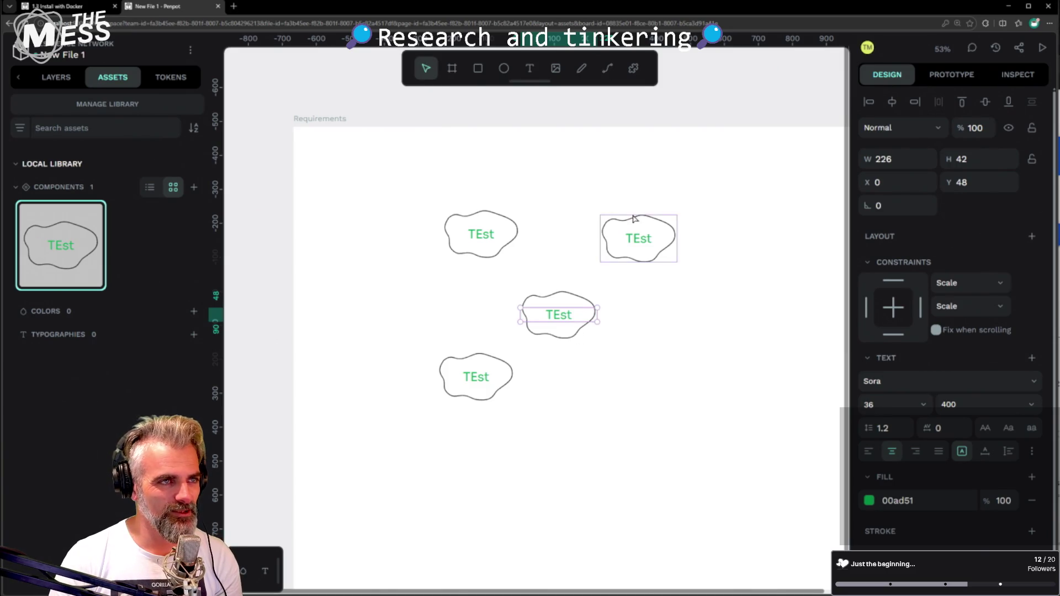
pyautogui.click(1006, 10)
pyautogui.click(542, 63)
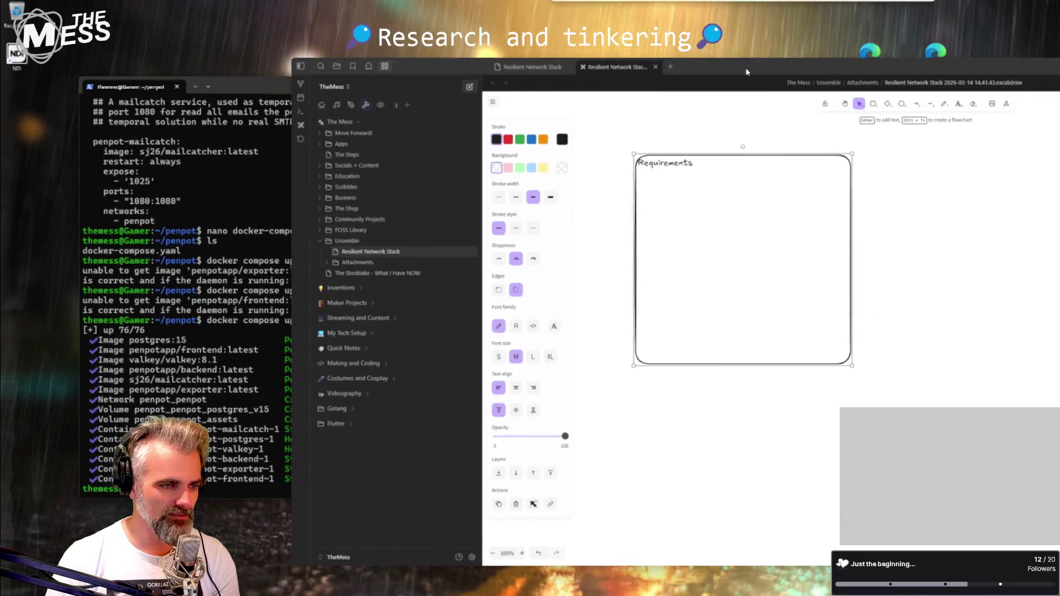
# Step: Maximise Obsidian, open the Resilient Network Stack note and add a '# Broad Requirements' heading below the drawing
pyautogui.doubleClick(748, 72)
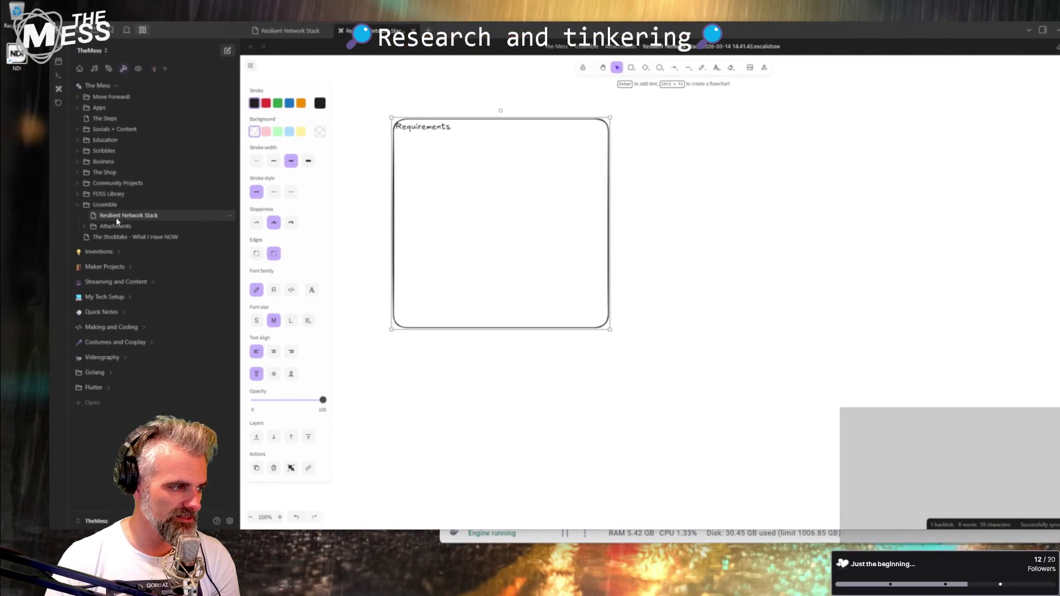
pyautogui.click(116, 215)
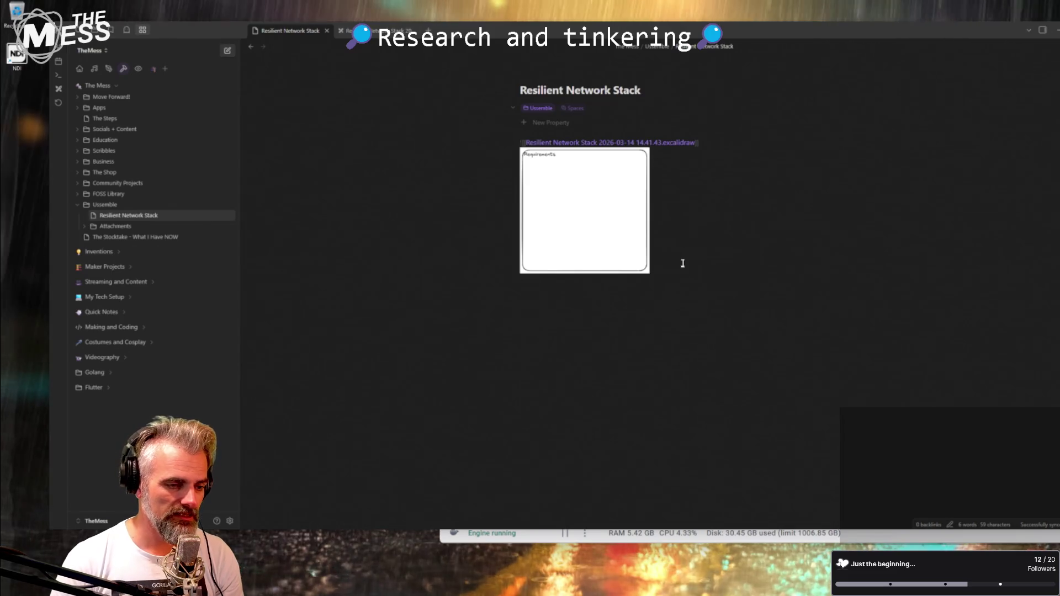
pyautogui.click(679, 294)
pyautogui.press('BackSpace')
pyautogui.press('Return')
pyautogui.write('#')
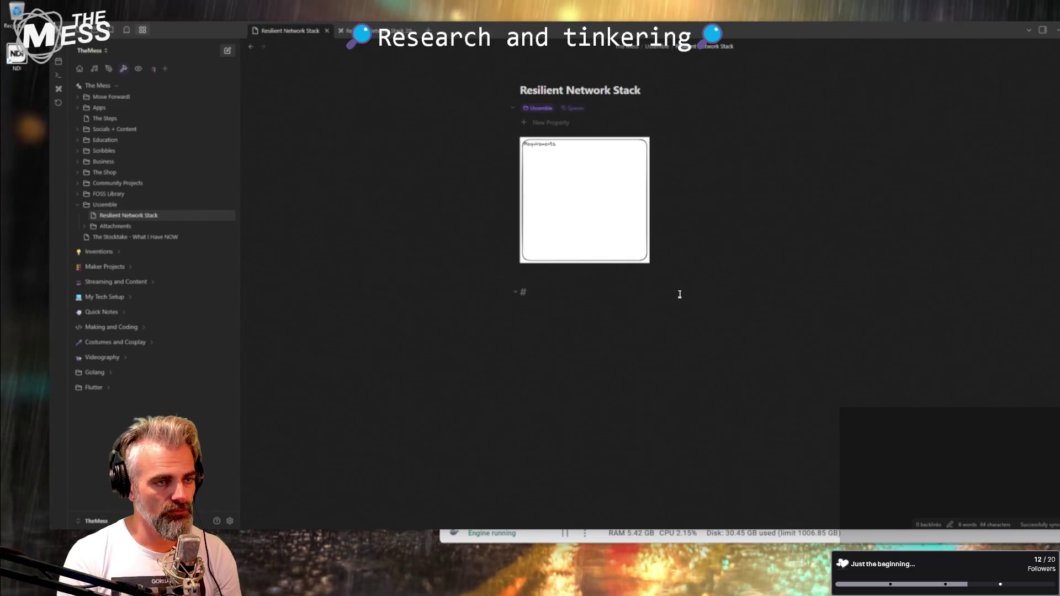
pyautogui.write('Broad Requirements')
pyautogui.press('Return')
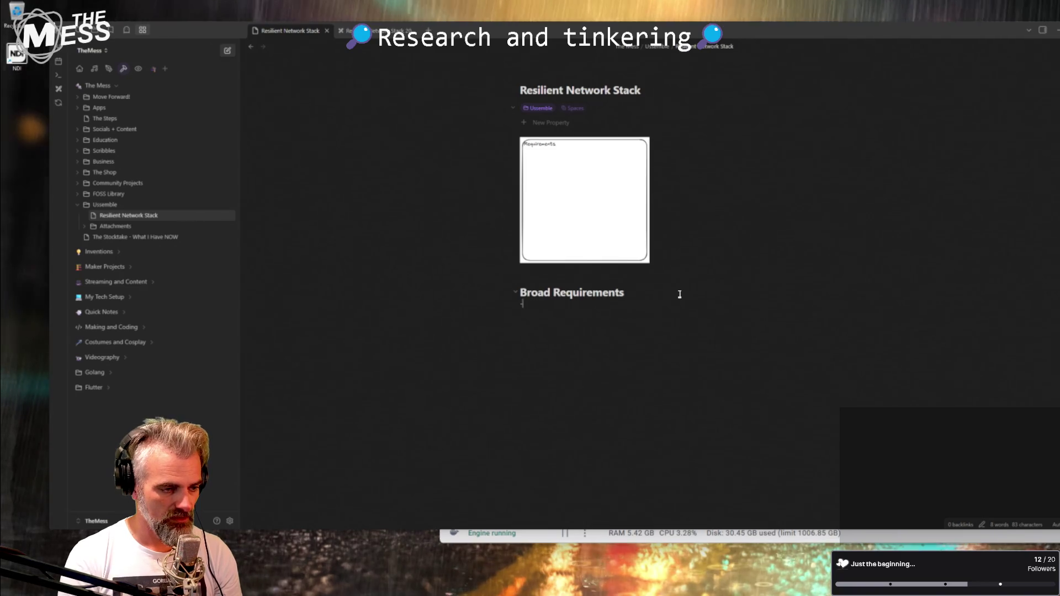
pyautogui.write('## Re')
# Step: Add a '## Internet Resilience' heading with its requirement sentence beneath it
pyautogui.press('BackSpace')
pyautogui.press('BackSpace')
pyautogui.write('Internet')
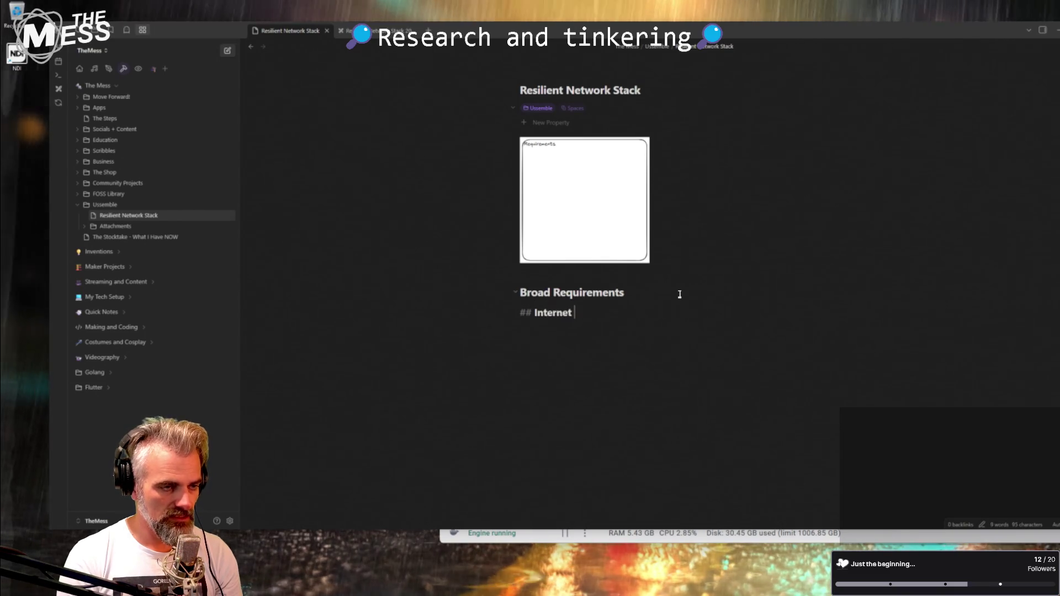
pyautogui.write(' Resilience')
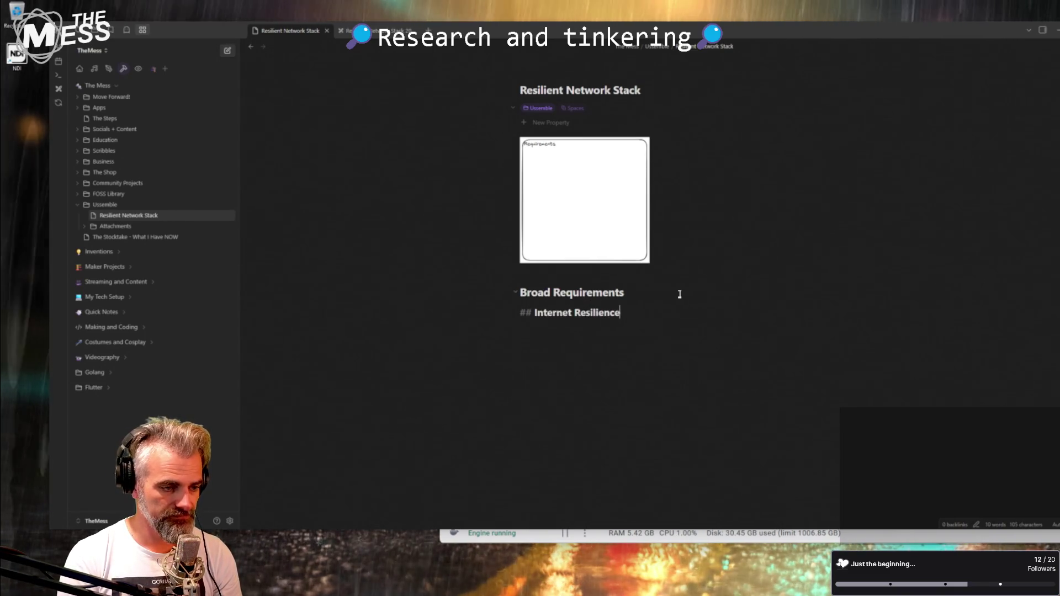
pyautogui.press('Return')
pyautogui.write('Must k')
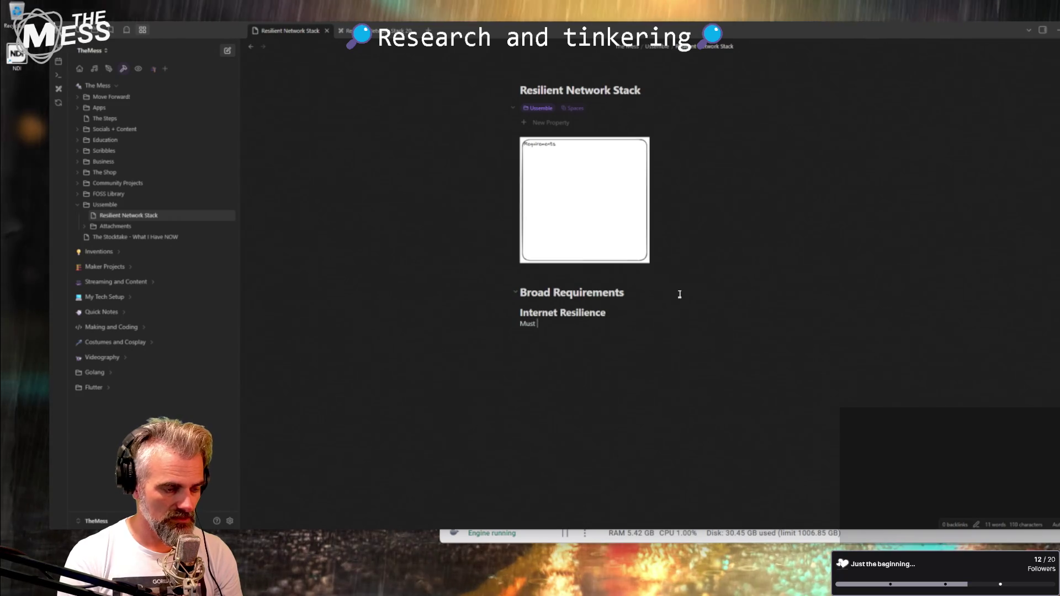
pyautogui.write('eep working in the')
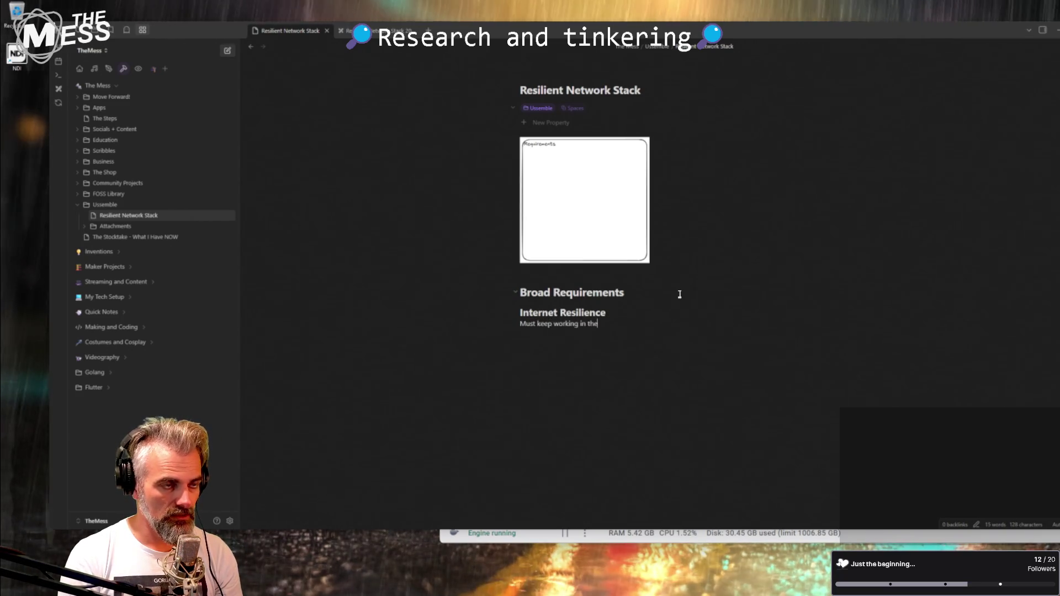
pyautogui.write(' c')
pyautogui.press('BackSpace')
pyautogui.write('local community, when the community is det')
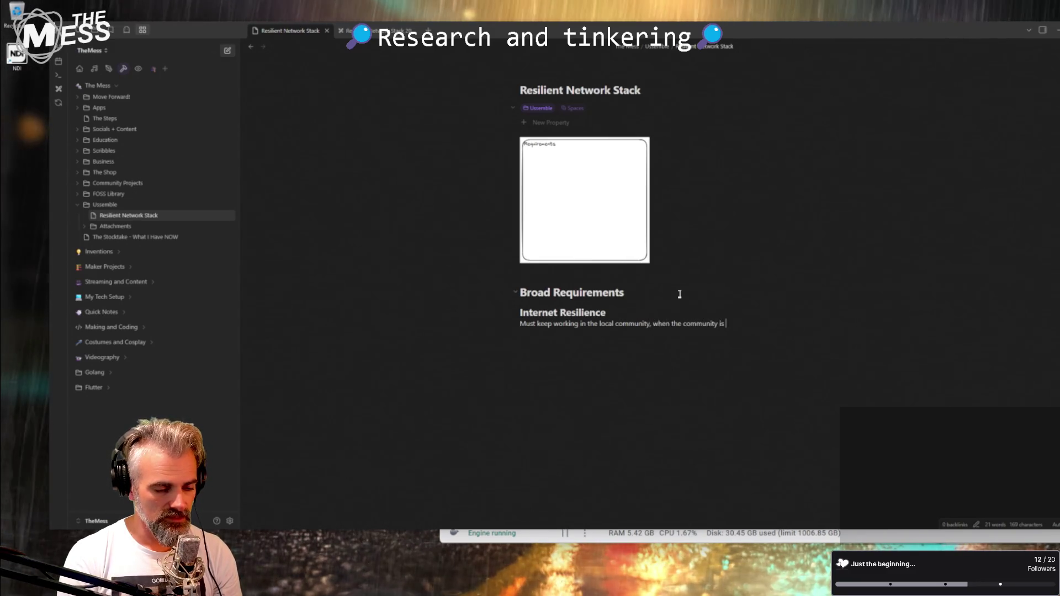
pyautogui.write('ached from the ')
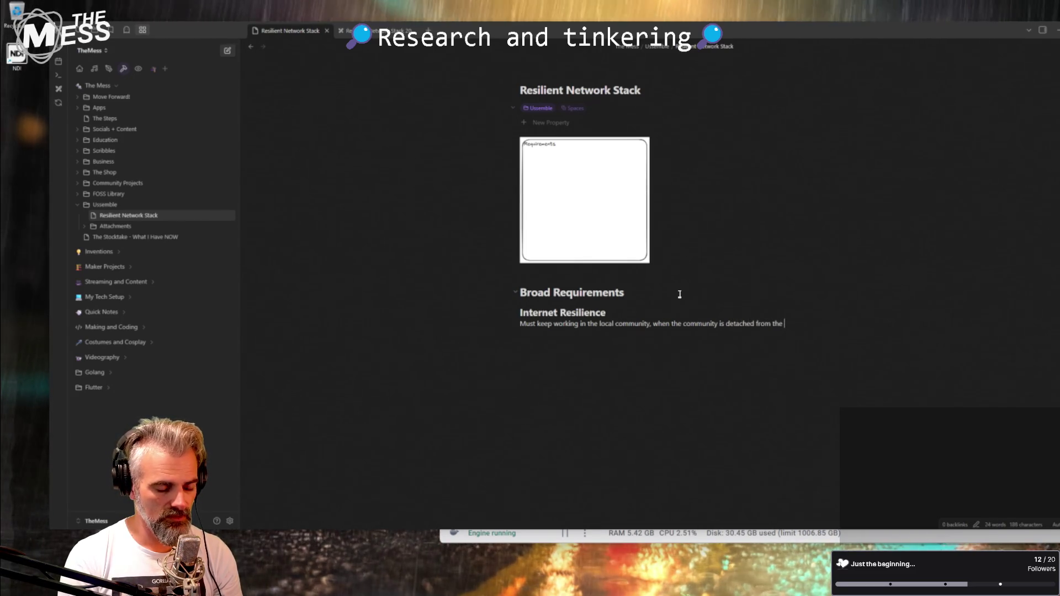
pyautogui.write('internet.')
pyautogui.press('Return')
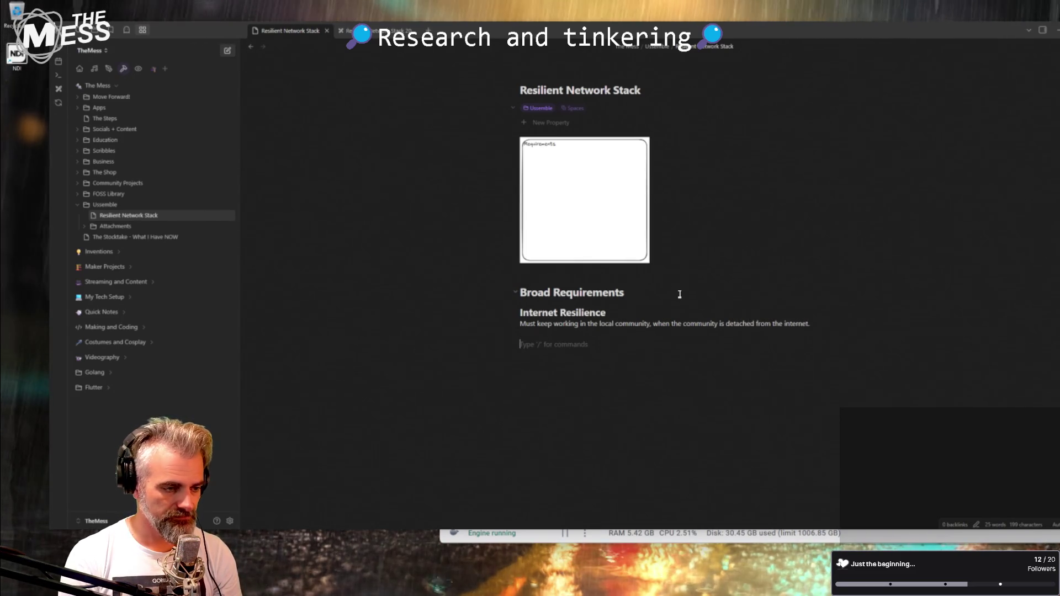
pyautogui.press('Return')
pyautogui.write('## Data ')
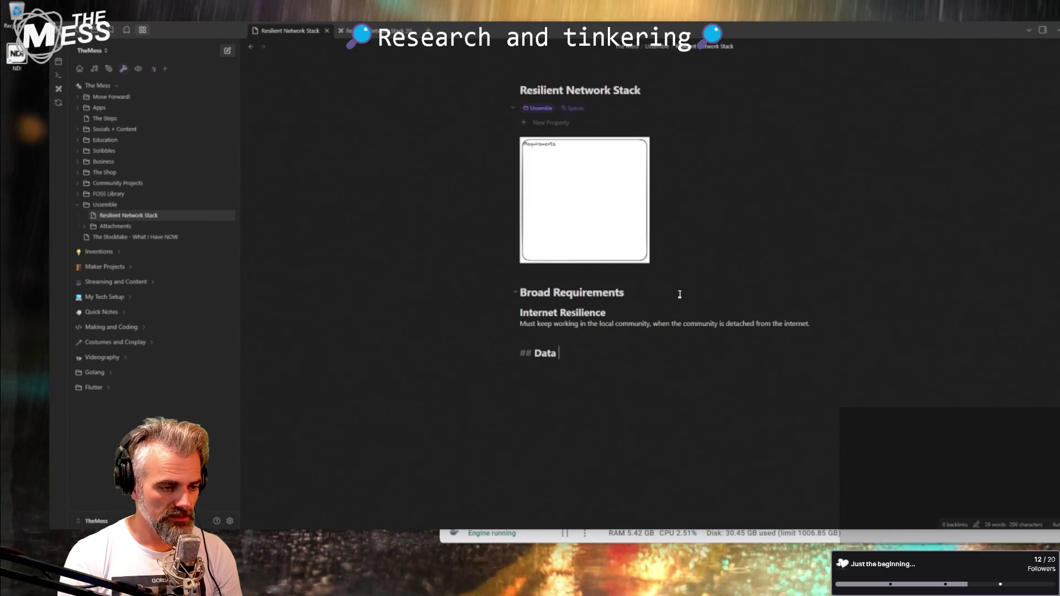
pyautogui.write('ence')
# Step: Add a '## Data resilience' heading with two data-storage requirement lines
pyautogui.press('Return')
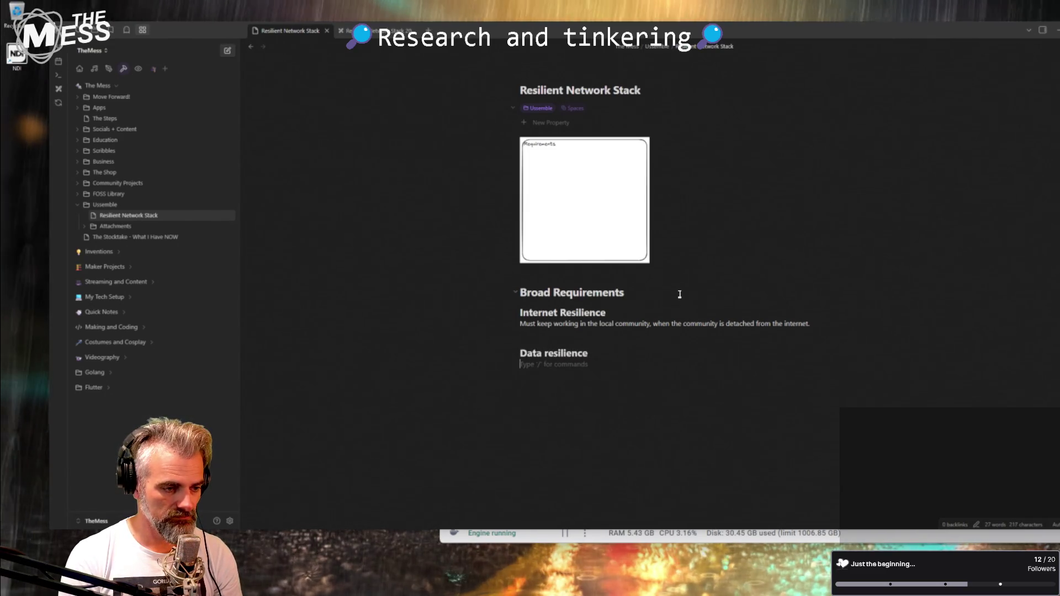
pyautogui.write('Data must be ')
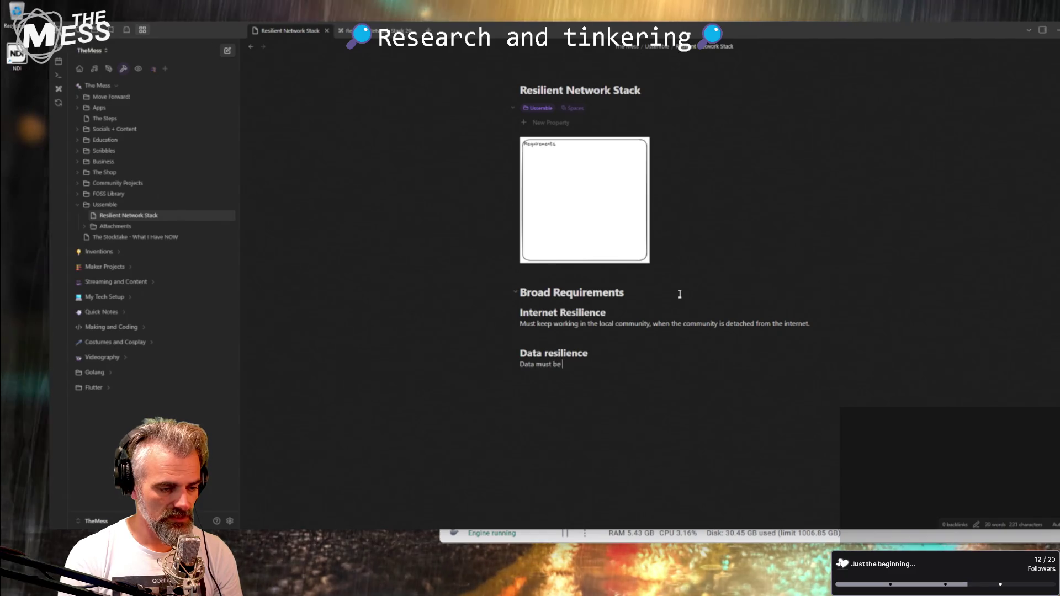
pyautogui.write('stored at multiple locations,')
pyautogui.press('BackSpace')
pyautogui.press('BackSpace')
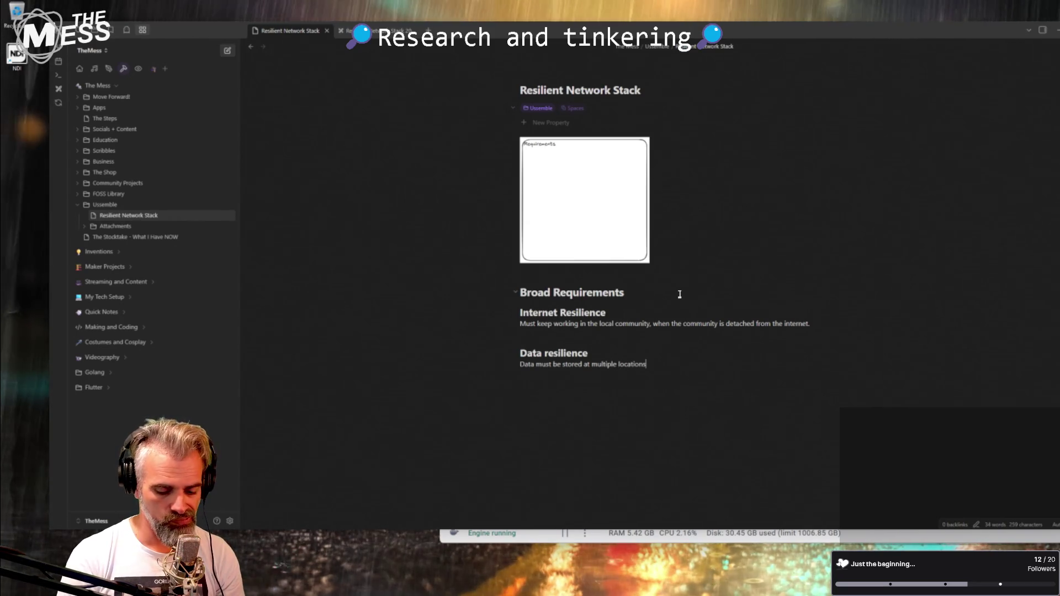
pyautogui.press('Home')
pyautogui.hotkey('shift', 'Right')
pyautogui.write('All d')
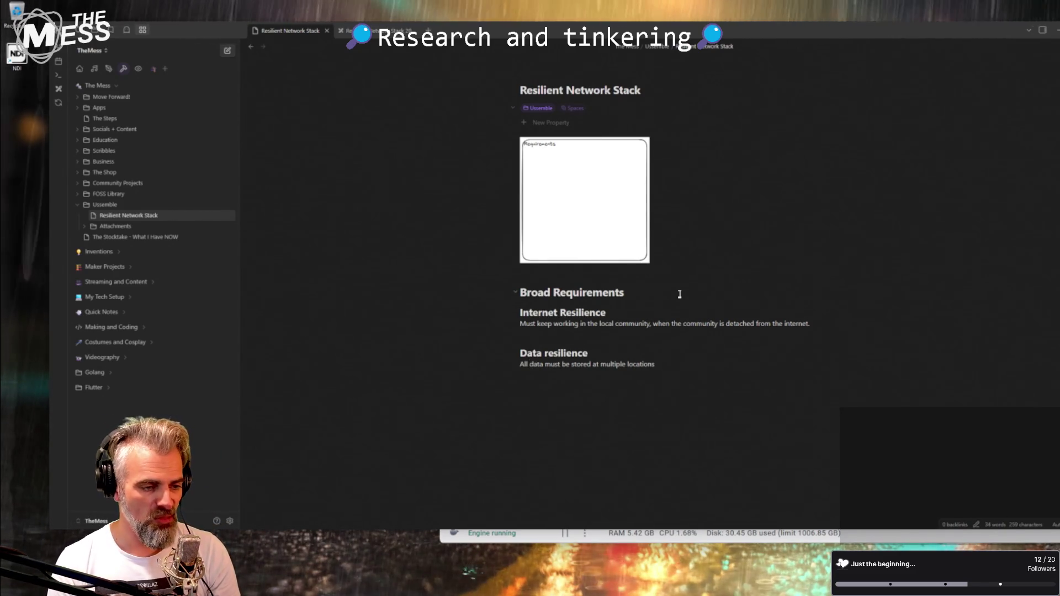
pyautogui.hotkey('ctrl', 'z')
pyautogui.press('Down')
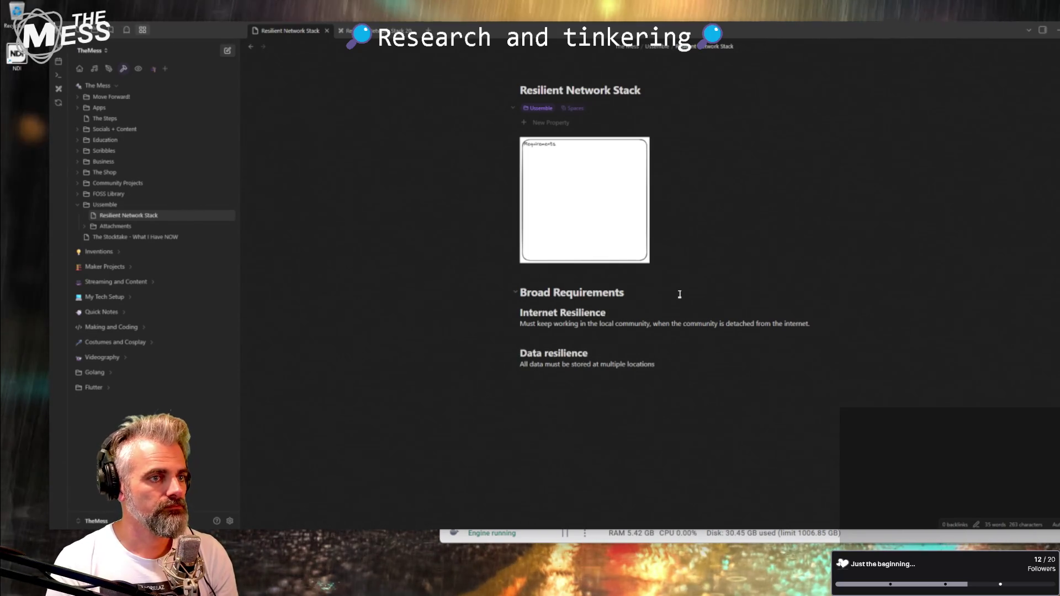
pyautogui.press('Return')
pyautogui.write('Data ')
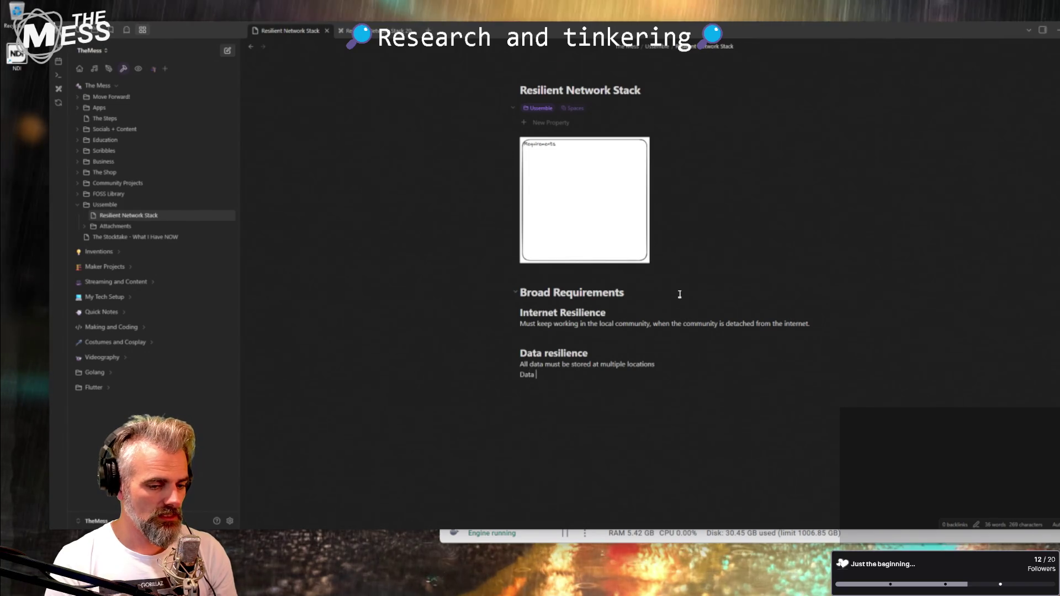
pyautogui.write('d be ')
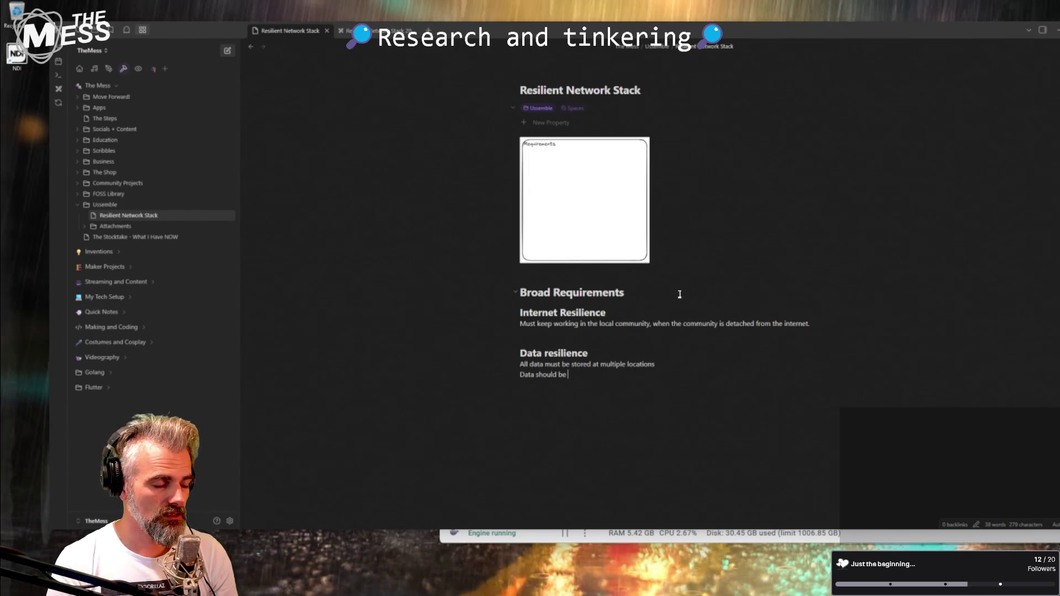
pyautogui.write('close t')
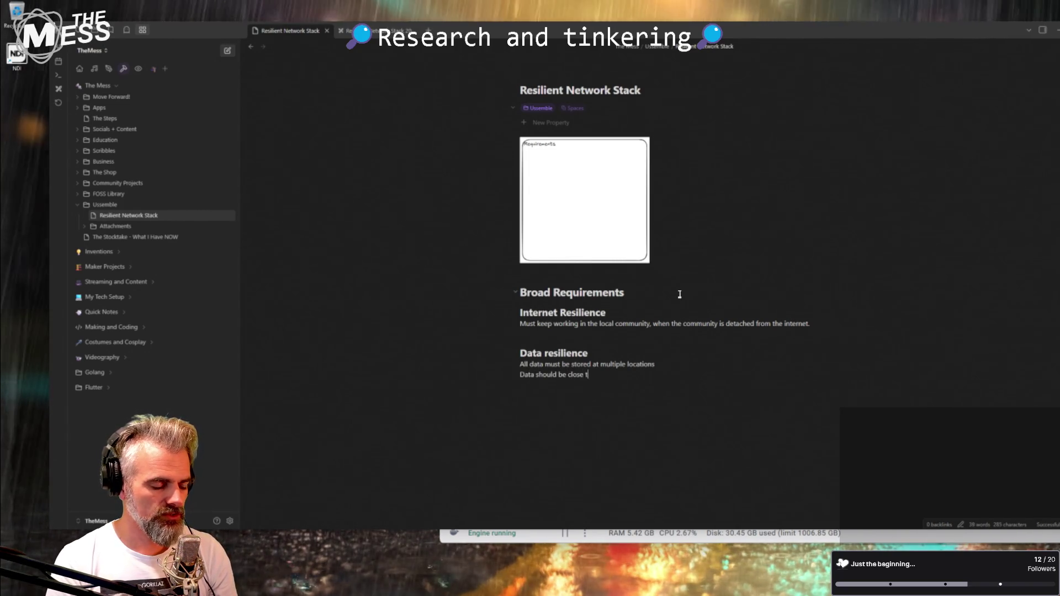
pyautogui.write("o there it'")
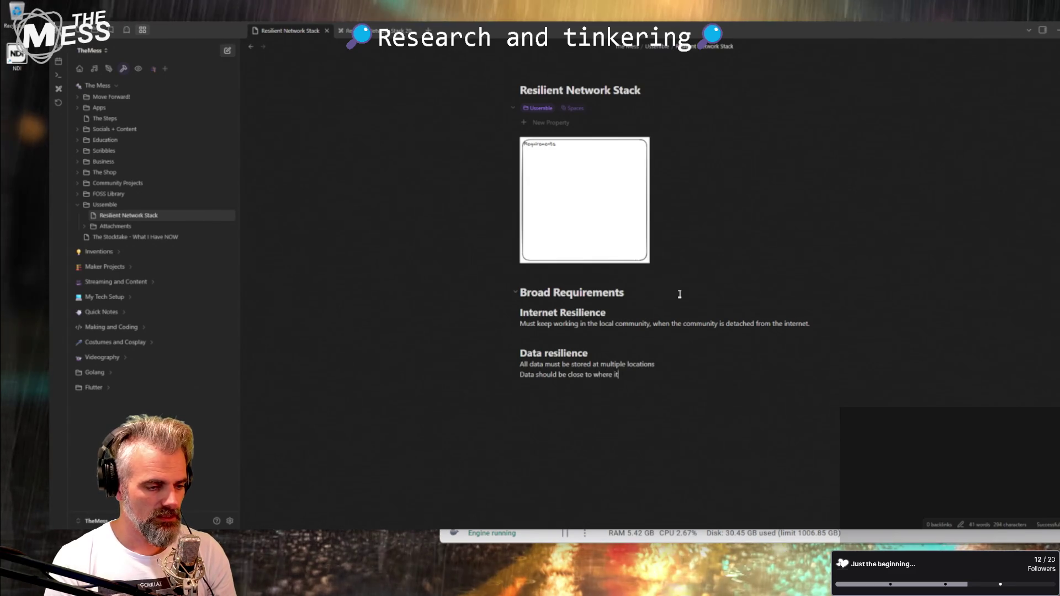
pyautogui.write('s needed')
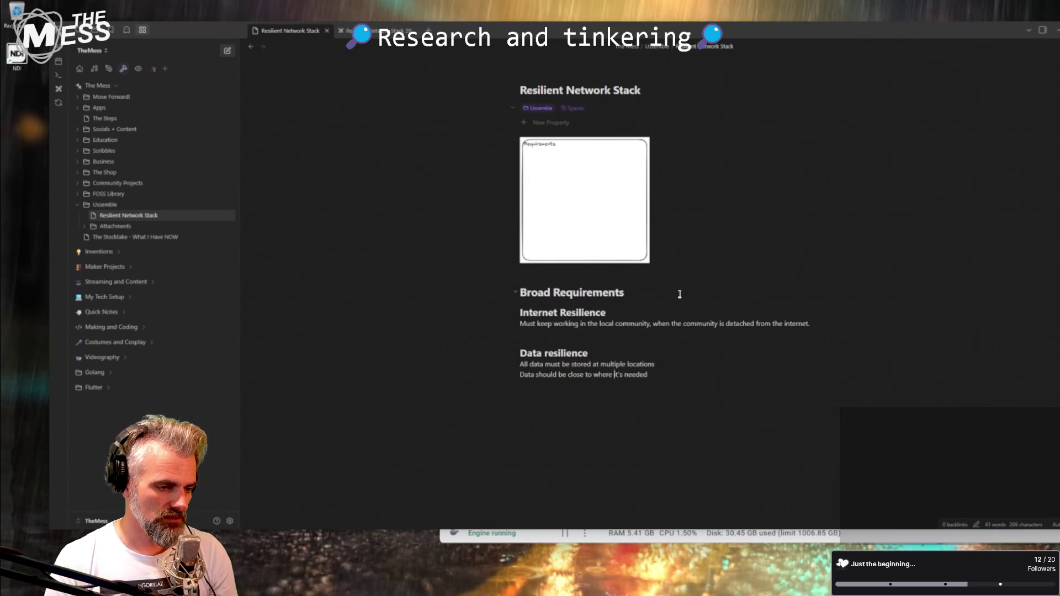
pyautogui.press('Right')
pyautogui.press('Right')
pyautogui.press('Right')
pyautogui.write('stored')
pyautogui.press('End')
pyautogui.press('Return')
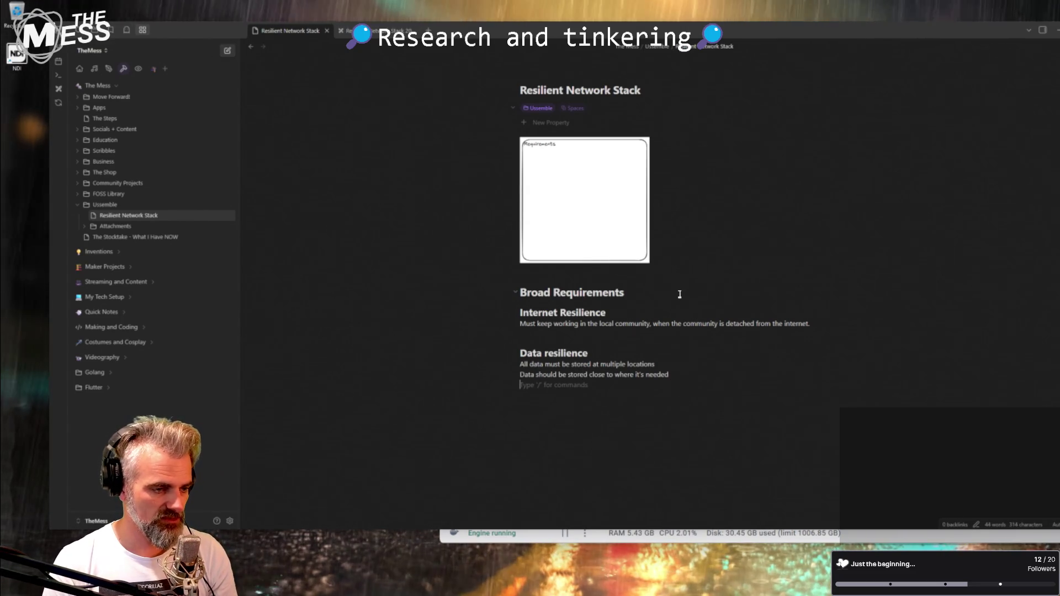
# Step: Remove the embedded Requirements drawing from the note and narrow the notes window
pyautogui.click(605, 229)
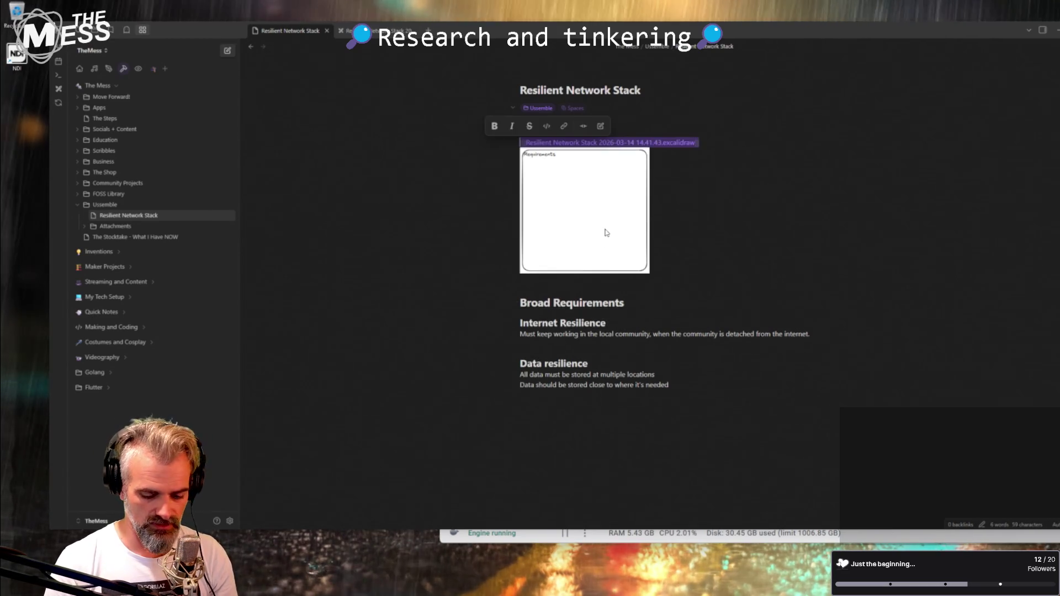
pyautogui.press('Delete')
pyautogui.press('BackSpace')
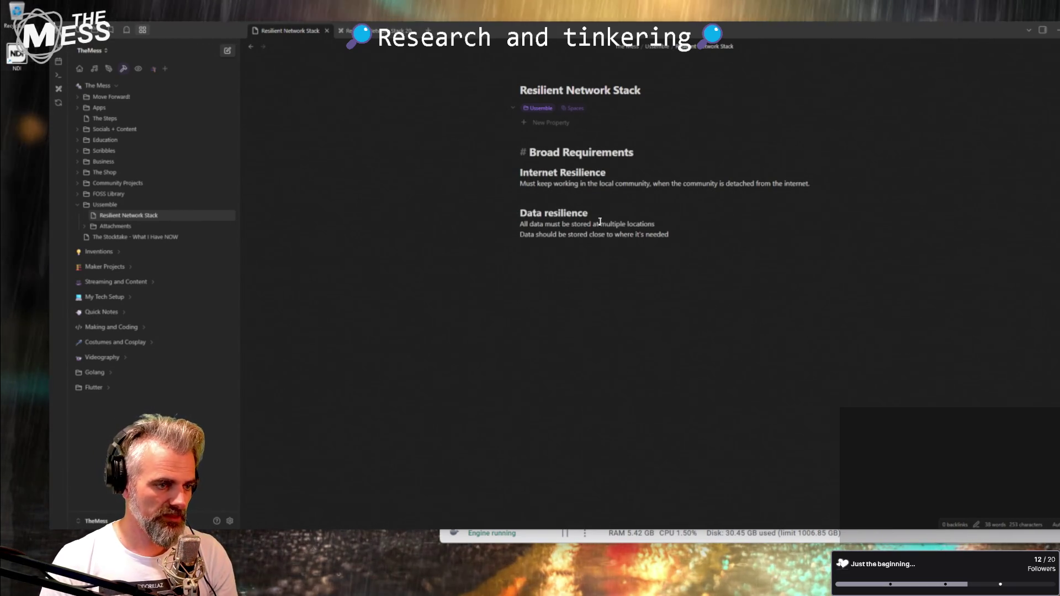
pyautogui.moveTo(599, 183); pyautogui.dragTo(609, 173)
pyautogui.moveTo(1057, 186); pyautogui.dragTo(654, 185)
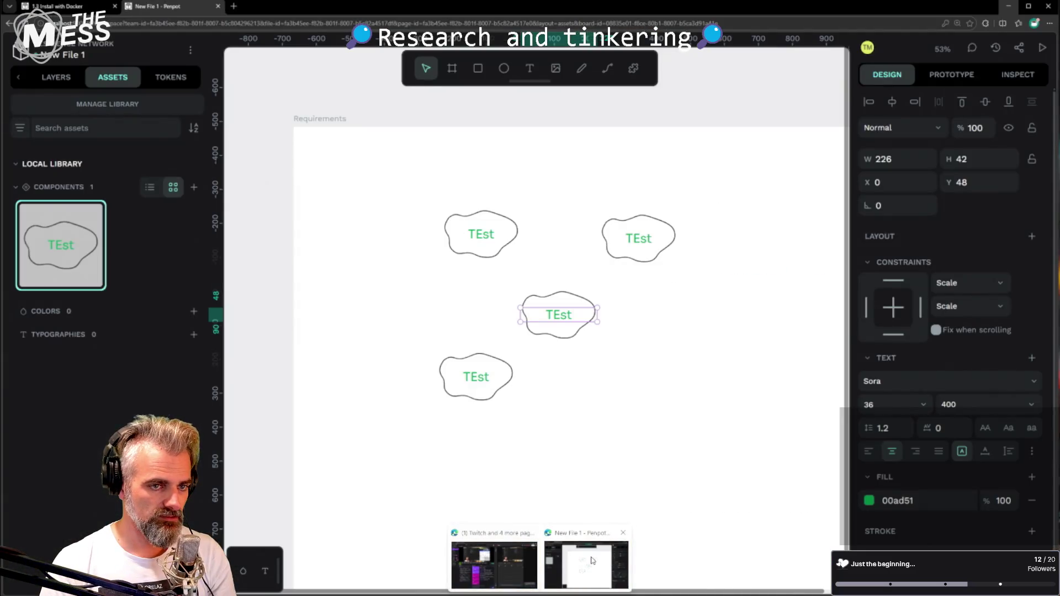
# Step: Pull a new browser tab out into its own window and put the Install Docker help window away
pyautogui.click(591, 562)
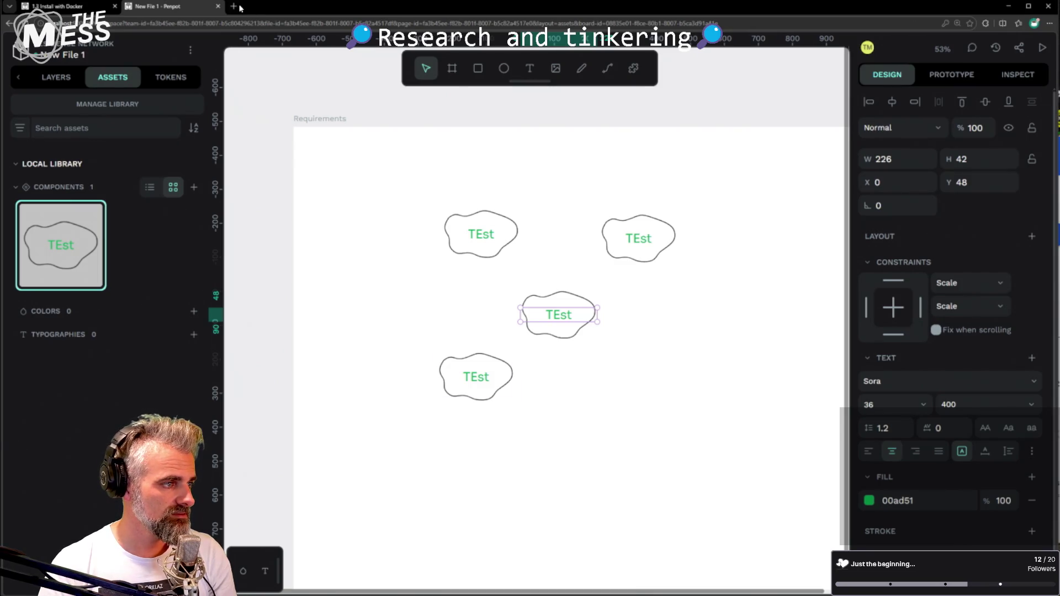
pyautogui.click(233, 6)
pyautogui.moveTo(274, 6)
pyautogui.mouseDown()
pyautogui.moveTo(786, 138)
pyautogui.moveTo(514, 117)
pyautogui.mouseUp()
pyautogui.click(58, 6)
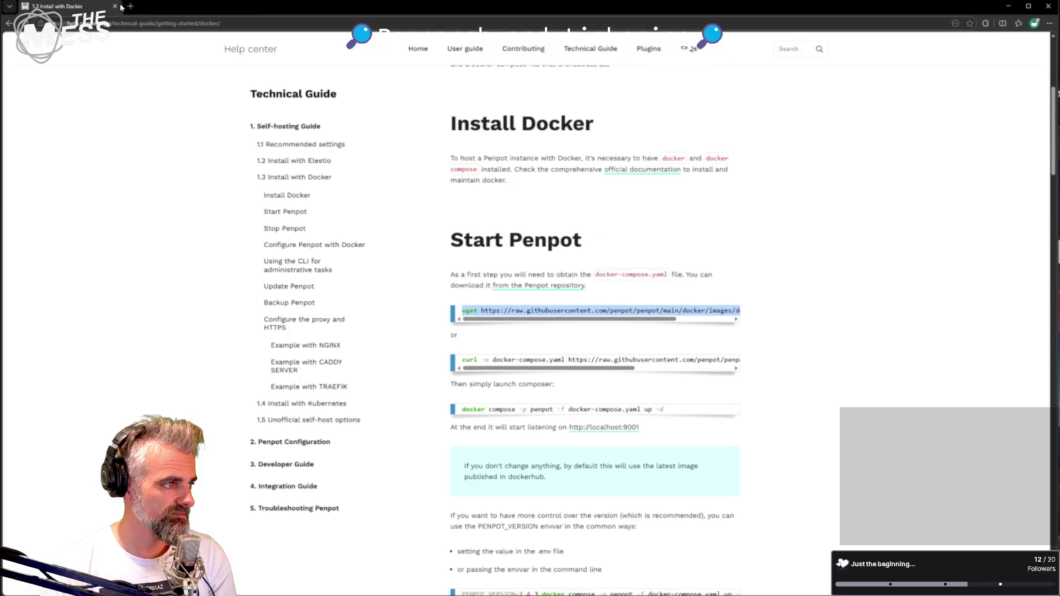
pyautogui.click(1028, 6)
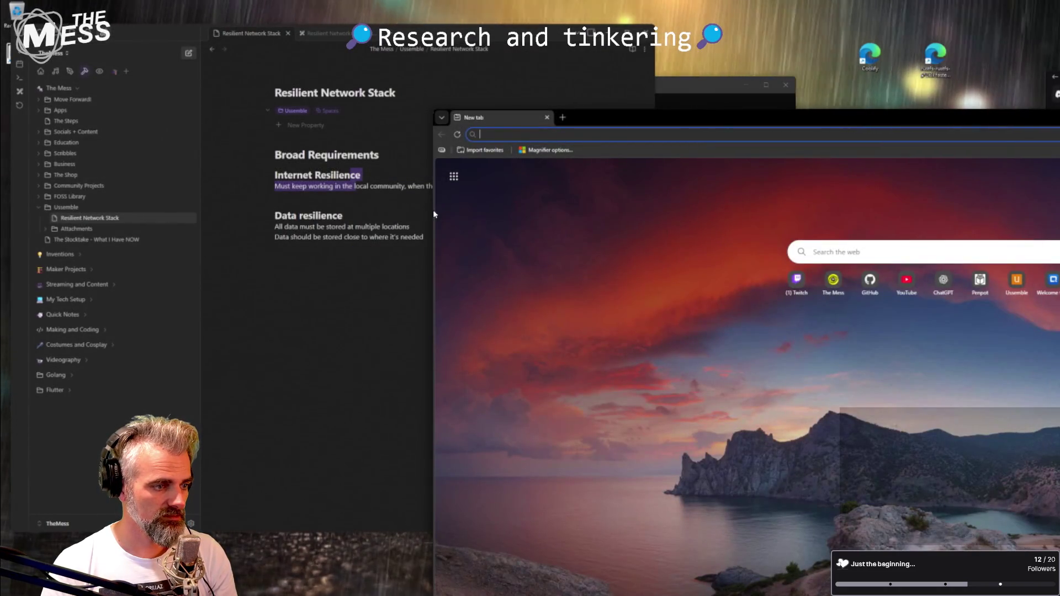
# Step: Snap the Edge new-tab window to the right half and the Obsidian note to the left half
pyautogui.moveTo(431, 207); pyautogui.dragTo(1012, 207)
pyautogui.moveTo(1035, 118)
pyautogui.mouseDown()
pyautogui.moveTo(855, 16)
pyautogui.moveTo(835, 45)
pyautogui.moveTo(865, 45)
pyautogui.mouseUp()
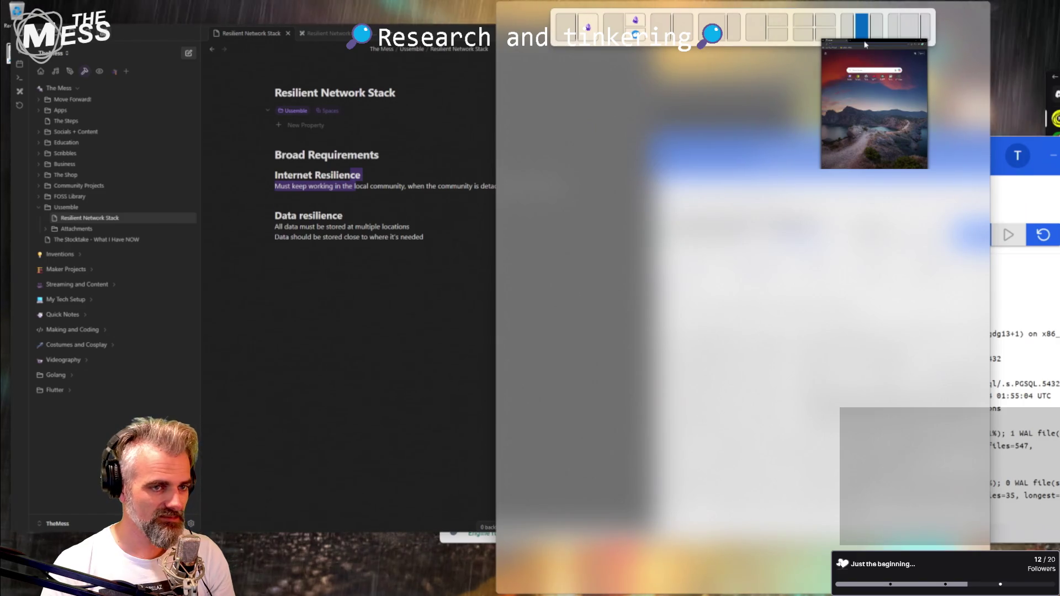
pyautogui.moveTo(865, 45); pyautogui.dragTo(820, 113)
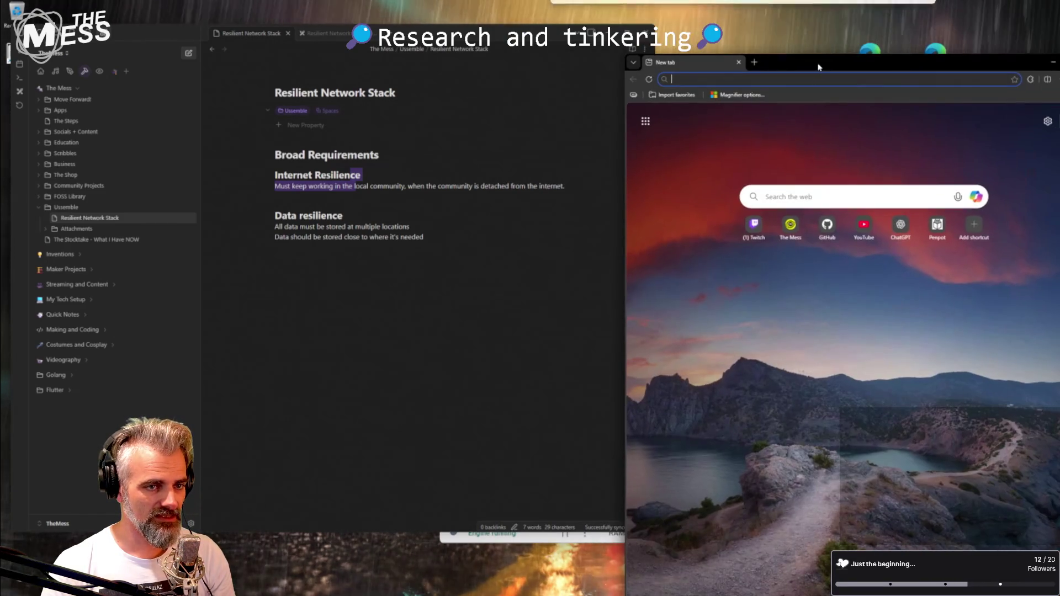
pyautogui.moveTo(491, 38)
pyautogui.mouseDown()
pyautogui.moveTo(228, 108)
pyautogui.moveTo(464, 8)
pyautogui.mouseUp()
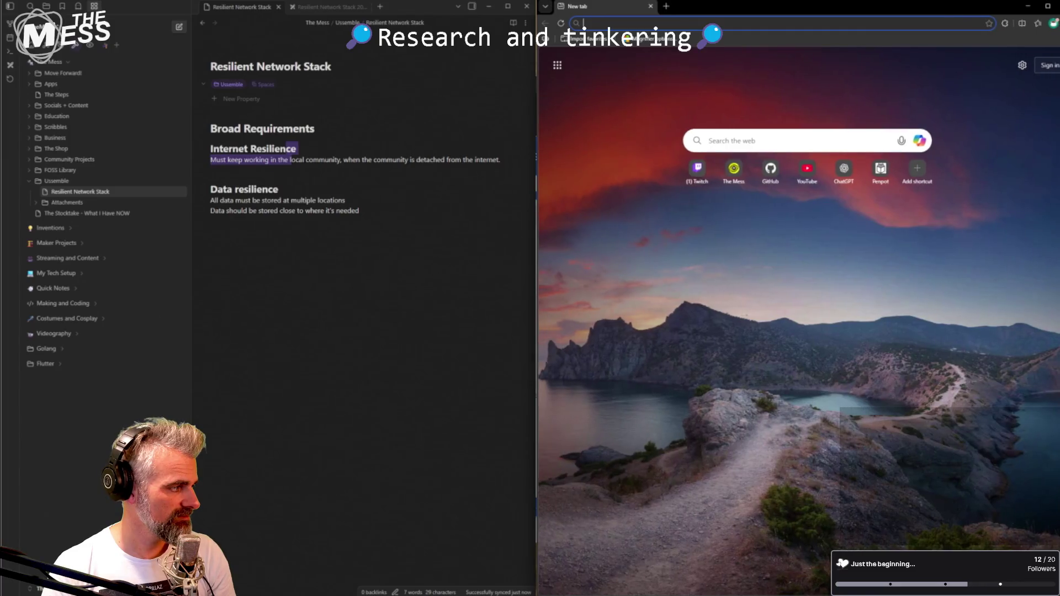
pyautogui.click(427, 217)
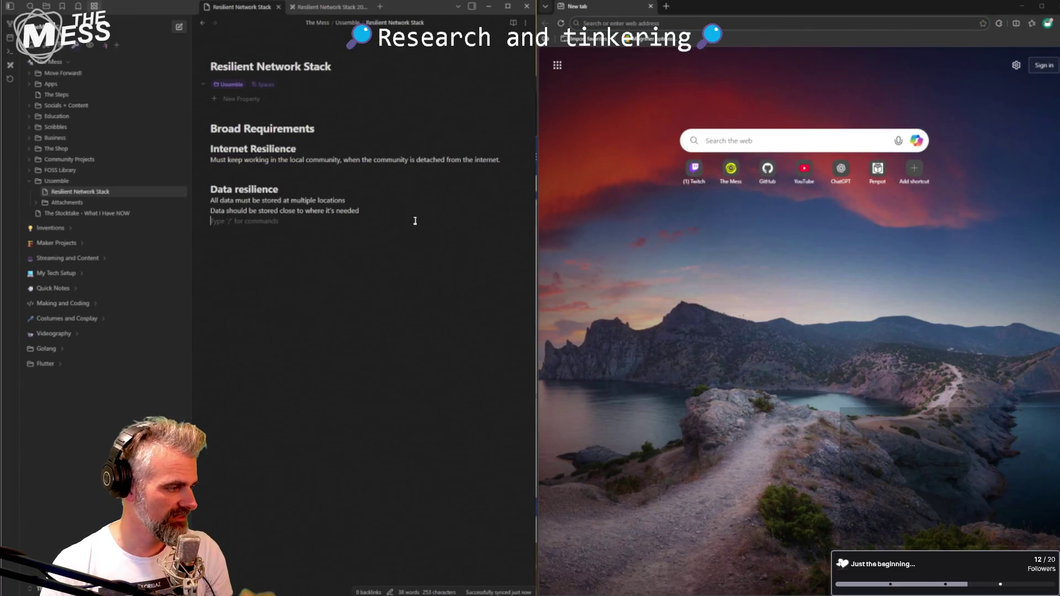
# Step: Hide the file list and add a '## Network expansion' heading with its easy-joining requirement sentence
pyautogui.press('Return')
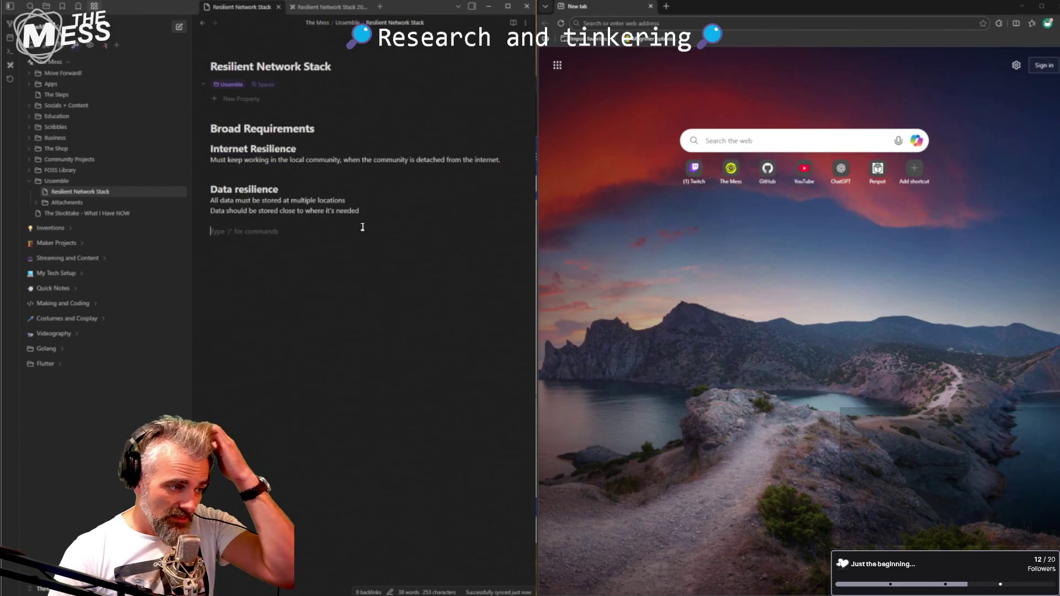
pyautogui.click(10, 6)
pyautogui.click(279, 220)
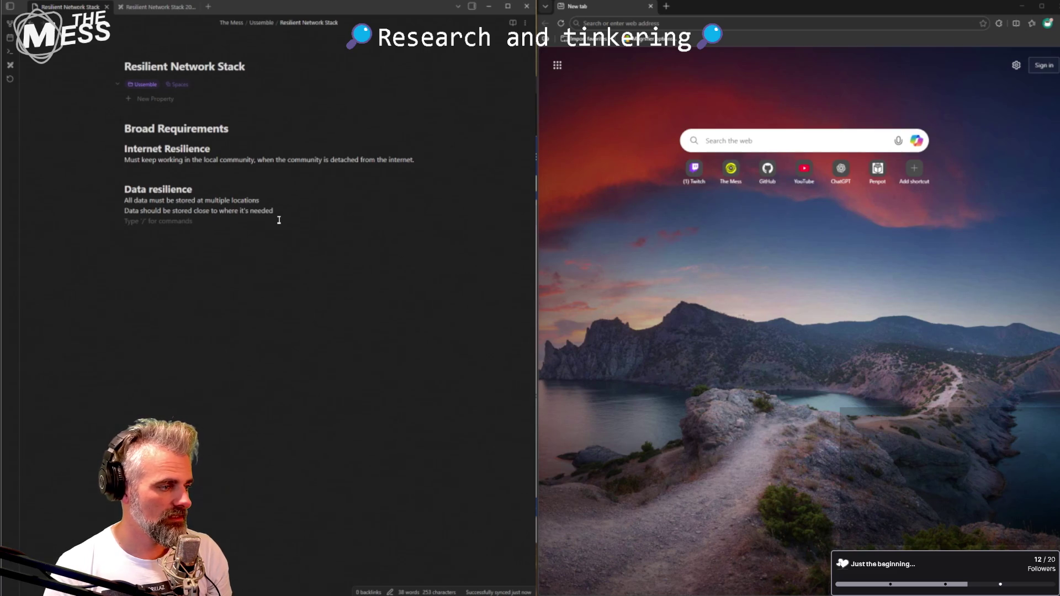
pyautogui.press('Return')
pyautogui.press('BackSpace')
pyautogui.press('Return')
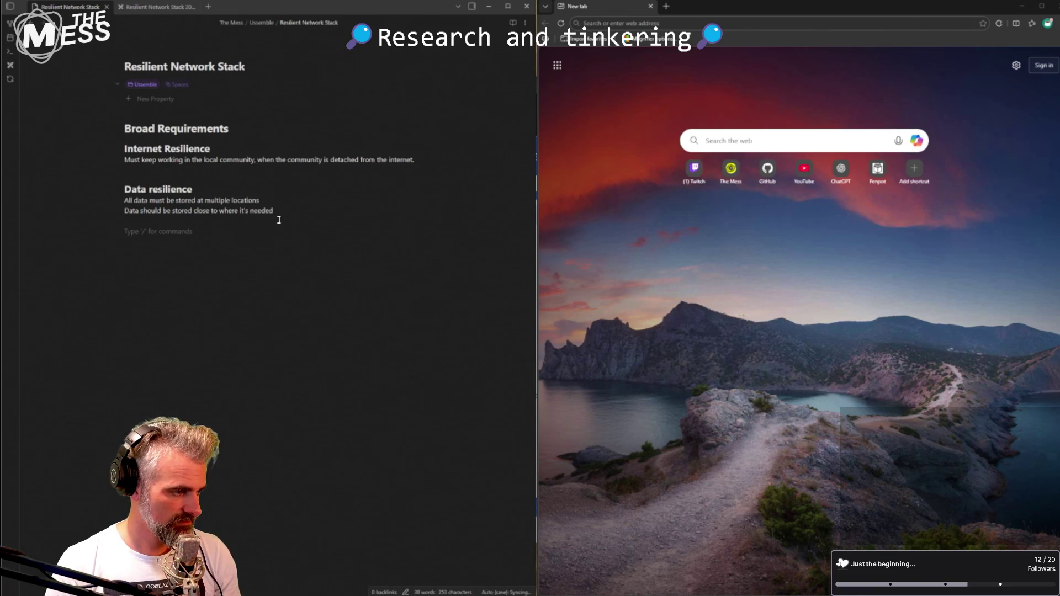
pyautogui.write('##')
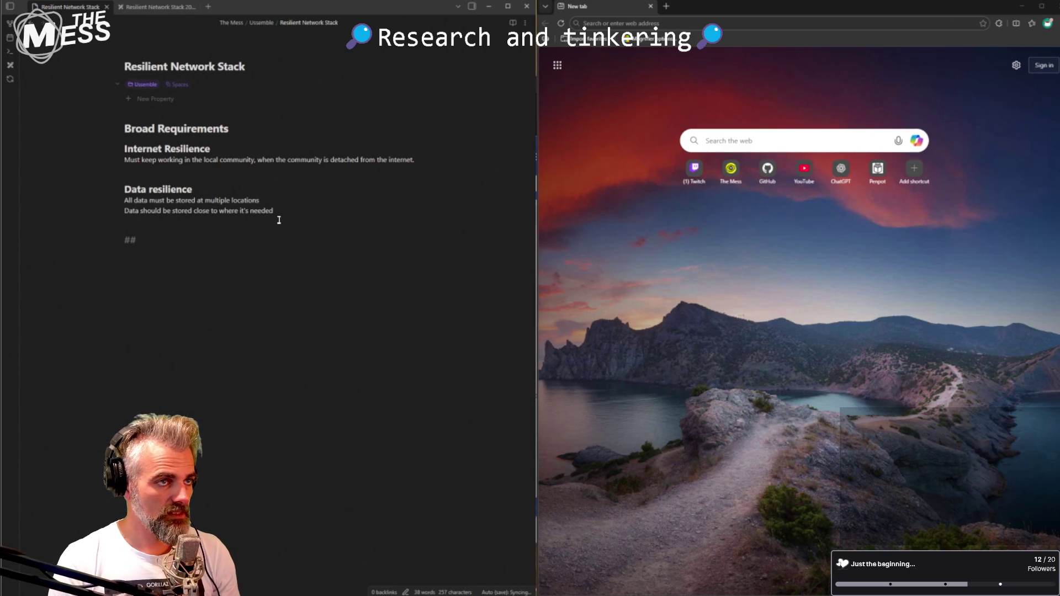
pyautogui.write(' x')
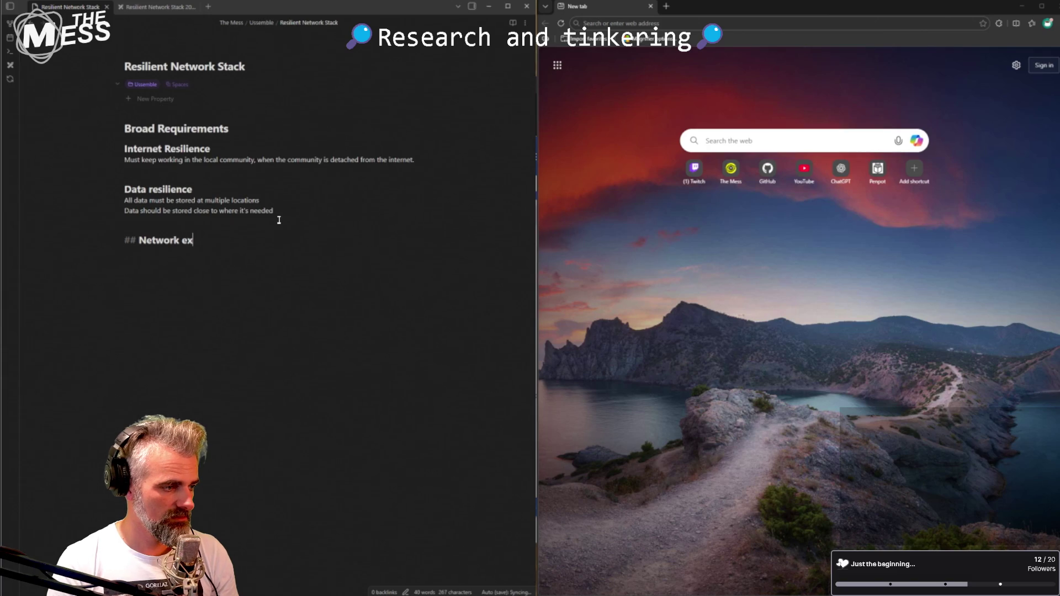
pyautogui.press('Return')
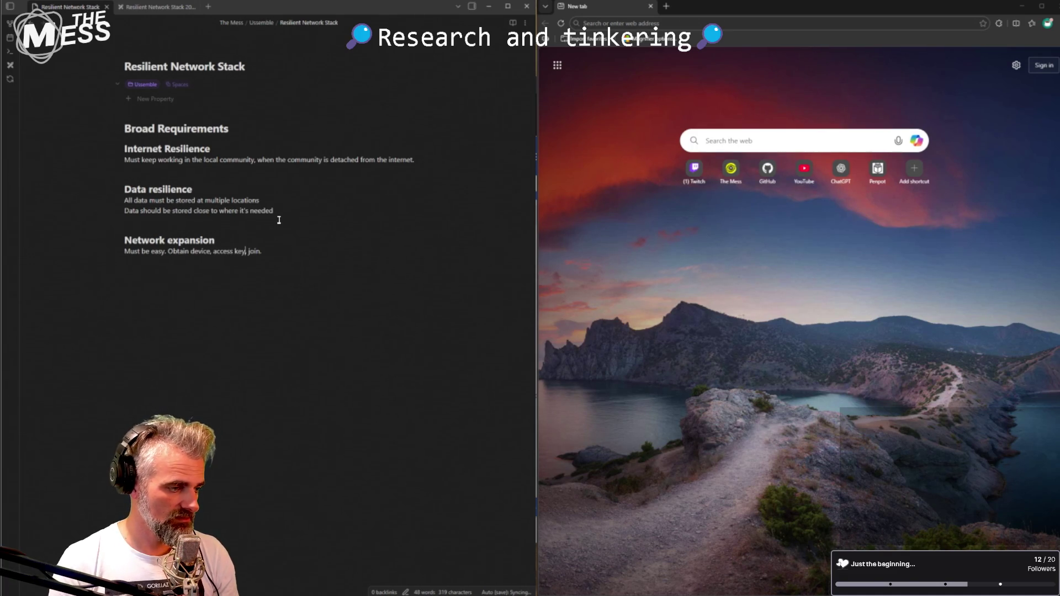
pyautogui.write('plug in and')
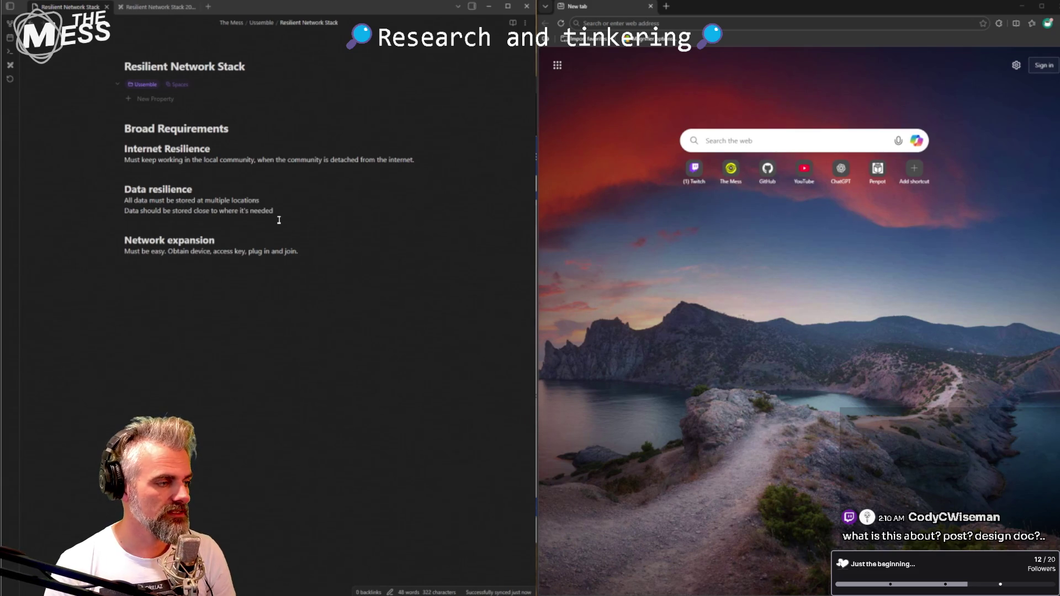
pyautogui.moveTo(185, 67)
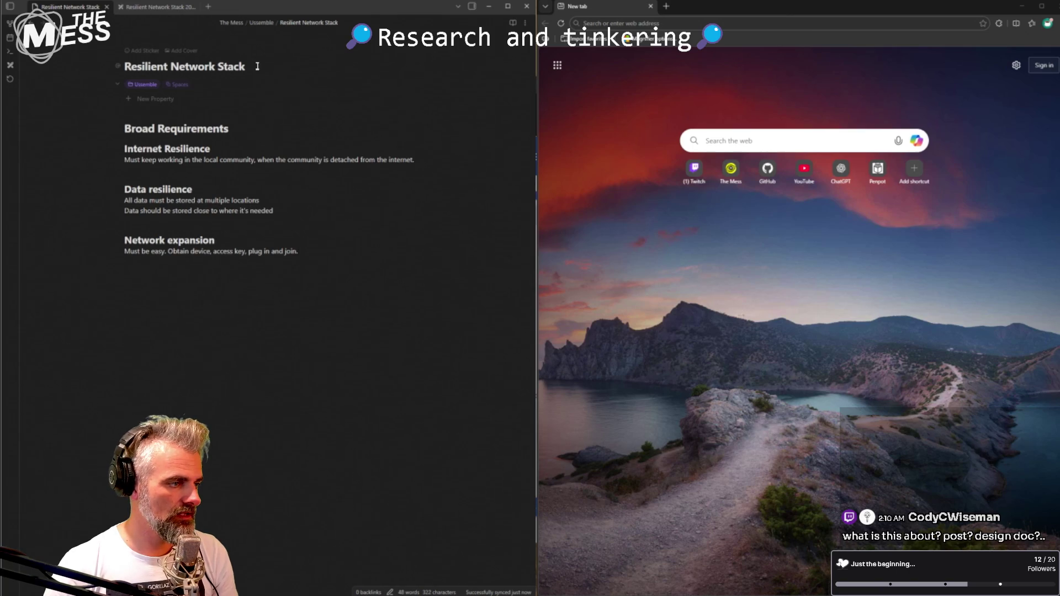
# Step: Check the Broad Requirements heading, move to the browser's address bar and bring up VS Code's launch options
pyautogui.click(180, 122)
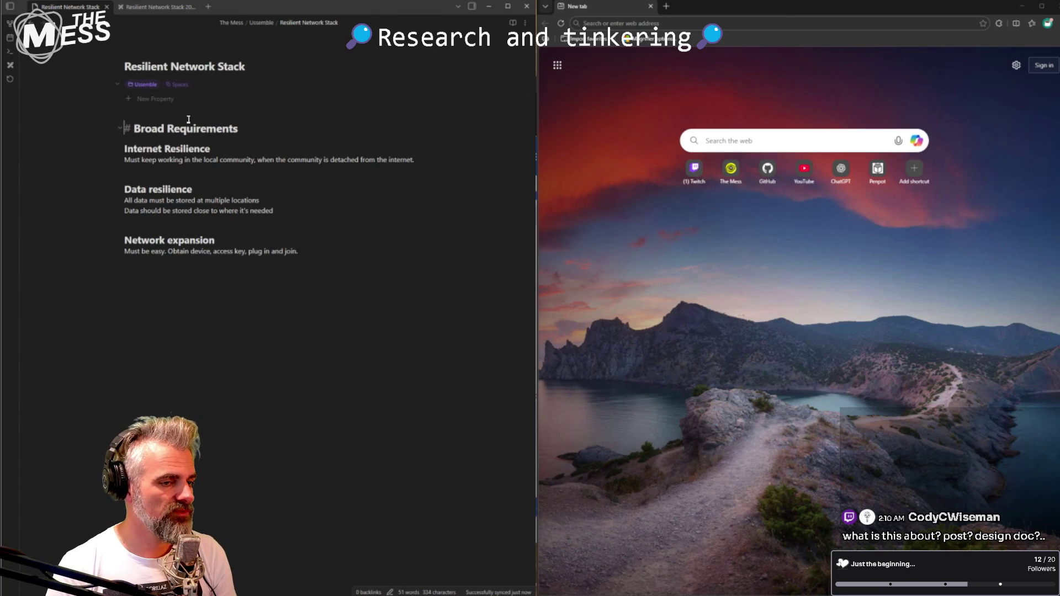
pyautogui.click(636, 211)
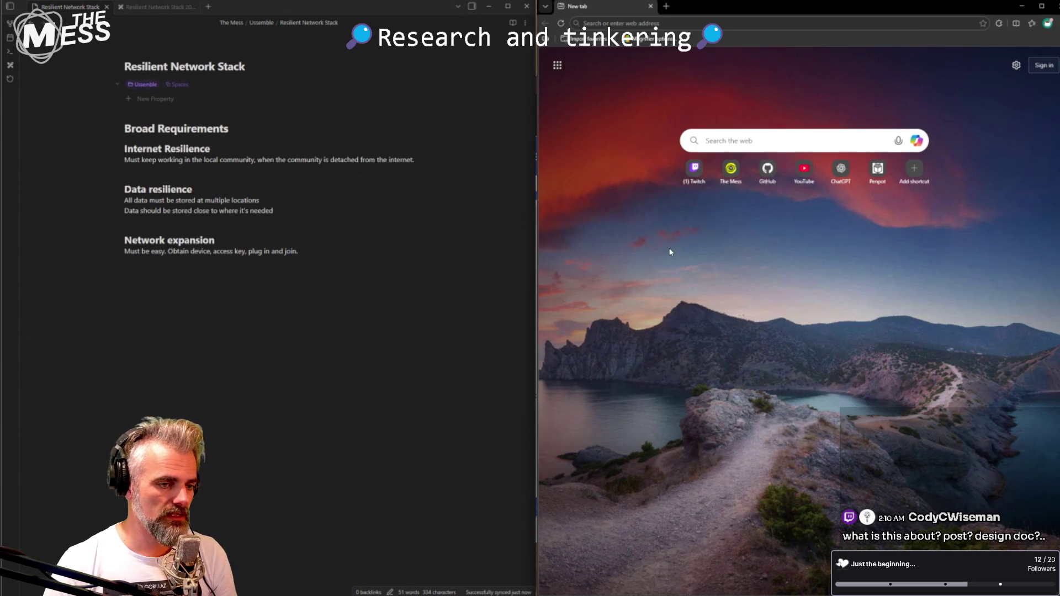
pyautogui.click(662, 23)
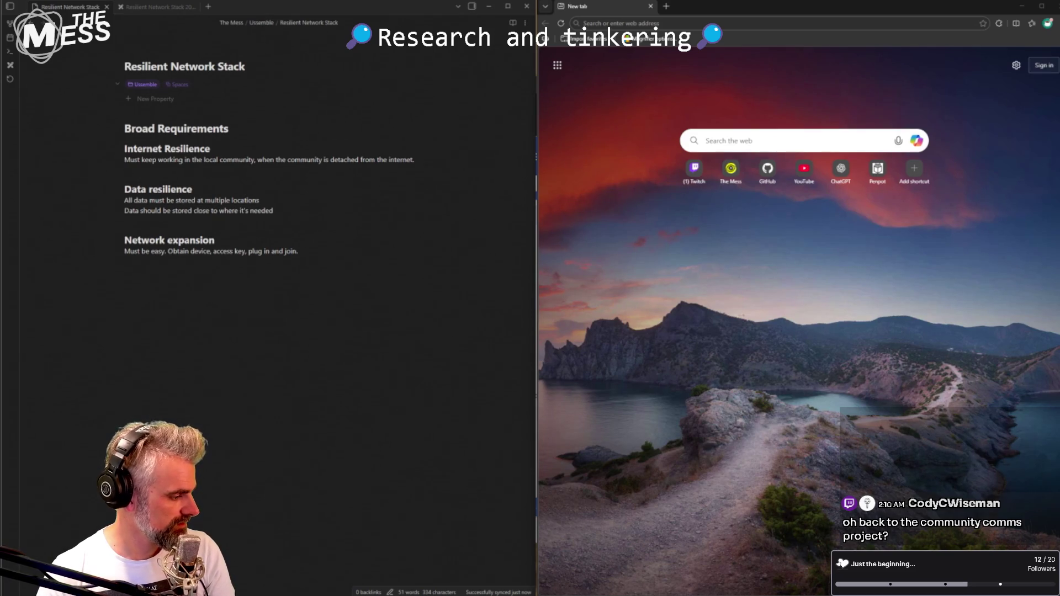
pyautogui.rightClick(659, 595)
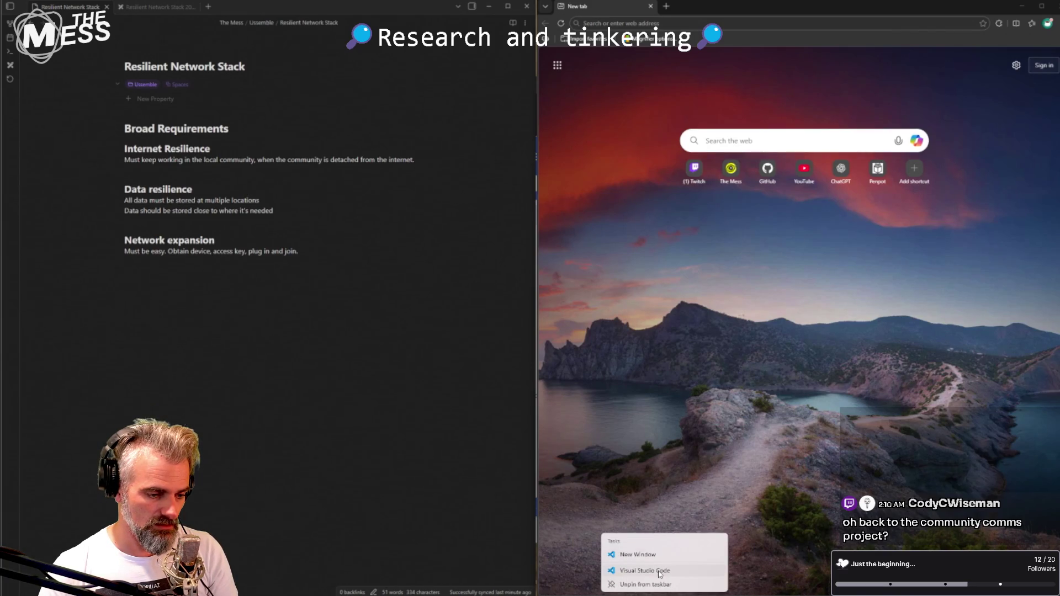
# Step: Open a new VS Code window and connect it to the 'streamer' remote host
pyautogui.click(646, 554)
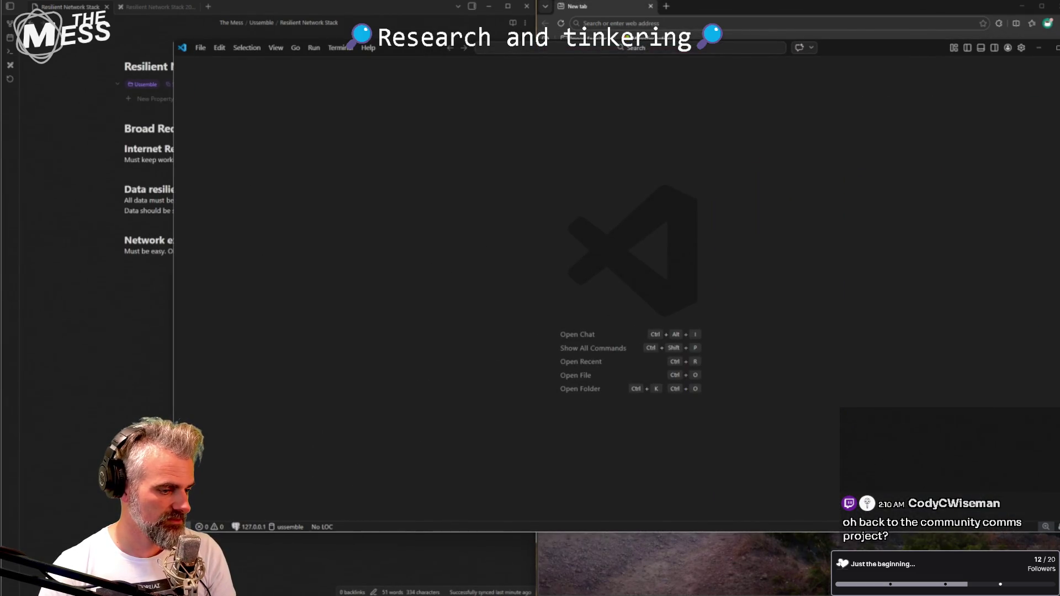
pyautogui.click(183, 528)
pyautogui.click(535, 75)
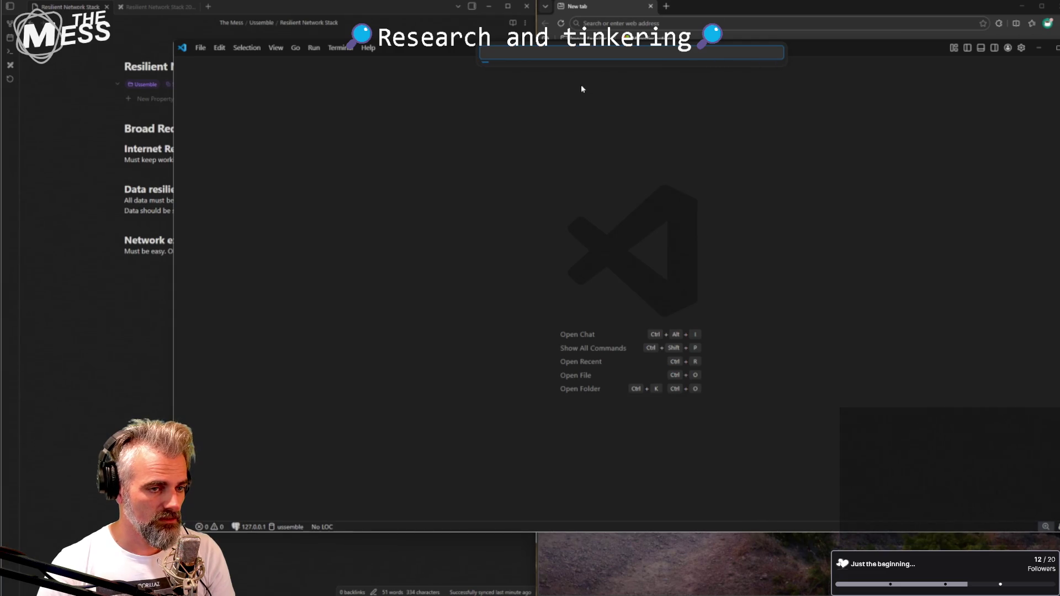
pyautogui.click(535, 71)
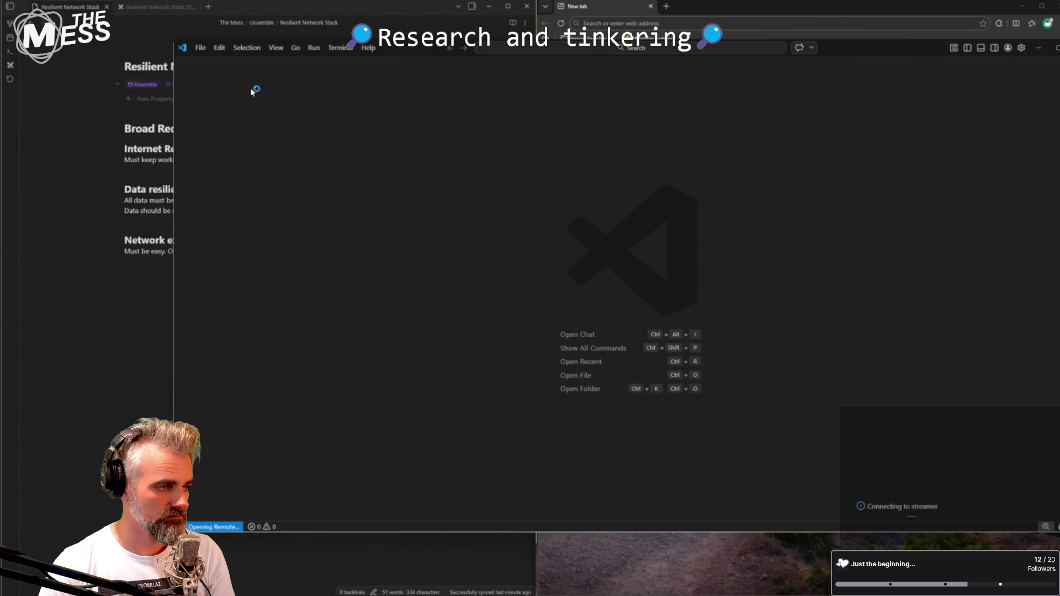
# Step: Reopen the recent ~/repos/ussemble workspace and open a fresh browser tab
pyautogui.click(201, 47)
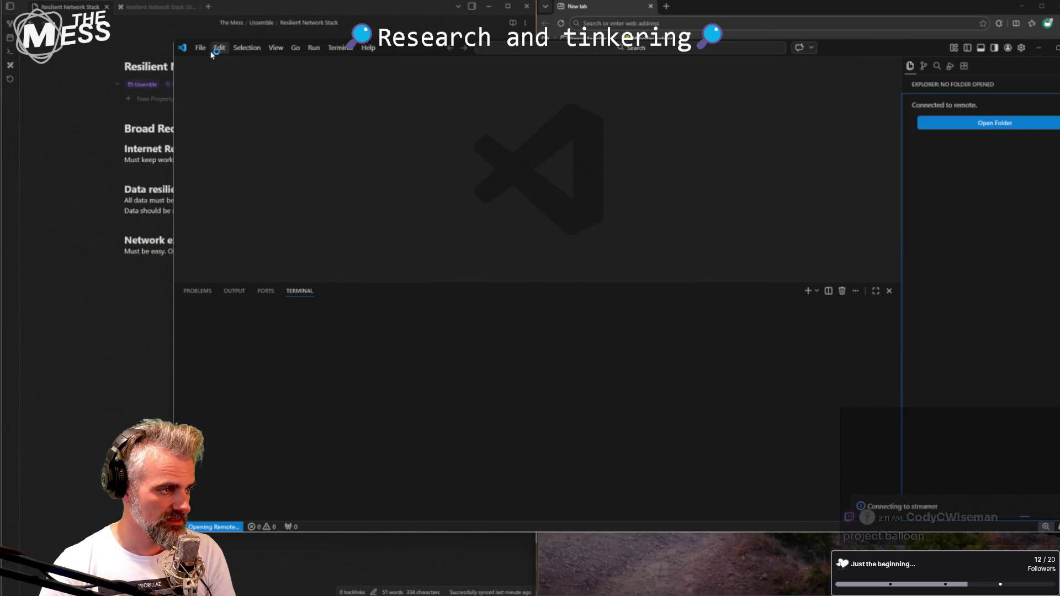
pyautogui.click(202, 51)
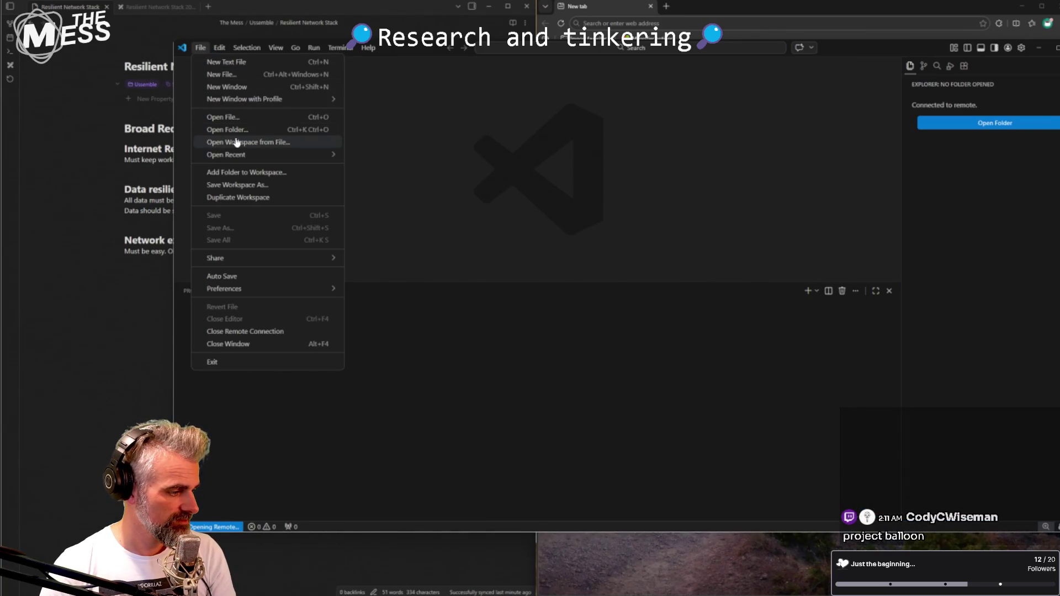
pyautogui.moveTo(248, 155)
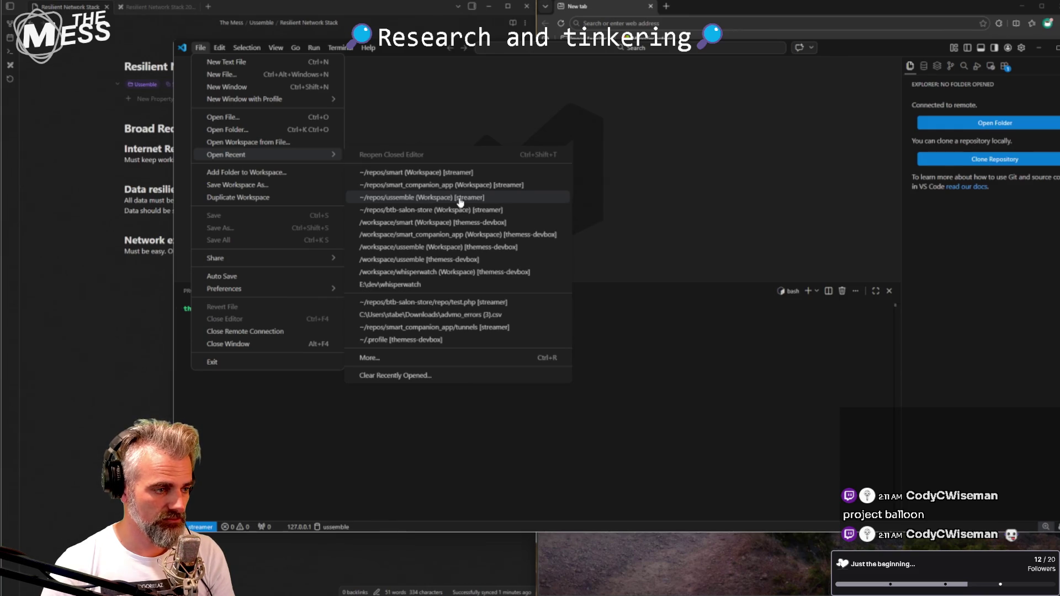
pyautogui.click(460, 201)
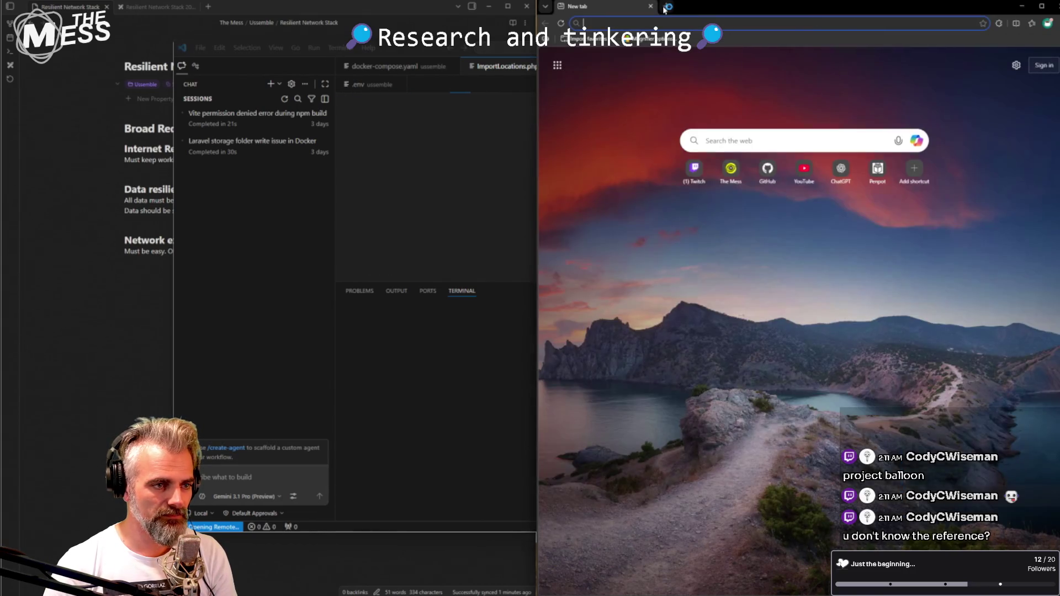
pyautogui.click(667, 7)
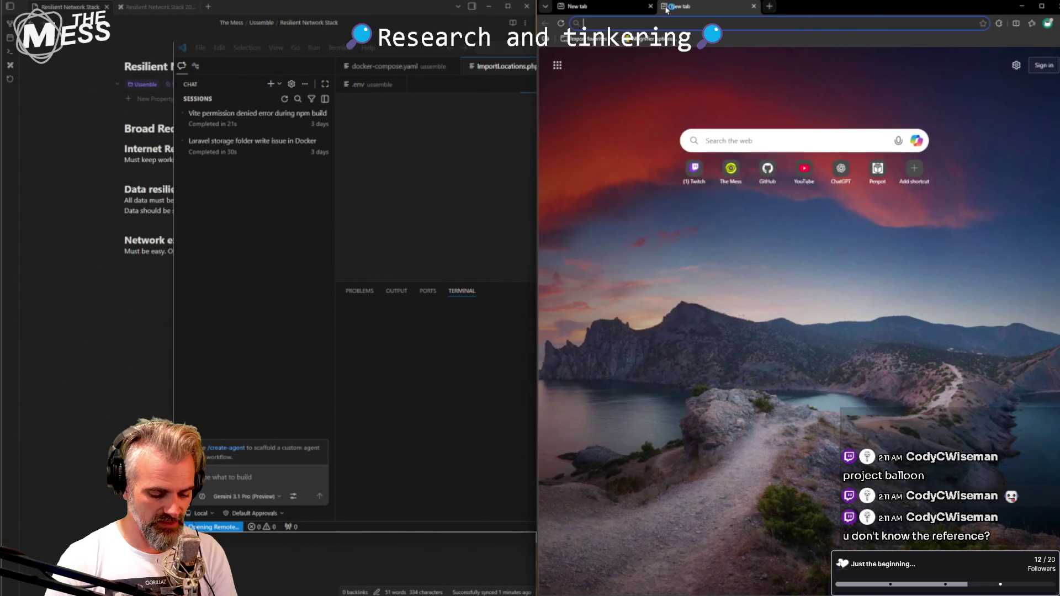
pyautogui.write('project balloon')
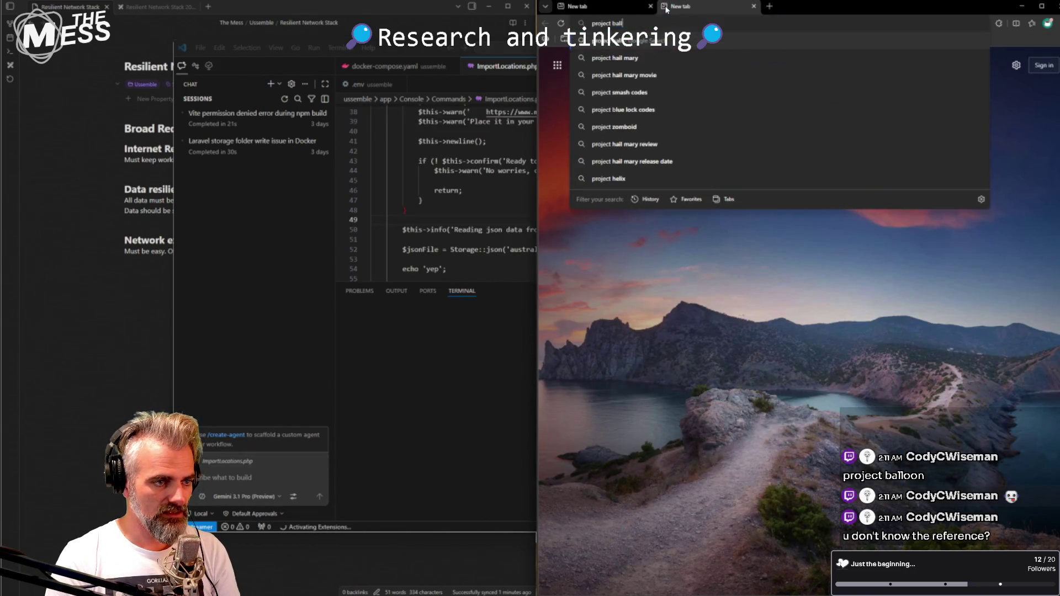
# Step: Search 'project balloon', read why Project Loon shut down, then return to the blank tab and the note
pyautogui.press('Return')
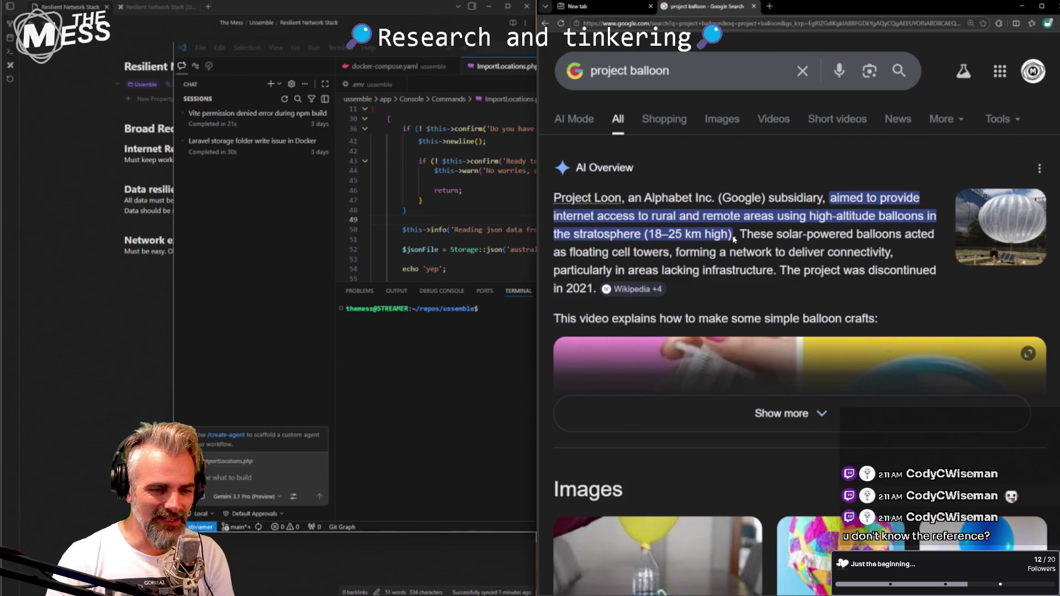
pyautogui.scroll(-2, 746, 238)
pyautogui.scroll(1, 746, 239)
pyautogui.scroll(-2, 742, 244)
pyautogui.scroll(-3, 737, 248)
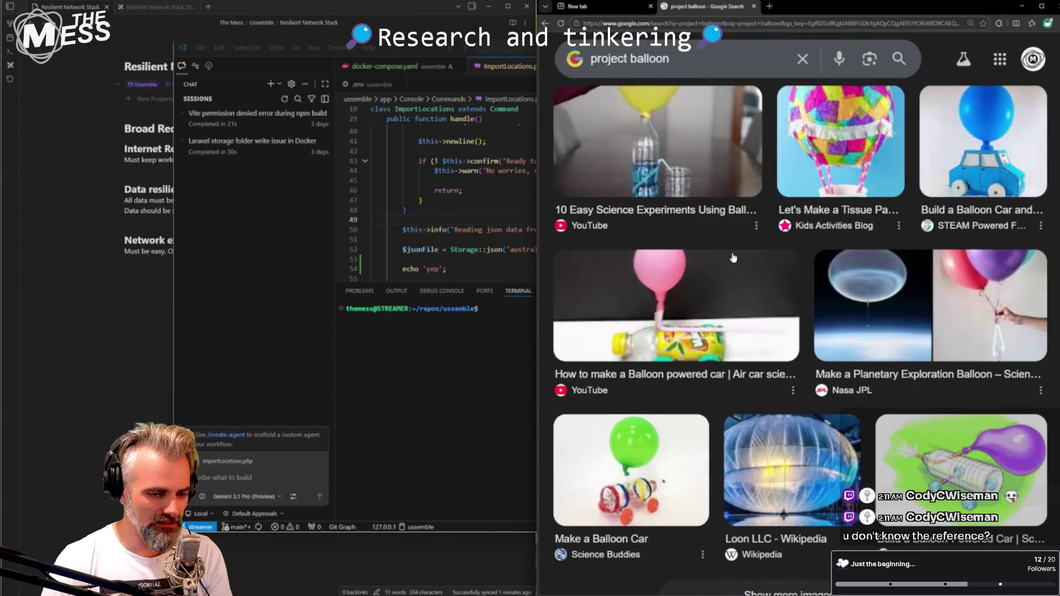
pyautogui.scroll(-3, 918, 288)
pyautogui.scroll(-1, 837, 332)
pyautogui.scroll(3, 837, 332)
pyautogui.scroll(3, 800, 375)
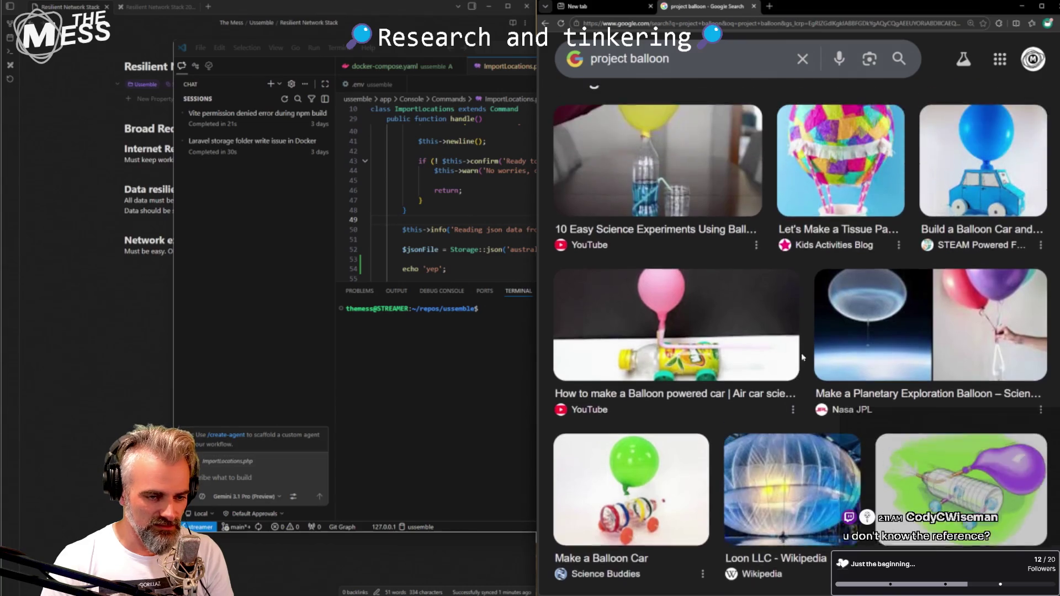
pyautogui.scroll(-3, 812, 402)
pyautogui.scroll(-3, 800, 416)
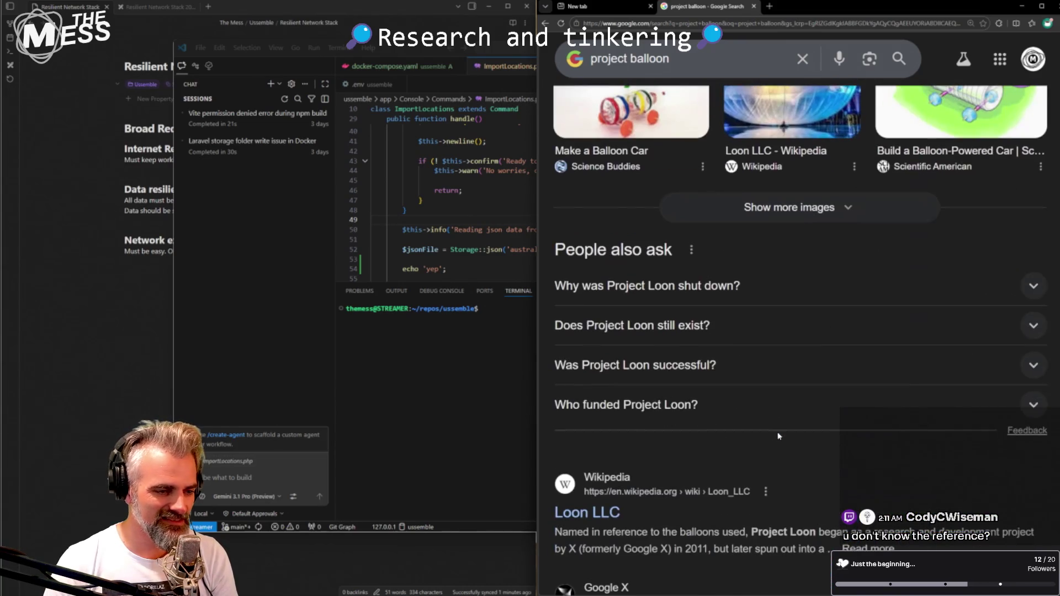
pyautogui.click(738, 287)
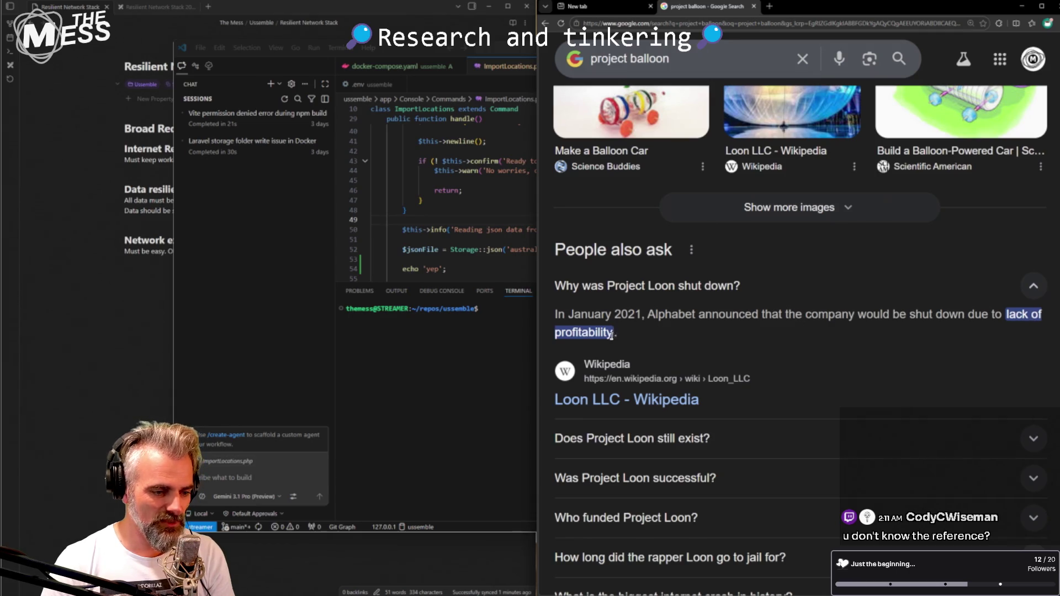
pyautogui.scroll(-2, 618, 340)
pyautogui.scroll(-2, 630, 352)
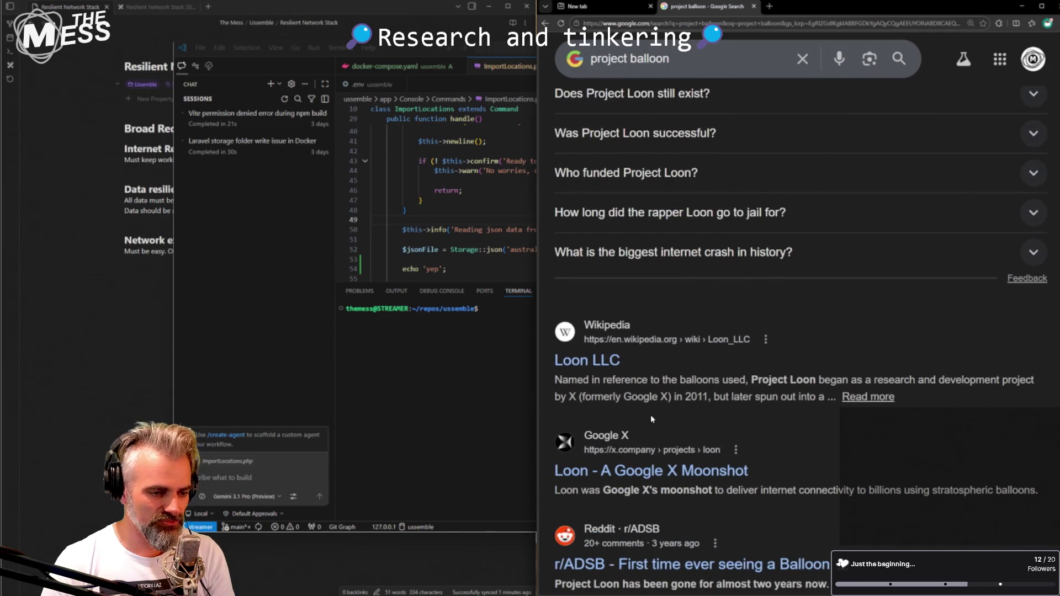
pyautogui.scroll(1, 630, 393)
pyautogui.scroll(2, 632, 396)
pyautogui.scroll(3, 635, 390)
pyautogui.scroll(1, 638, 314)
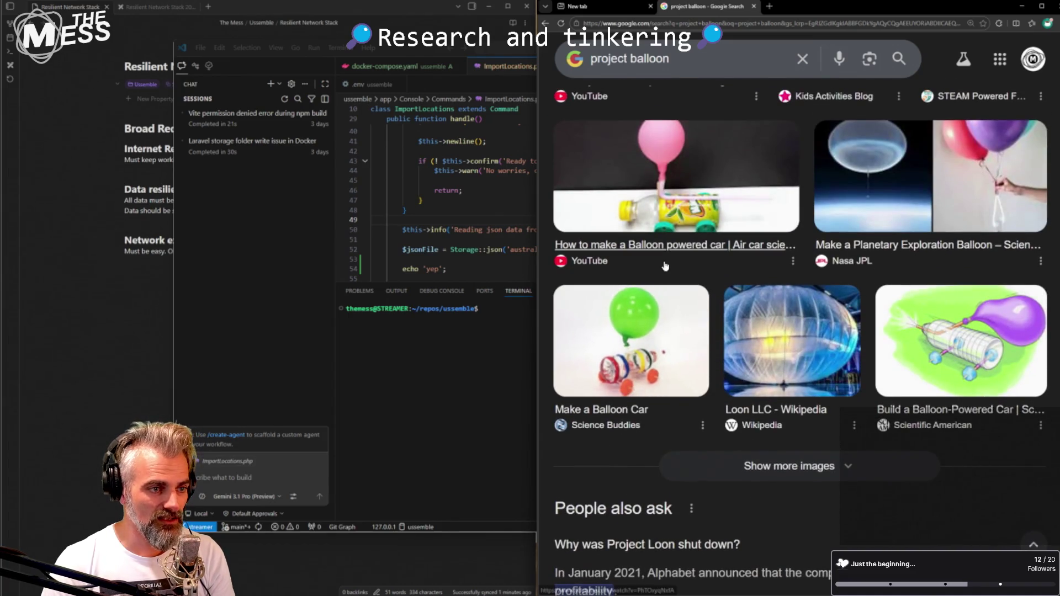
pyautogui.scroll(2, 679, 124)
pyautogui.scroll(3, 687, 149)
pyautogui.scroll(2, 695, 163)
pyautogui.scroll(1, 696, 167)
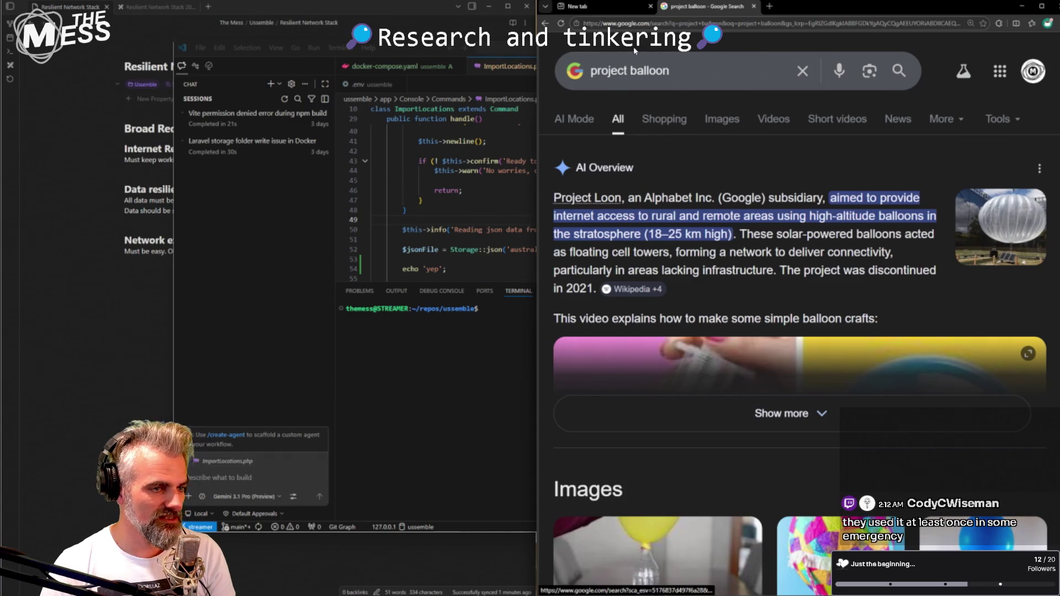
pyautogui.click(605, 13)
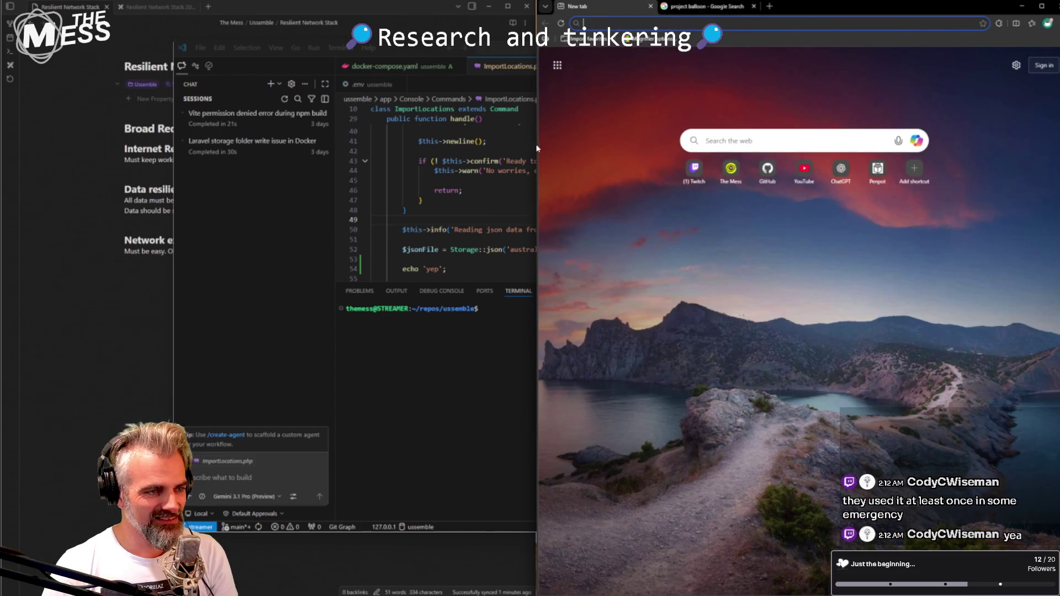
pyautogui.click(405, 15)
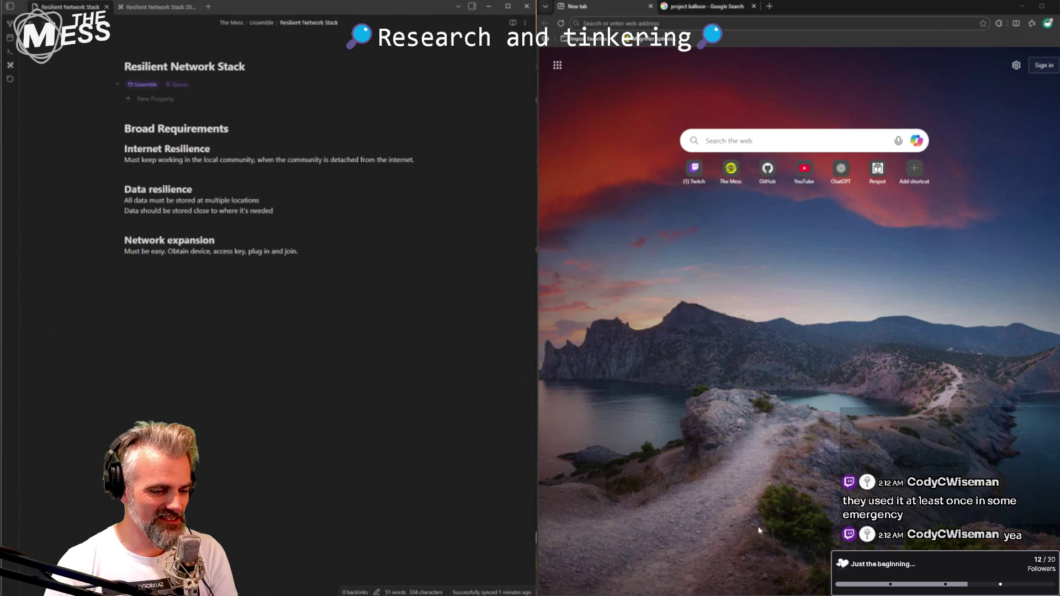
pyautogui.hotkey('alt', 'Tab')
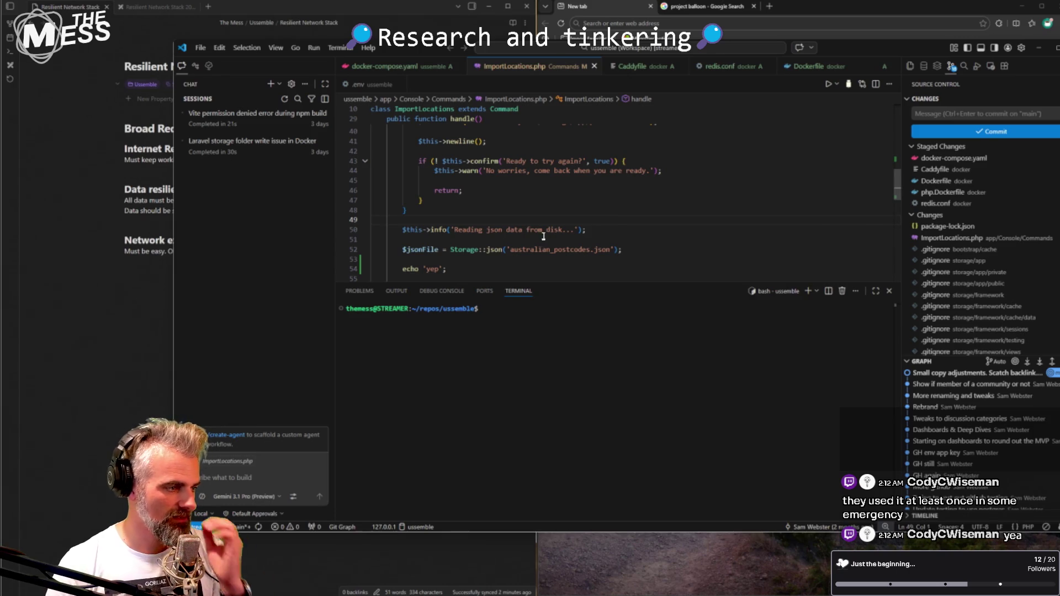
pyautogui.click(145, 139)
pyautogui.click(186, 151)
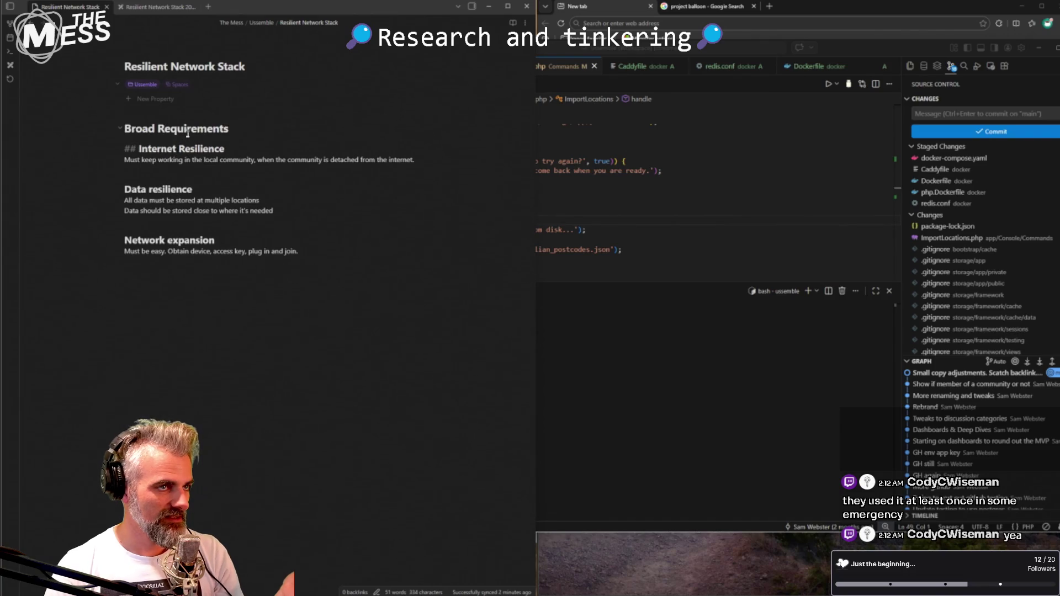
pyautogui.click(188, 136)
# Step: Insert '# FAQs' and '## Why not Starlink?' headings above Broad Requirements
pyautogui.press('Home')
pyautogui.press('Return')
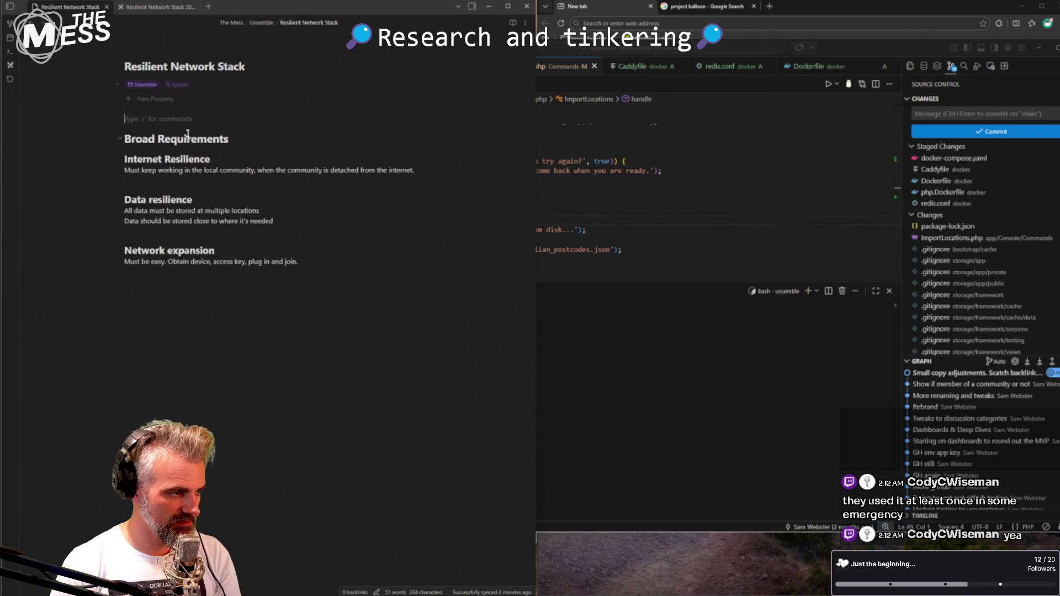
pyautogui.write('# FAWS')
pyautogui.press('BackSpace')
pyautogui.press('BackSpace')
pyautogui.write('Q')
pyautogui.press('Return')
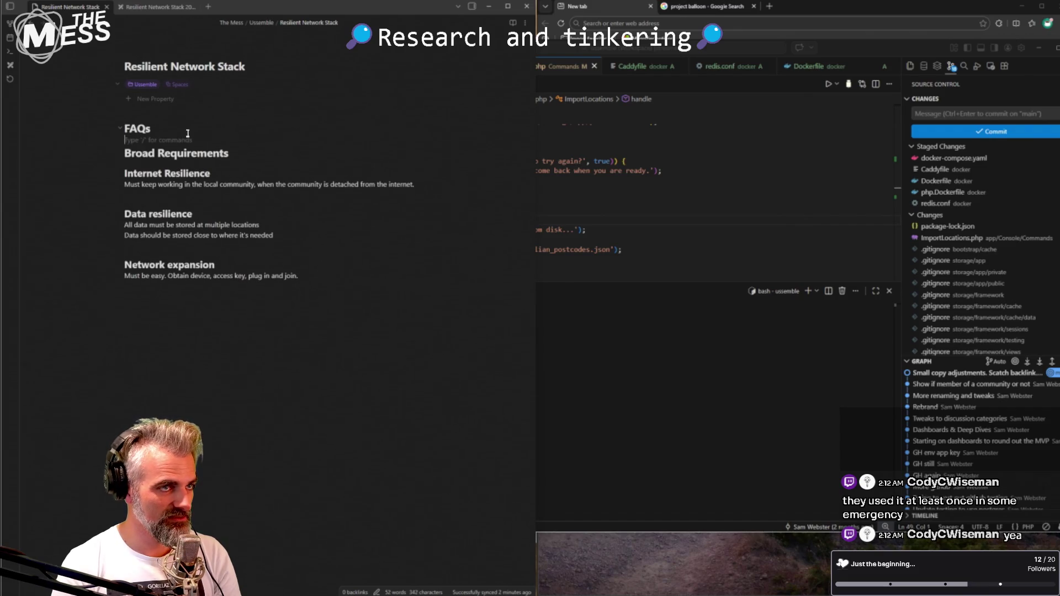
pyautogui.write('## Why not Starlink?')
pyautogui.press('Return')
pyautogui.write("Because it's o")
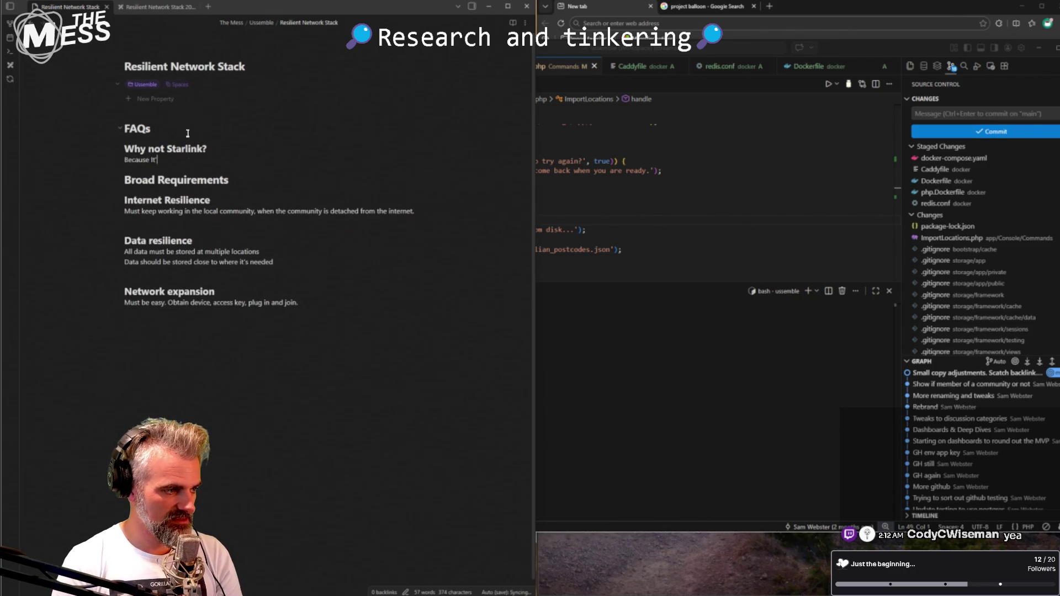
pyautogui.write('wne')
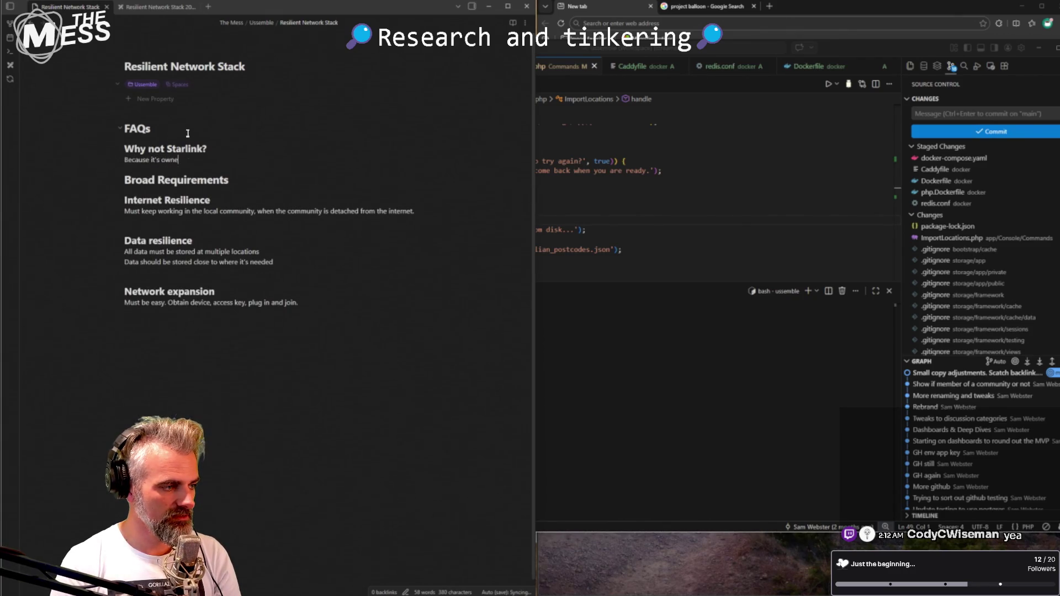
pyautogui.write('d and run by Space')
# Step: Write the three reasons against Starlink on separate lines and move back to the first one
pyautogui.press('BackSpace')
pyautogui.press('BackSpace')
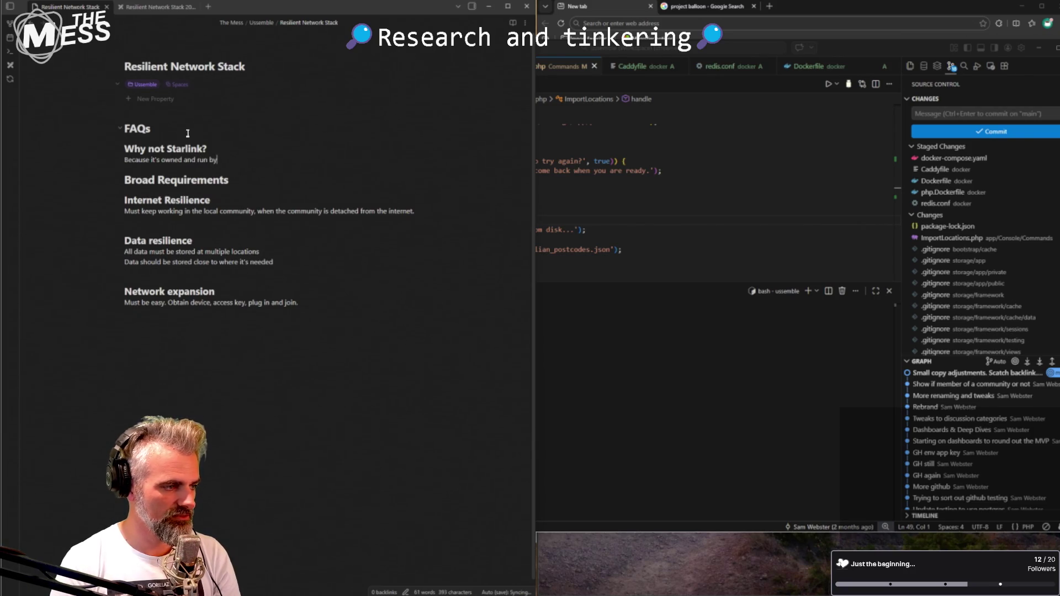
pyautogui.write("one of Elon's big companies")
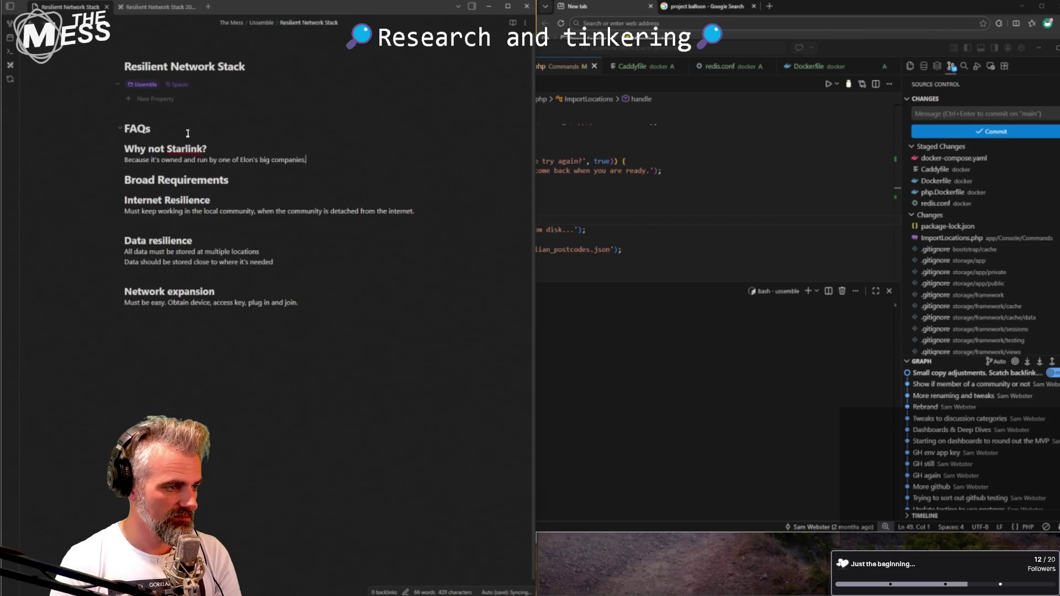
pyautogui.write('.')
pyautogui.press('Return')
pyautogui.write("It's controlle")
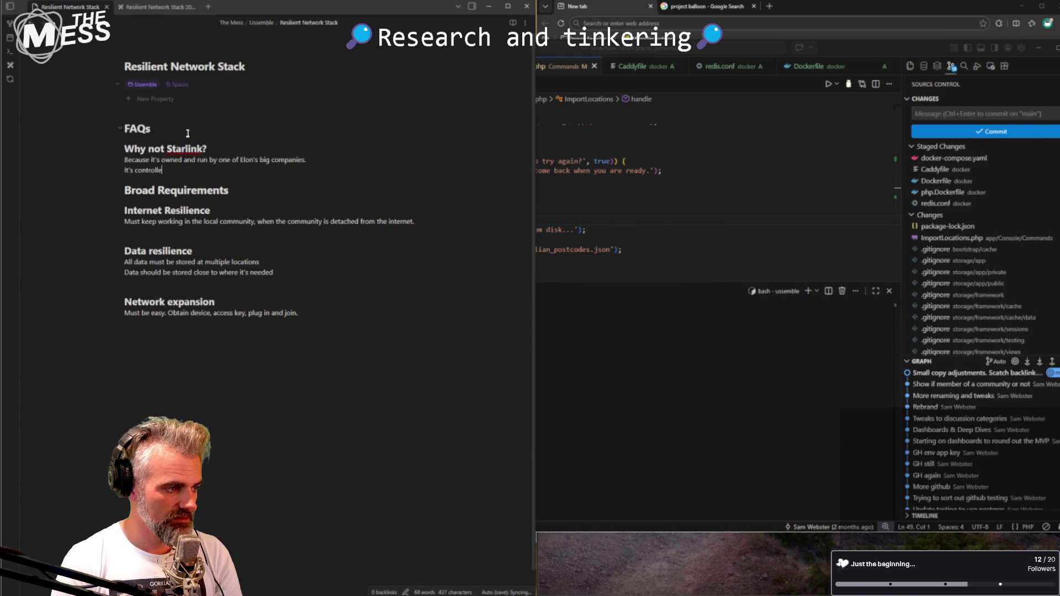
pyautogui.write('by a large corporate.')
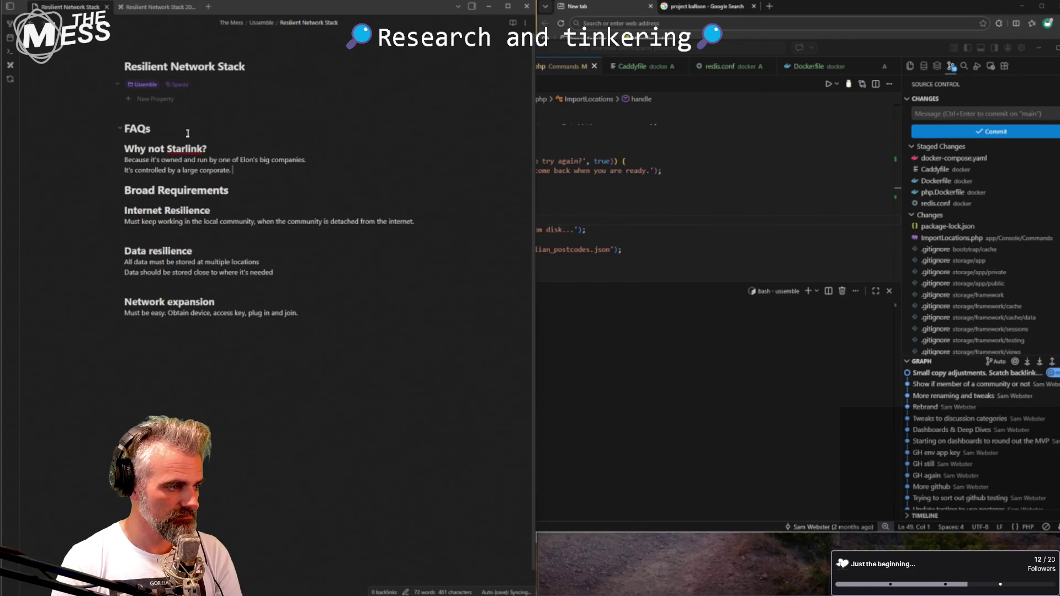
pyautogui.press('Return')
pyautogui.write("It can still go down and doesn't solve the fundamental problem ")
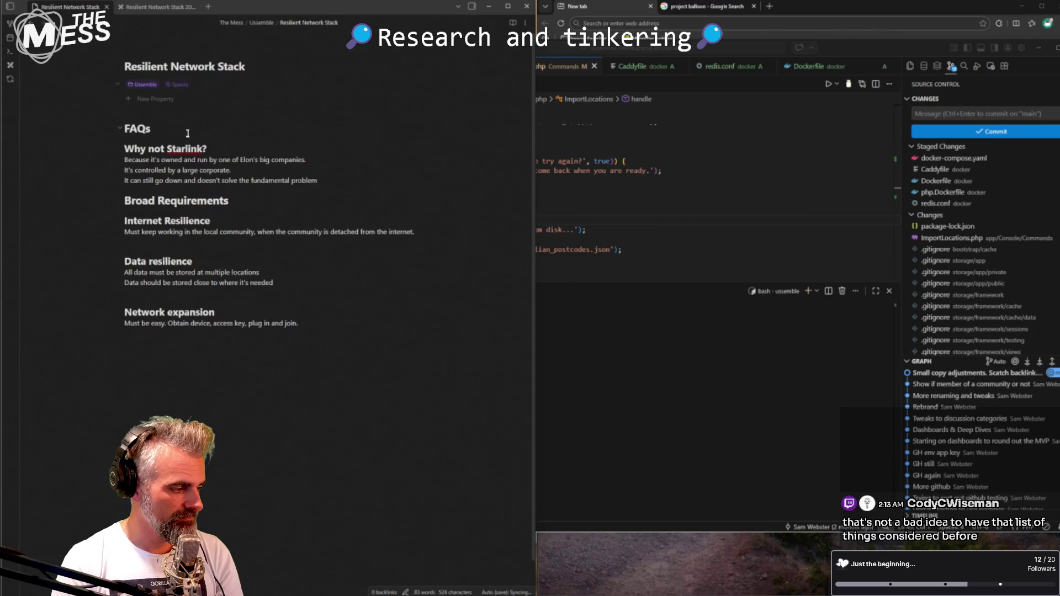
pyautogui.write('of keeping local communities connected')
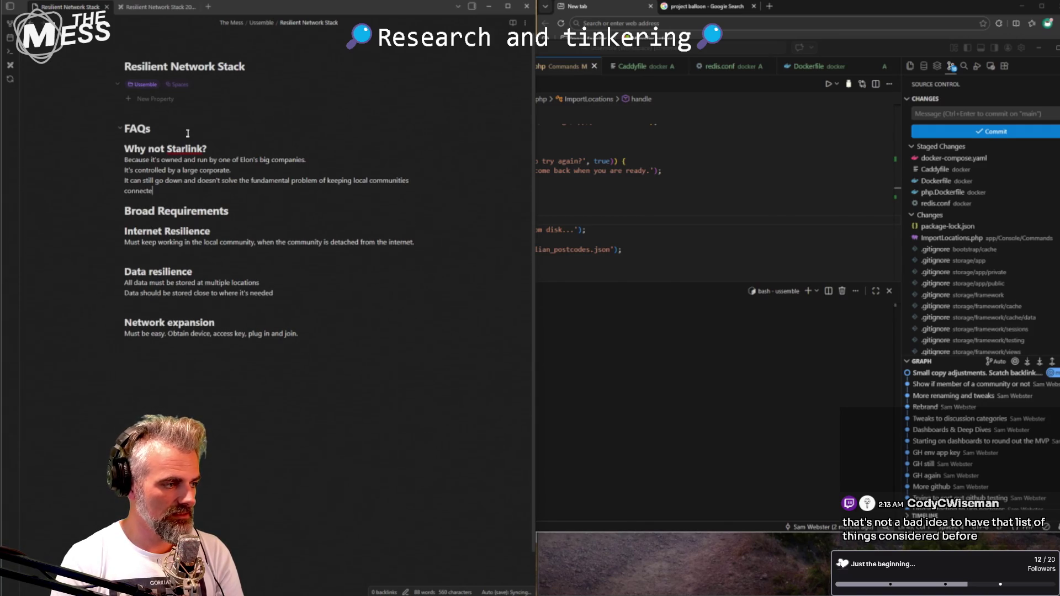
pyautogui.write(' and able to communicate du')
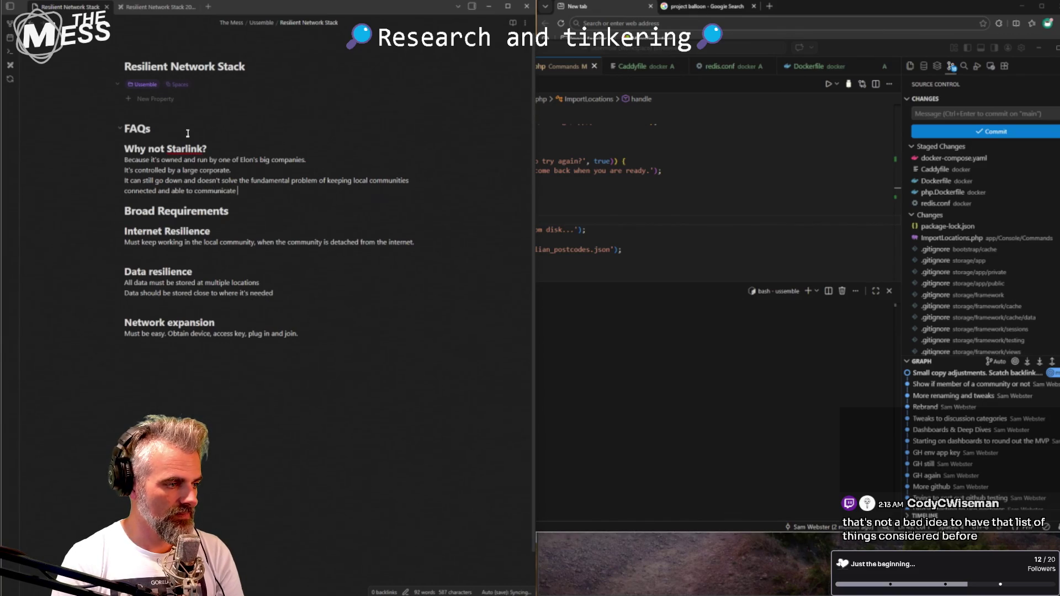
pyautogui.write('ring emergencies ')
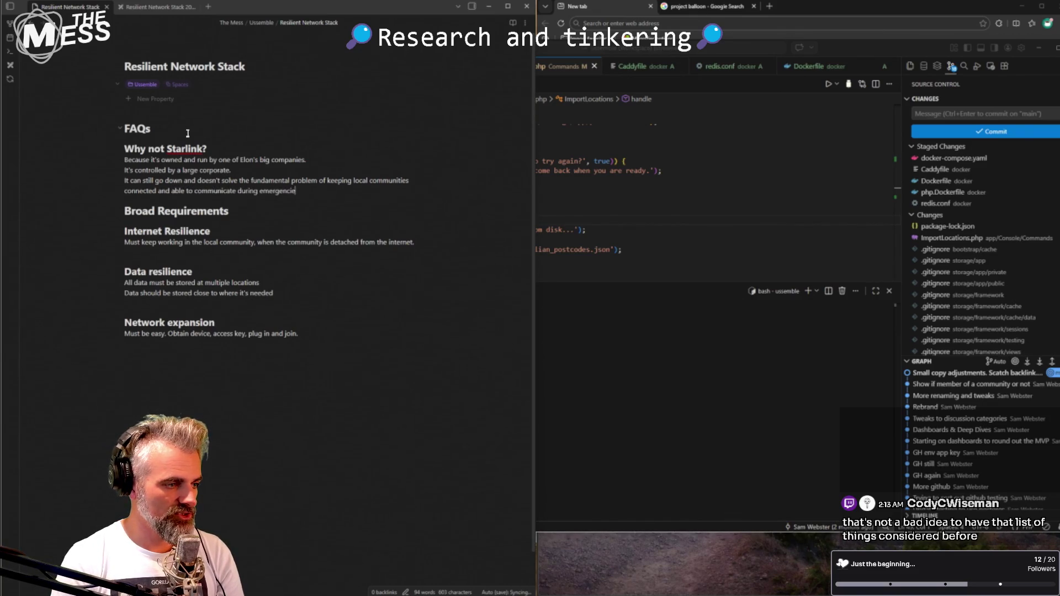
pyautogui.write('and internet outages.')
pyautogui.press('Up')
pyautogui.press('Up')
pyautogui.press('Home')
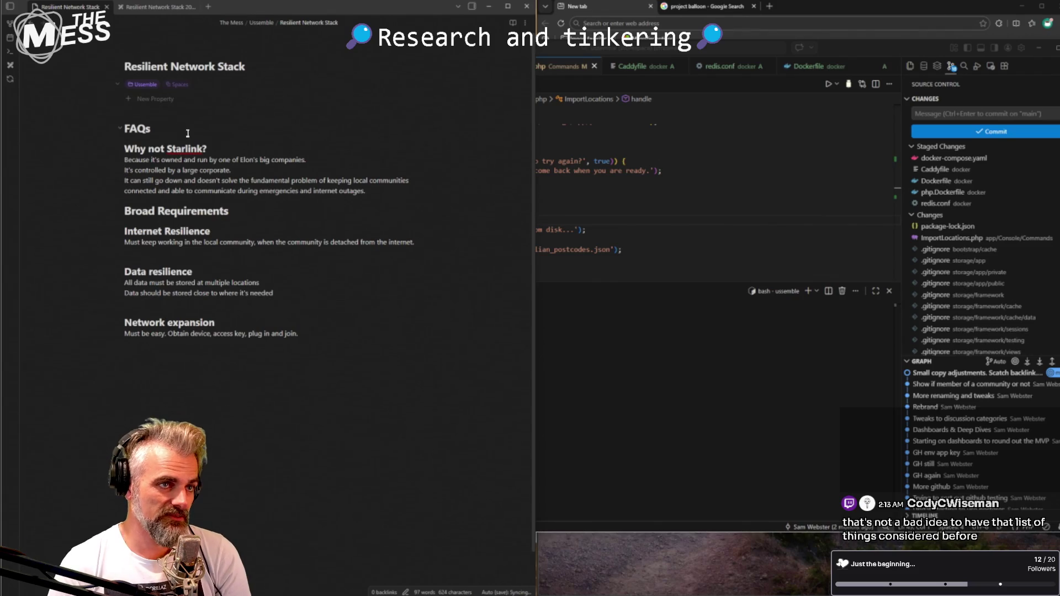
pyautogui.press('Up')
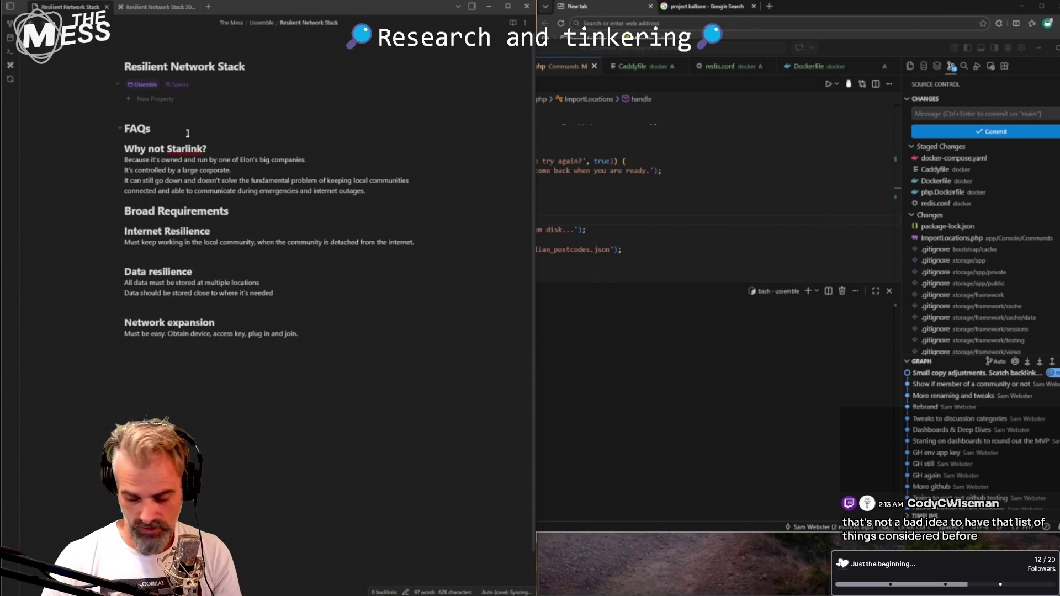
pyautogui.write('-')
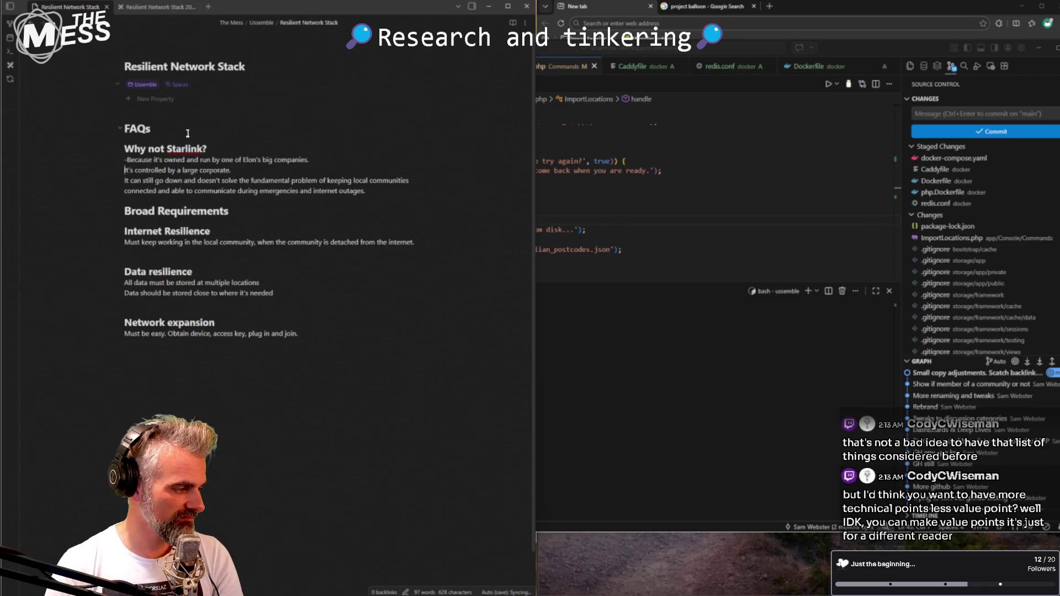
# Step: Prefix the first two Why not Starlink? reasons with '- ' to make them bullet points
pyautogui.press('BackSpace')
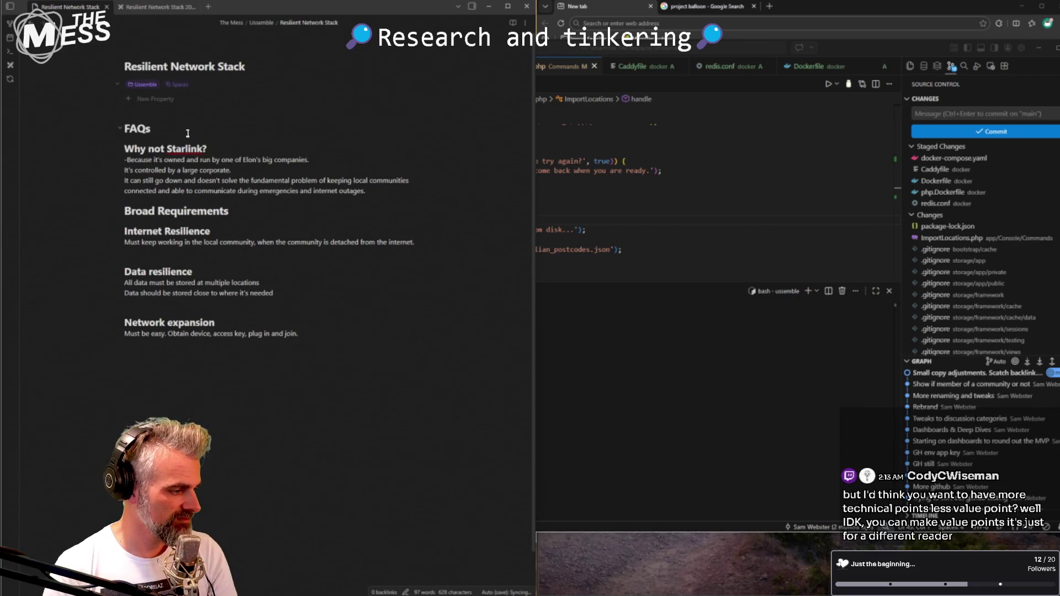
pyautogui.press('BackSpace')
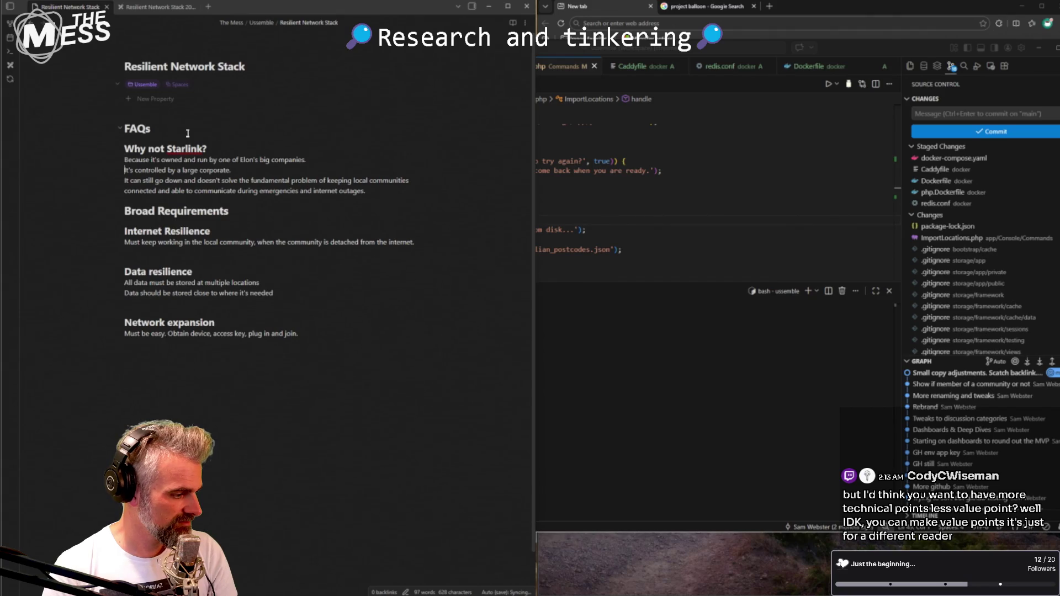
pyautogui.press('Down')
pyautogui.press('Down')
pyautogui.press('Down')
pyautogui.press('Down')
pyautogui.press('Down')
pyautogui.press('Down')
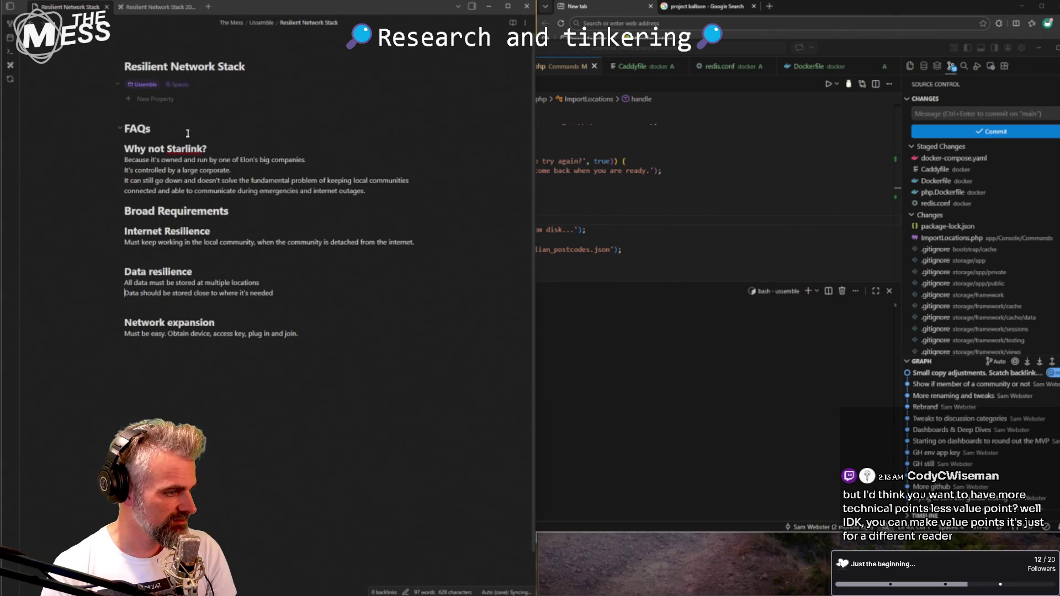
pyautogui.press('Up')
pyautogui.press('Up')
pyautogui.press('Up')
pyautogui.press('Up')
pyautogui.press('Up')
pyautogui.write('-')
pyautogui.press('Down')
pyautogui.write('- ')
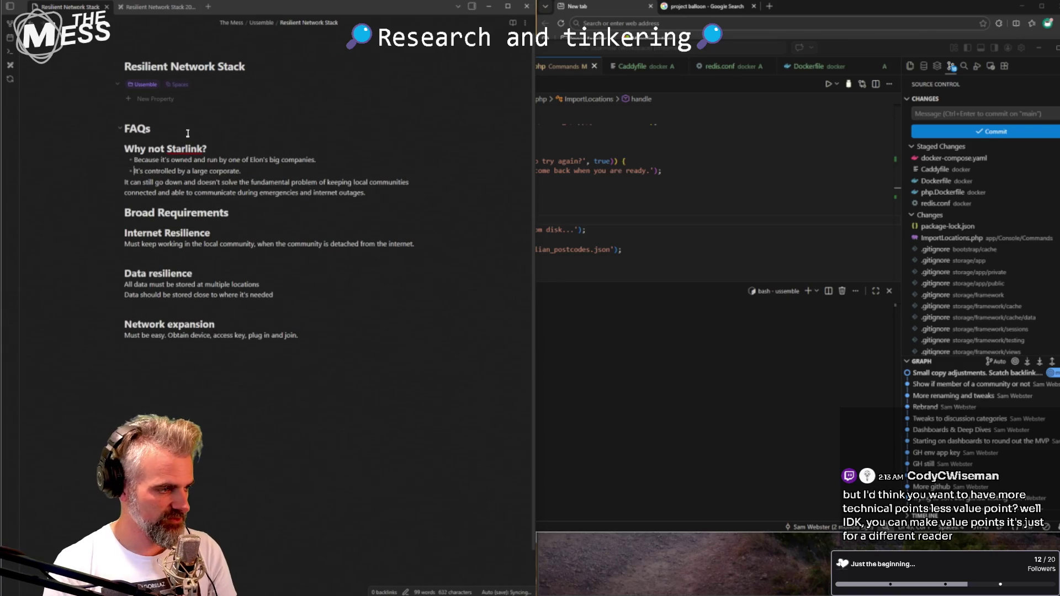
pyautogui.write('-')
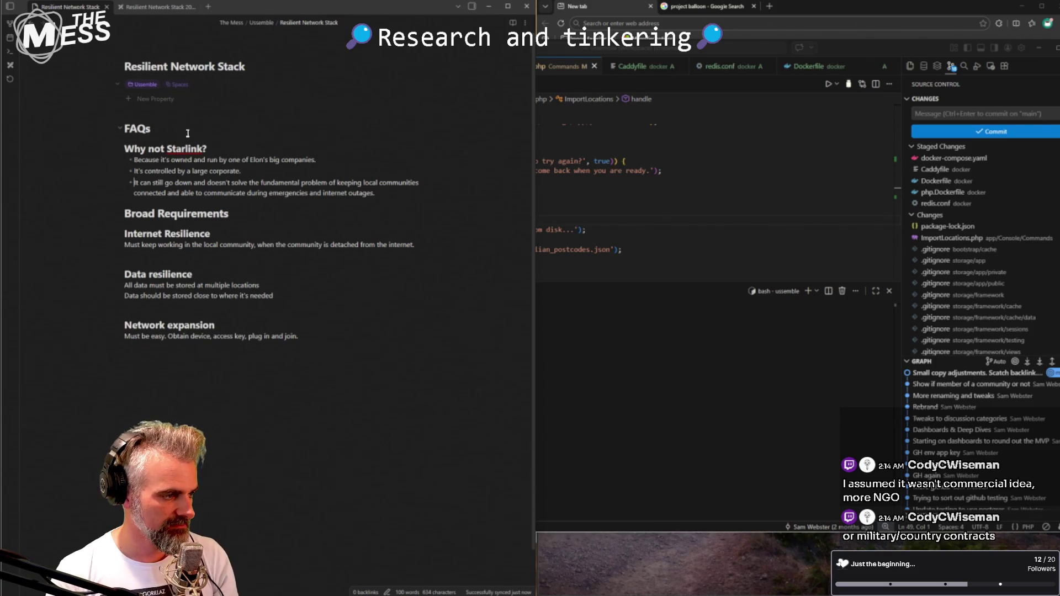
pyautogui.press('Down')
pyautogui.press('Down')
pyautogui.press('Return')
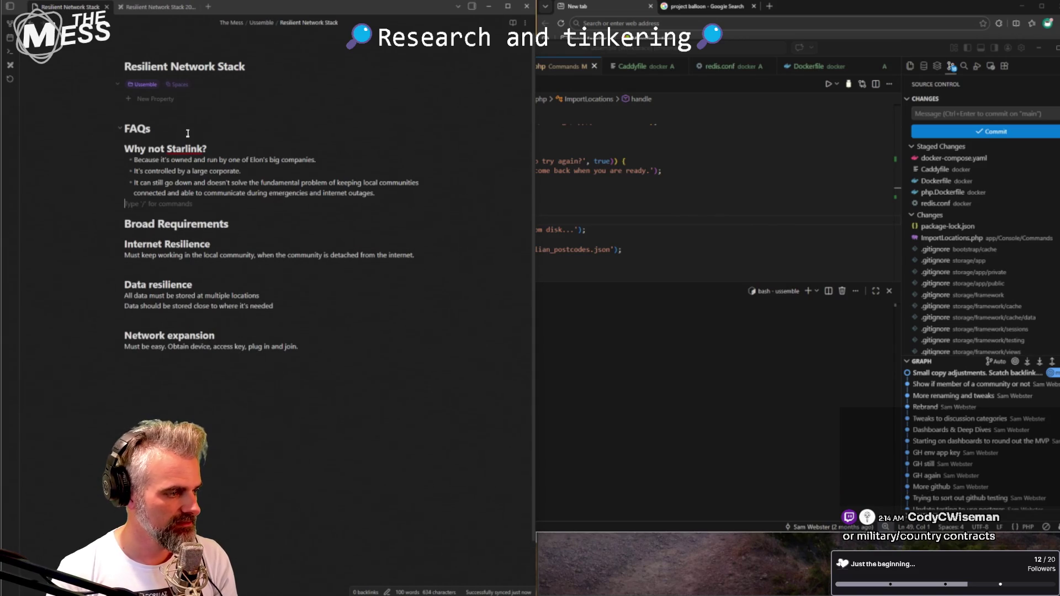
pyautogui.press('Return')
pyautogui.press('Up')
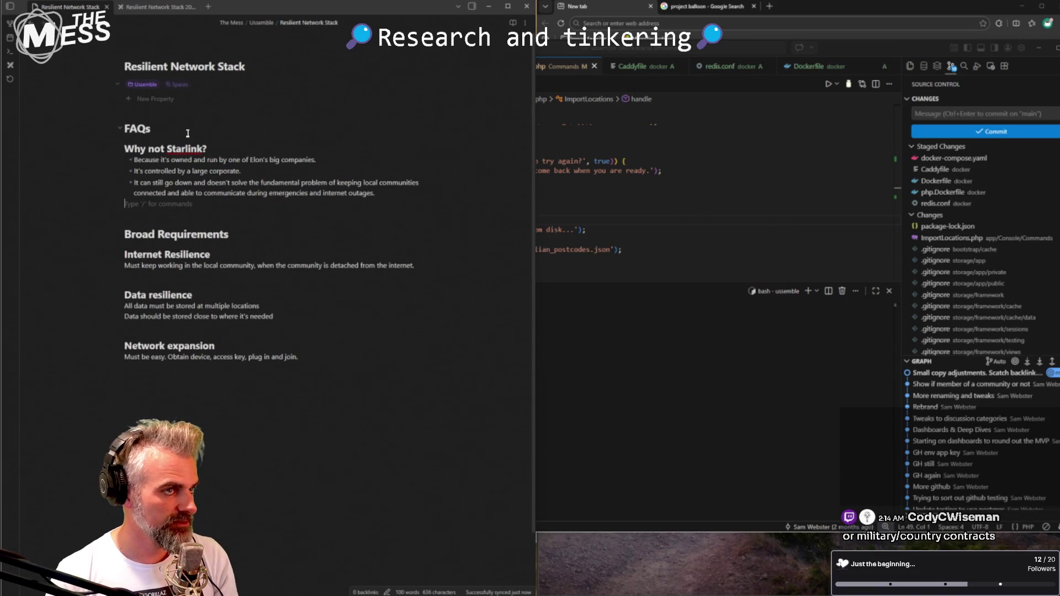
pyautogui.press('Down')
pyautogui.press('Down')
pyautogui.press('Down')
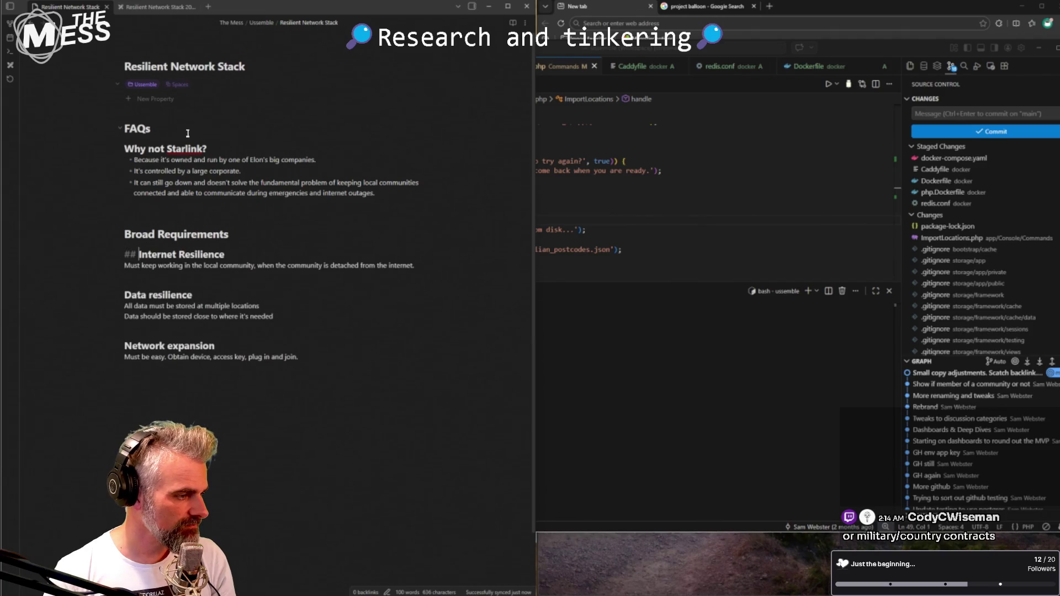
pyautogui.press('Down')
pyautogui.press('Down')
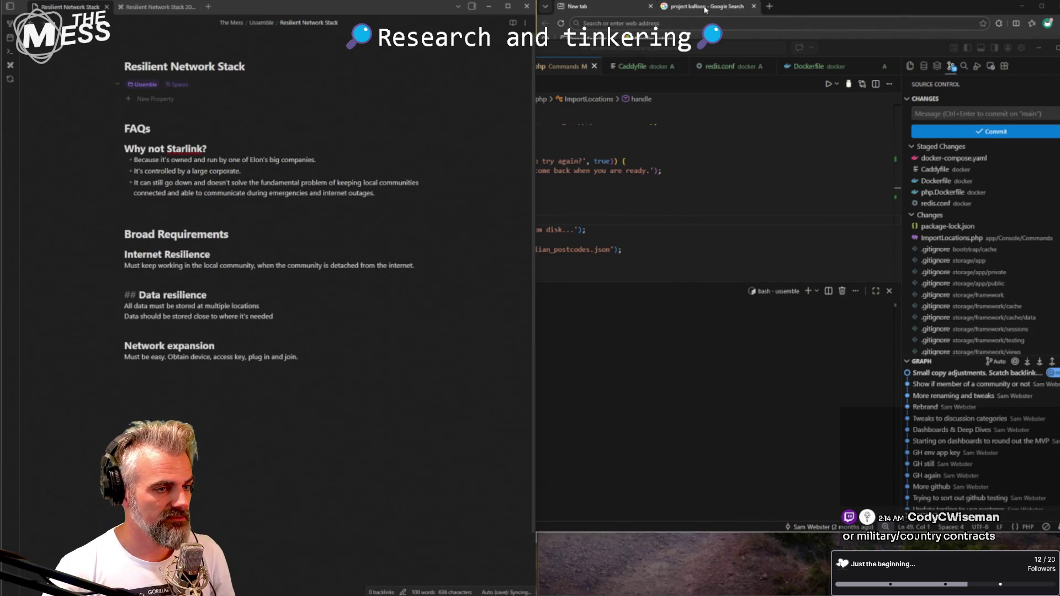
pyautogui.click(769, 6)
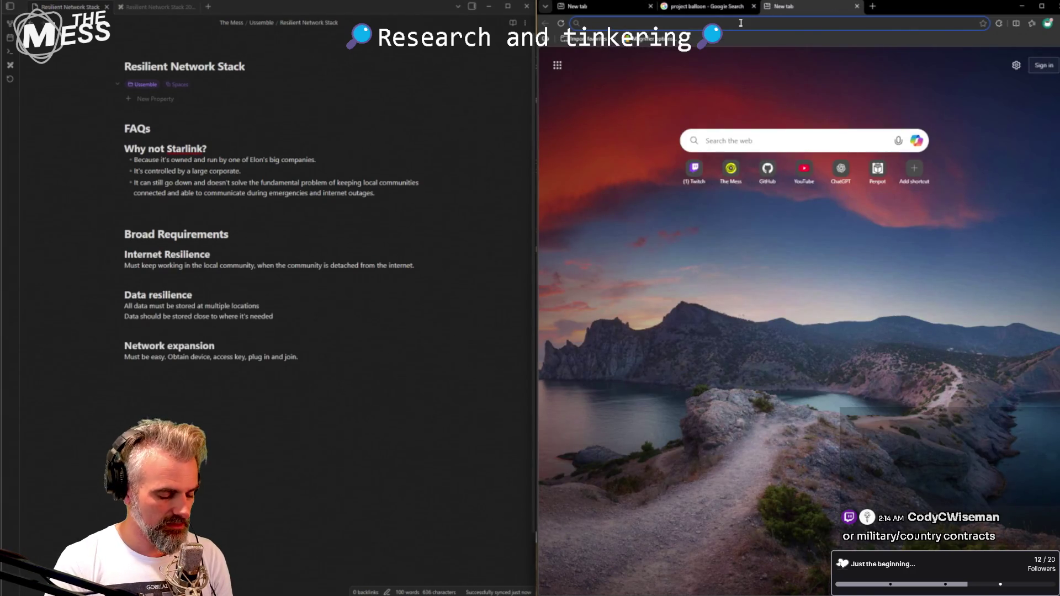
pyautogui.write('ipfs')
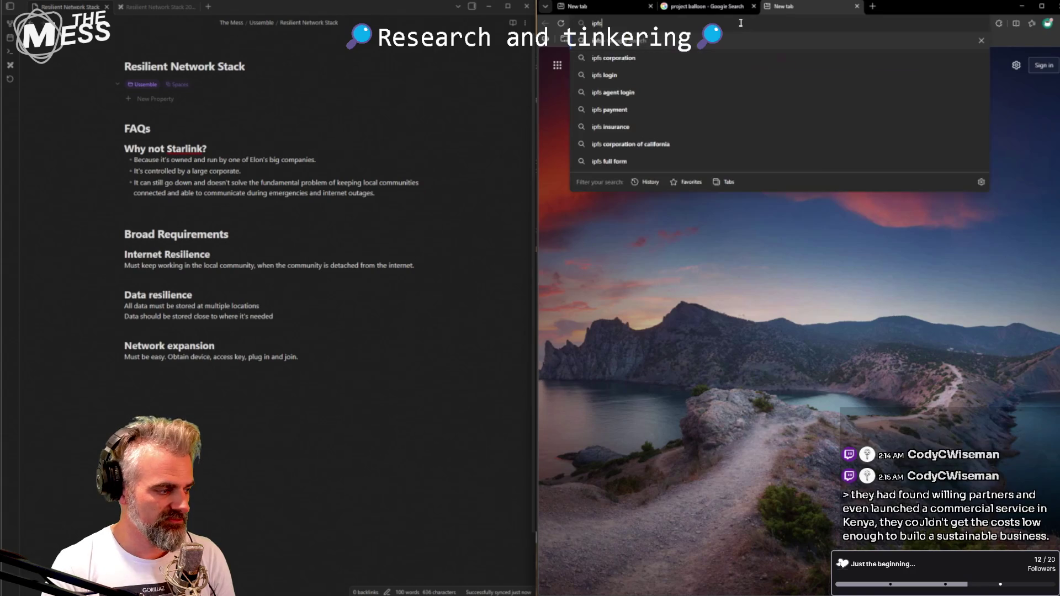
# Step: Search for ipfs, land on the ipfs.tech home page, and start another blank tab
pyautogui.press('Return')
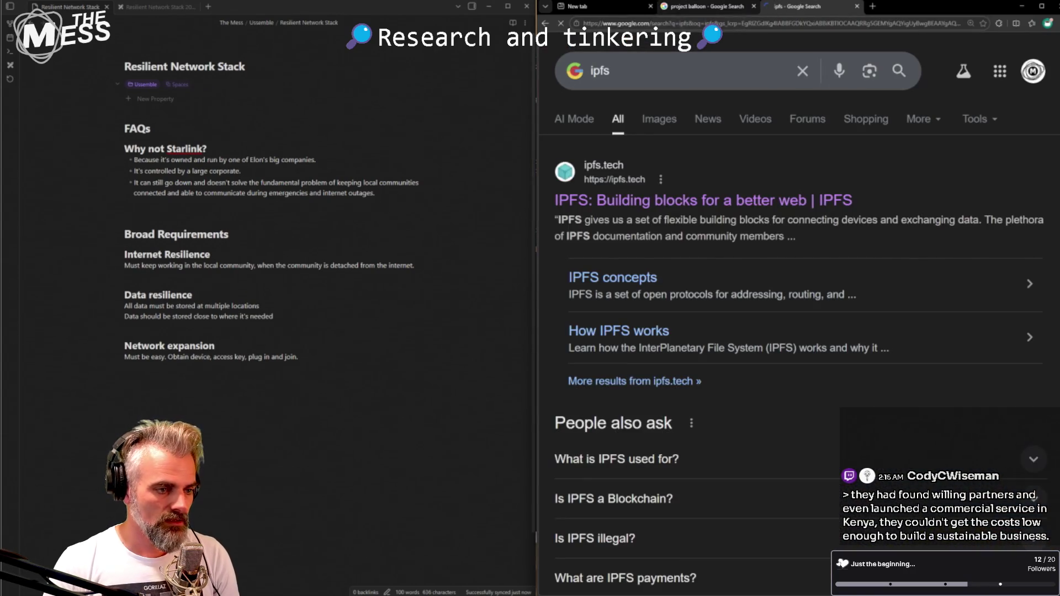
pyautogui.click(672, 205)
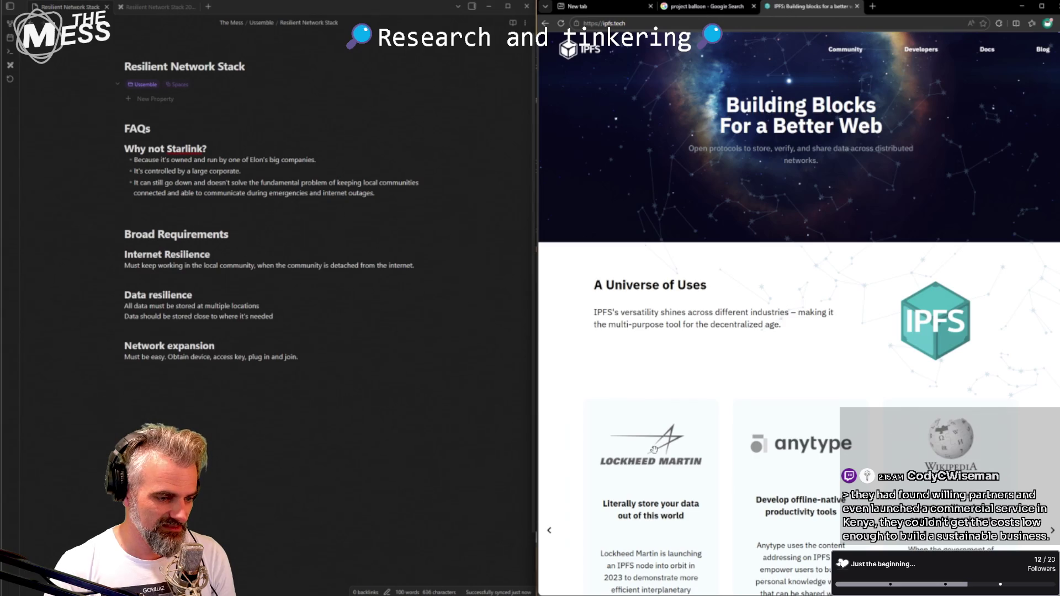
pyautogui.scroll(-1, 654, 449)
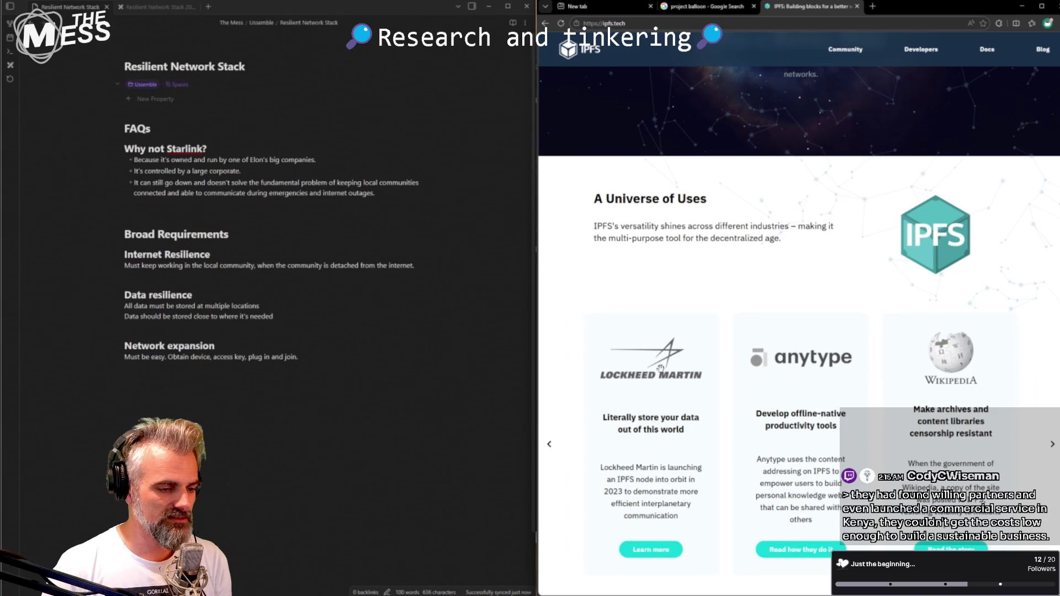
pyautogui.click(872, 6)
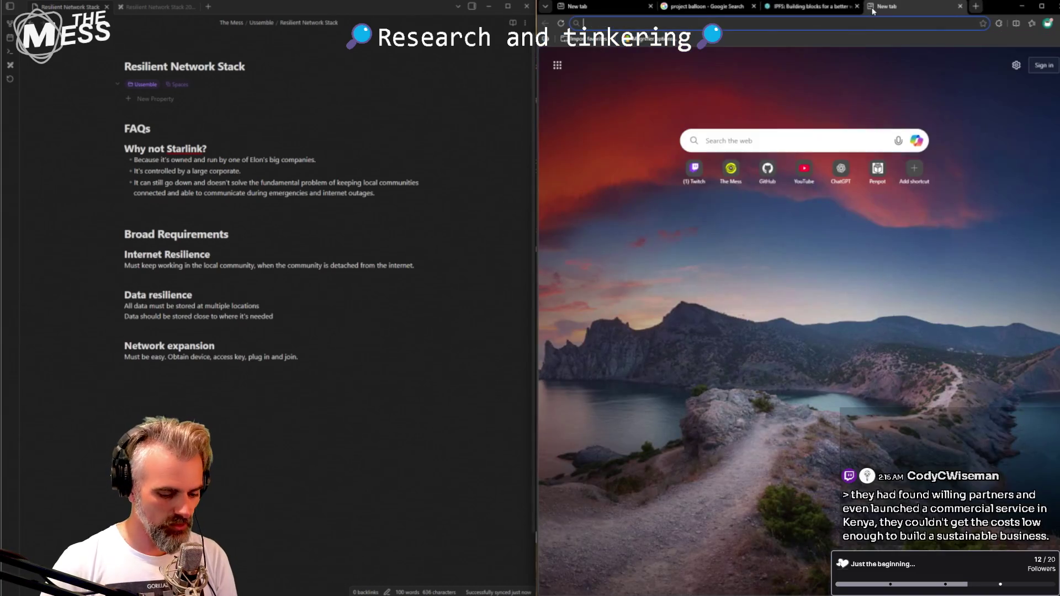
pyautogui.write('lockheed martin')
# Step: Run the Google search for 'lockheed martin' in the new tab
pyautogui.press('Return')
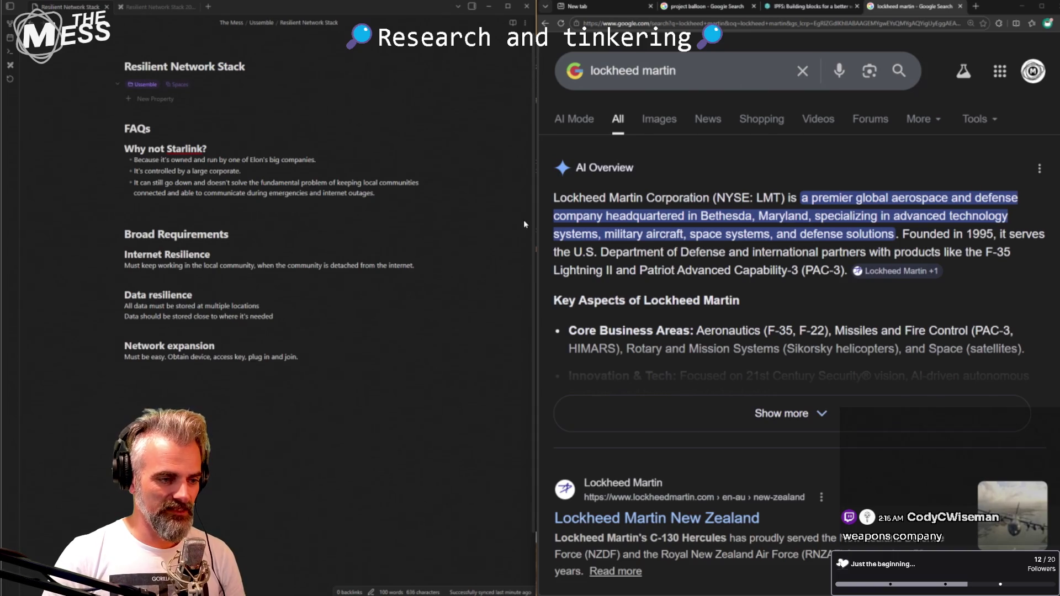
# Step: Return to the IPFS tab and step back through the use-case carousel cards
pyautogui.click(816, 8)
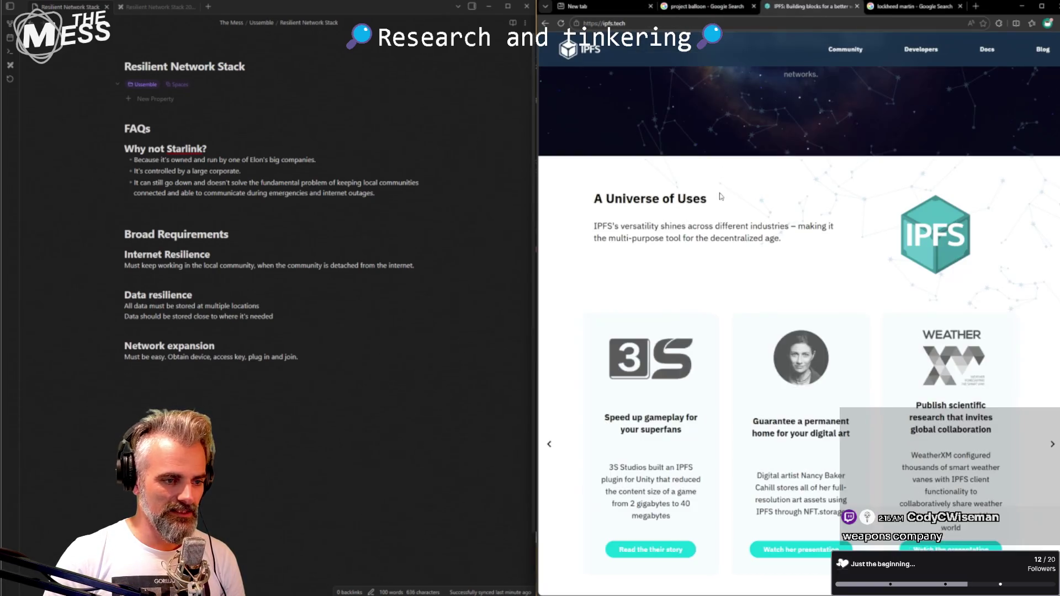
pyautogui.click(550, 444)
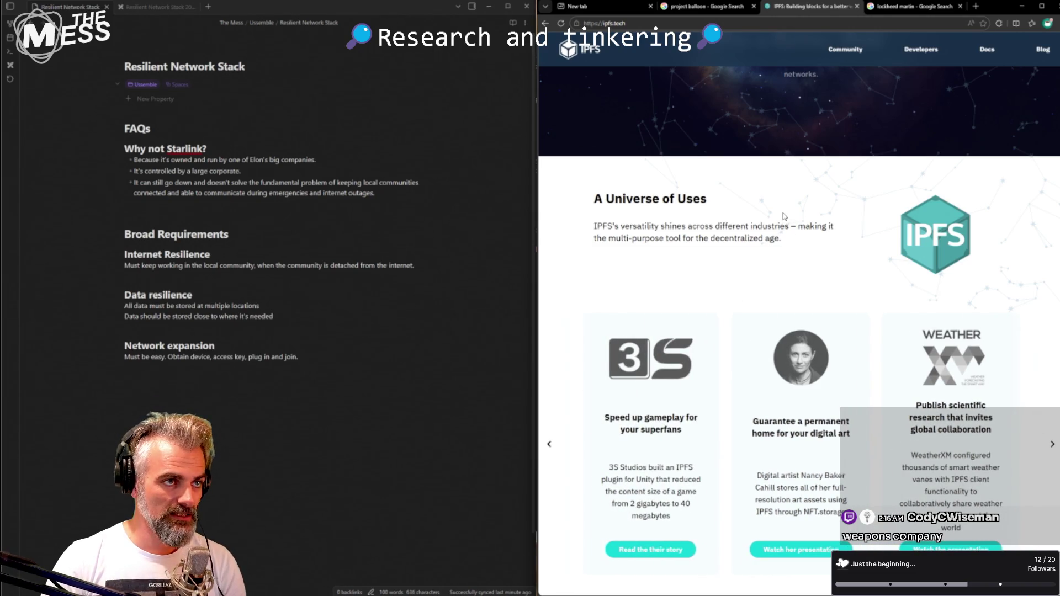
pyautogui.click(550, 448)
pyautogui.click(553, 447)
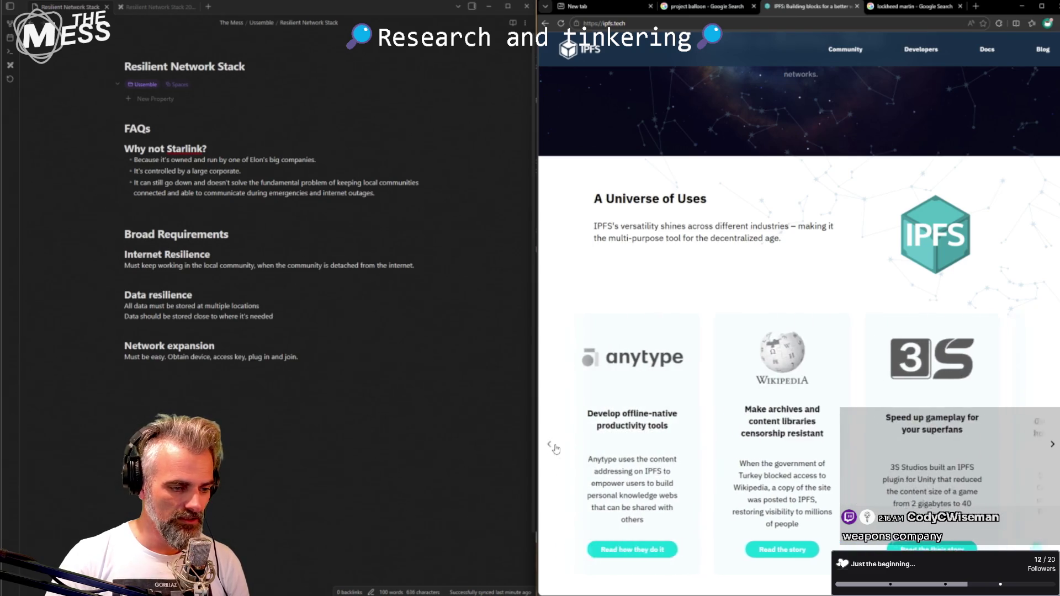
pyautogui.click(551, 446)
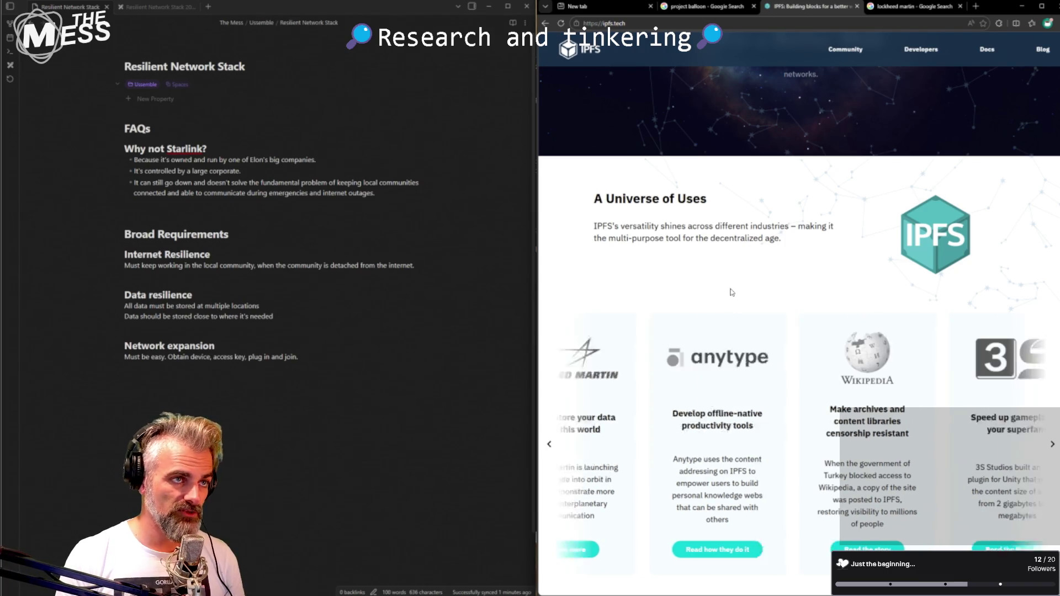
# Step: Select the IPFS hero subtitle, place the cursor under Data resilience in the note, then switch to the Ussemble workspace
pyautogui.click(286, 356)
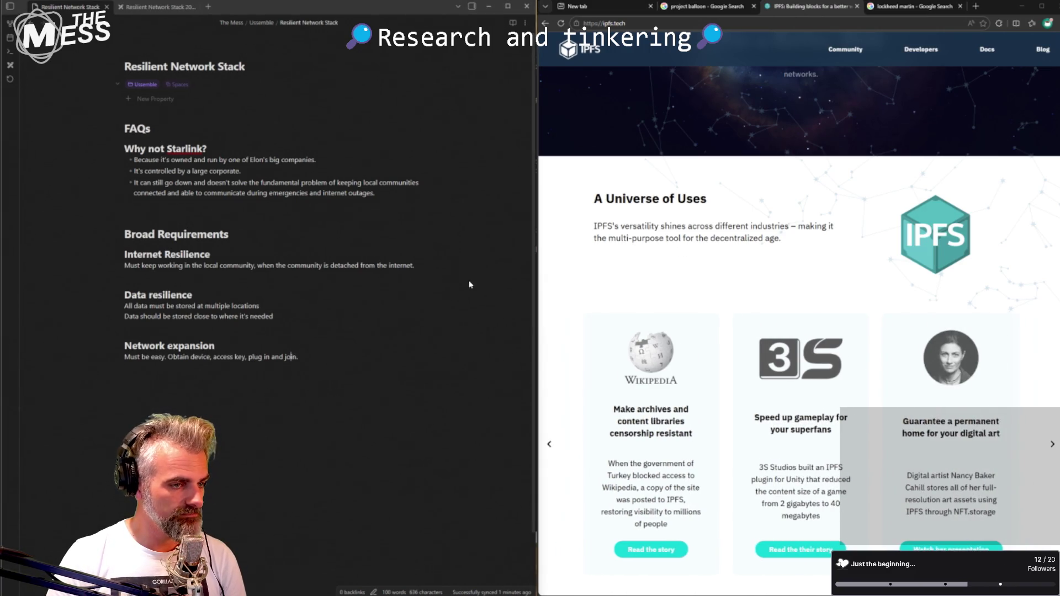
pyautogui.scroll(2, 737, 133)
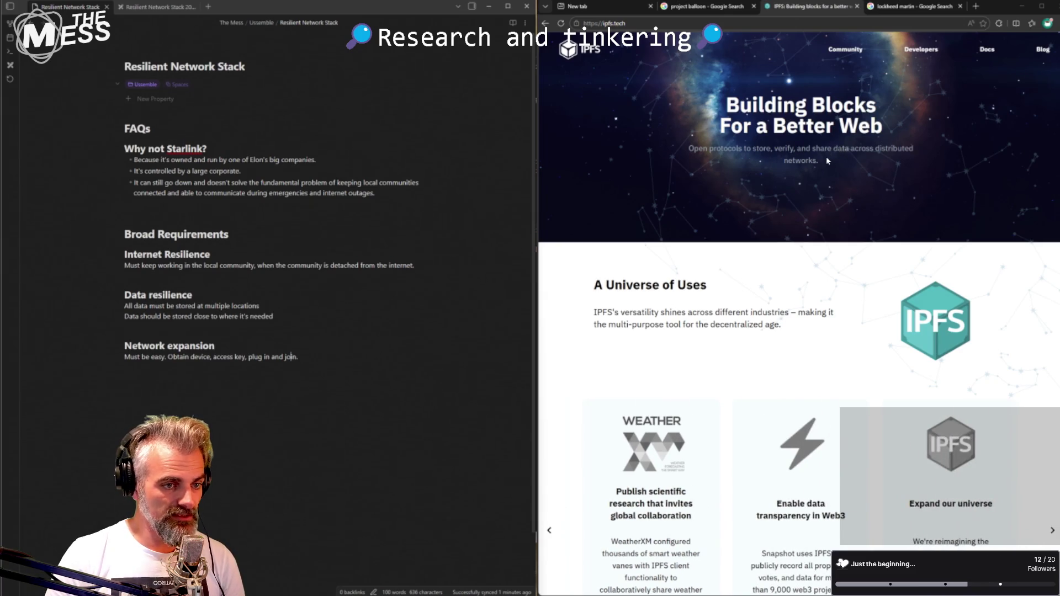
pyautogui.moveTo(828, 160); pyautogui.dragTo(691, 150)
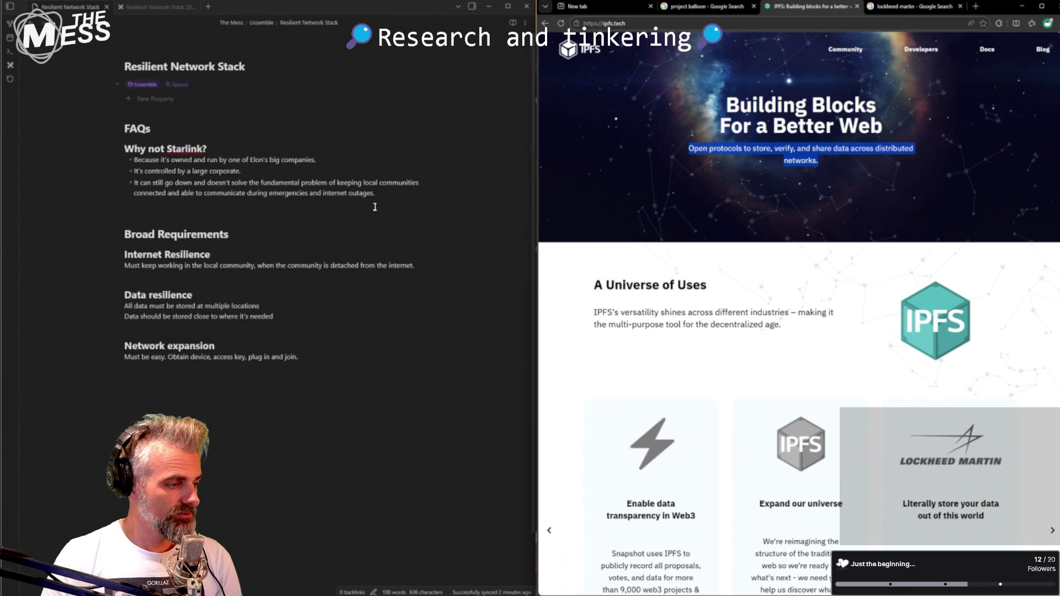
pyautogui.click(297, 322)
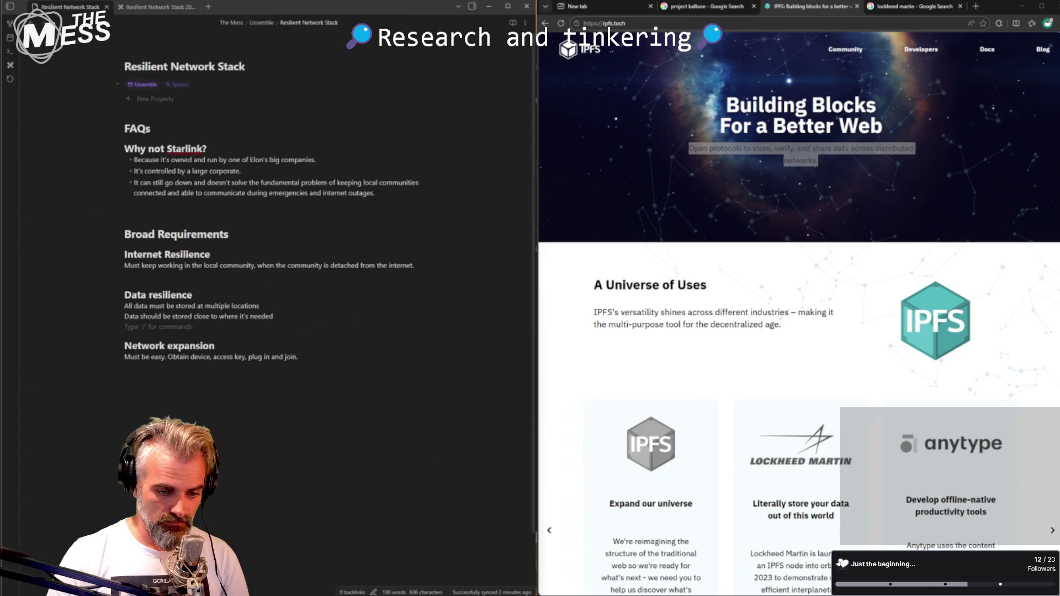
pyautogui.hotkey('alt', 'Tab')
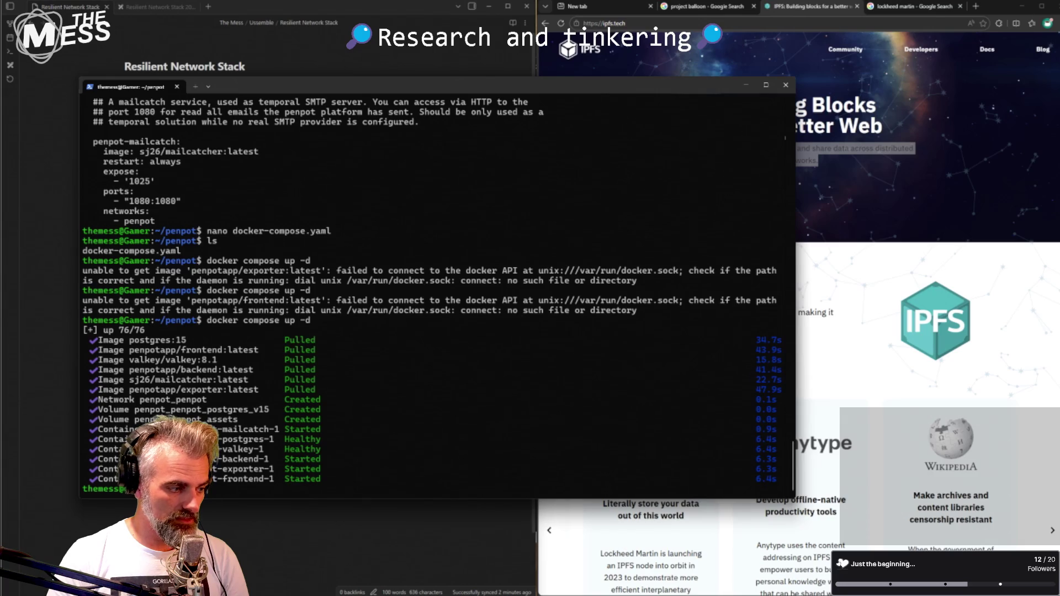
pyautogui.press('super+Down')
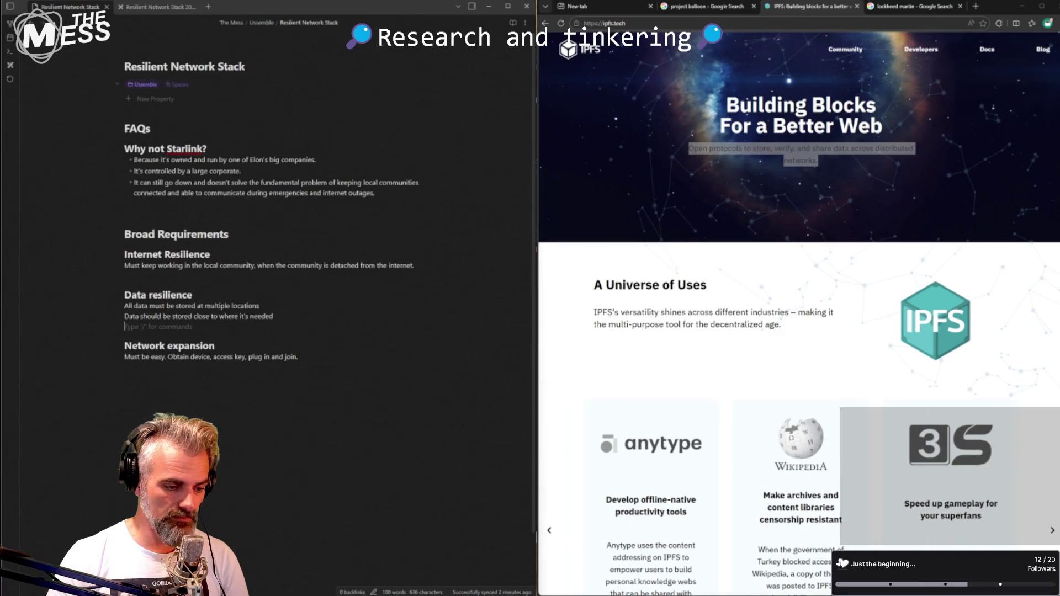
pyautogui.hotkey('alt', 'Tab')
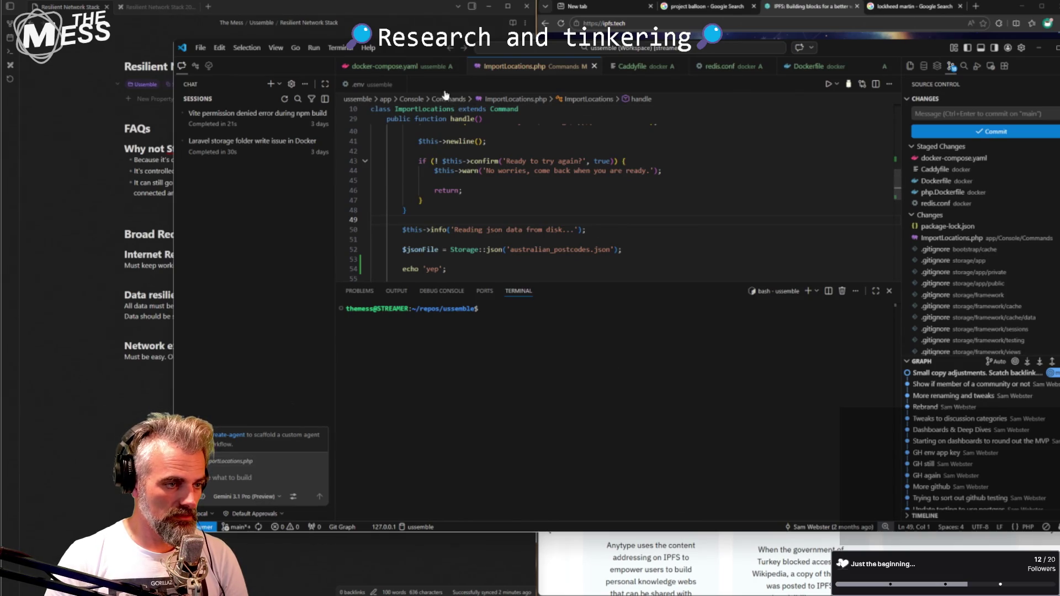
# Step: Run docker compose up -d in the Ussemble terminal to start the stack in the background
pyautogui.click(610, 353)
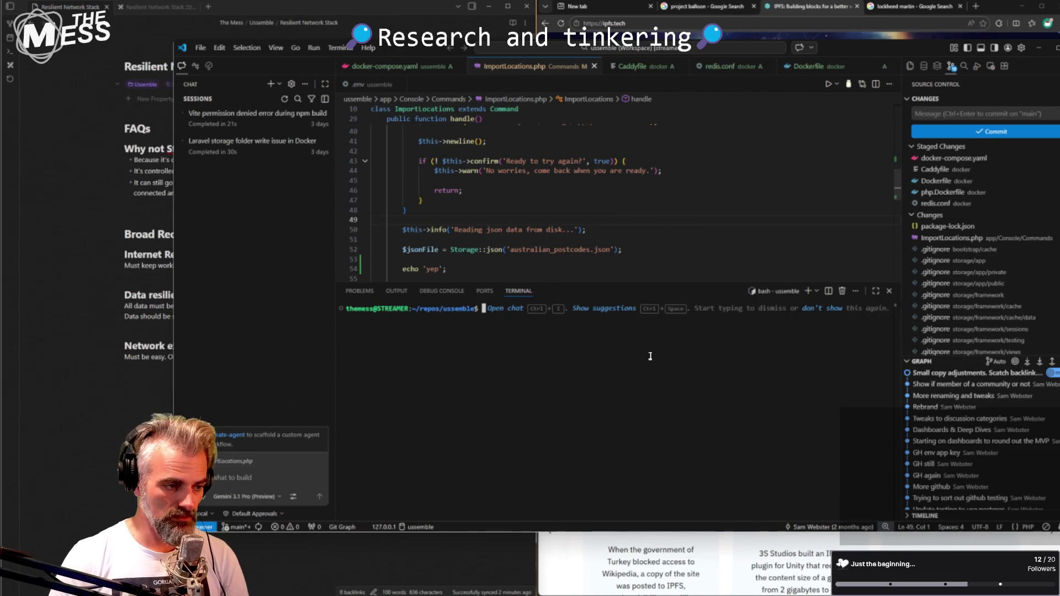
pyautogui.write('docker compose up -d')
pyautogui.press('Return')
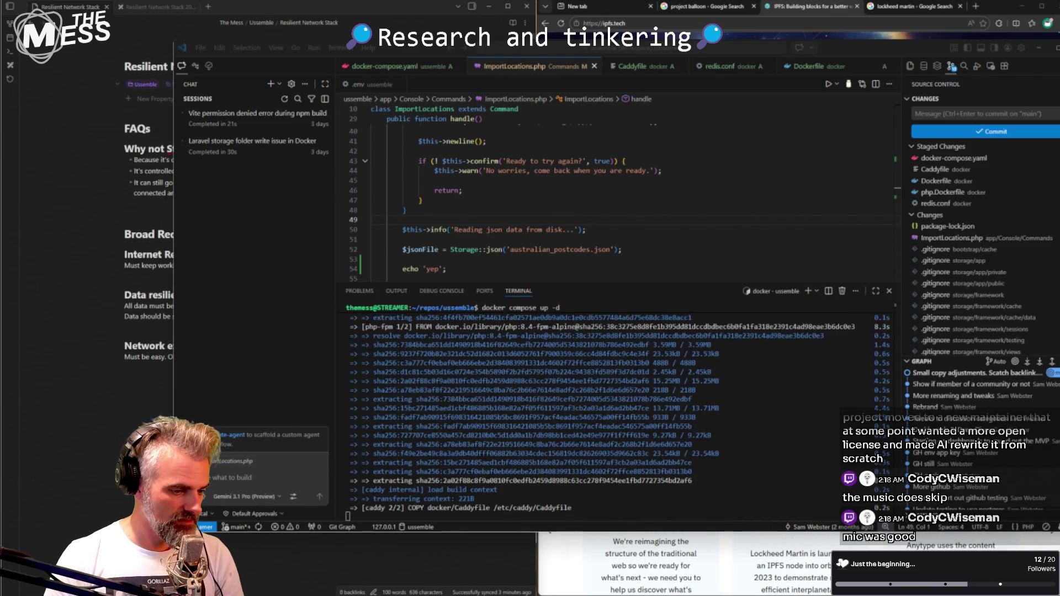
pyautogui.press('super')
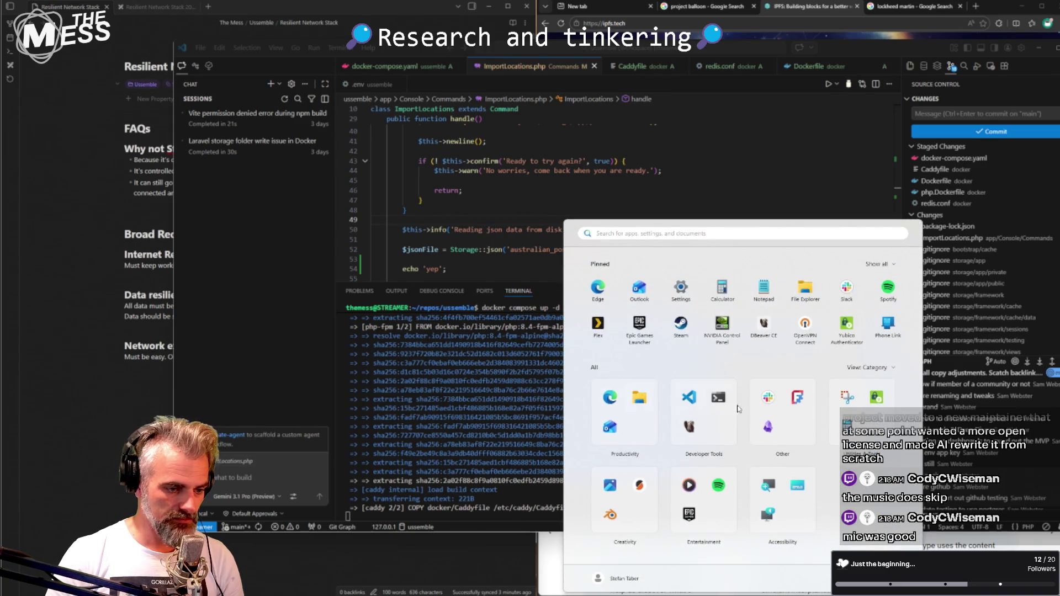
# Step: Dismiss the Start menu and bring the Resilient Network Stack note forward during the build
pyautogui.press('Escape')
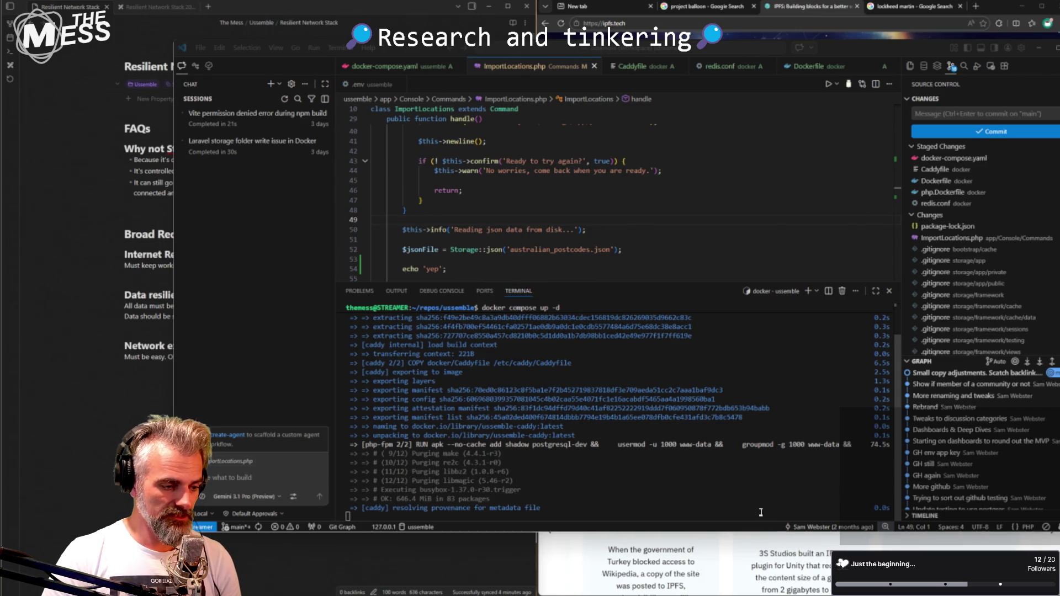
pyautogui.click(481, 547)
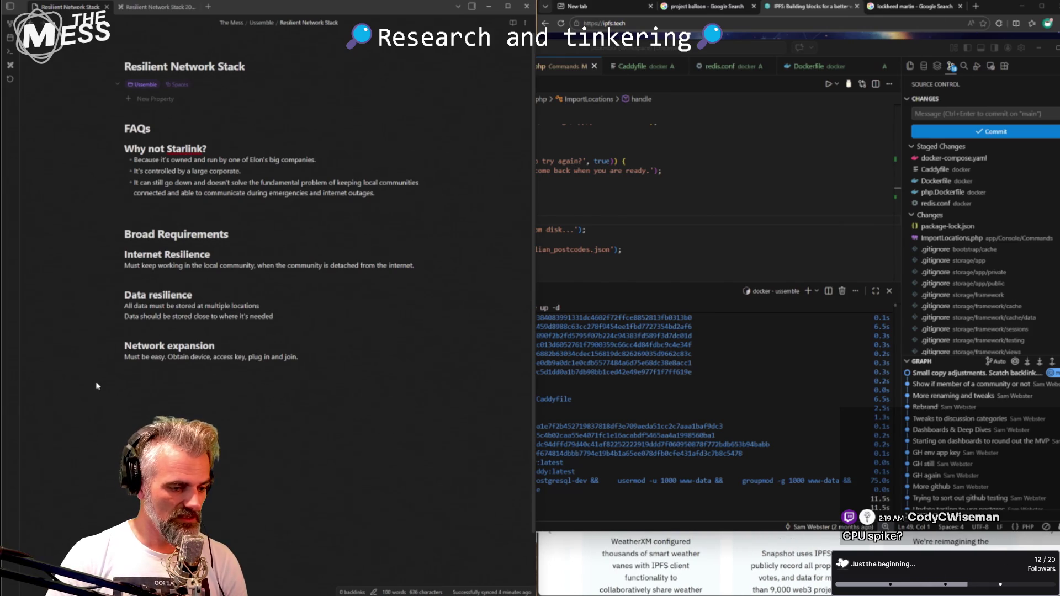
# Step: Bring the Chrome window with the IPFS home page back in front
pyautogui.click(567, 574)
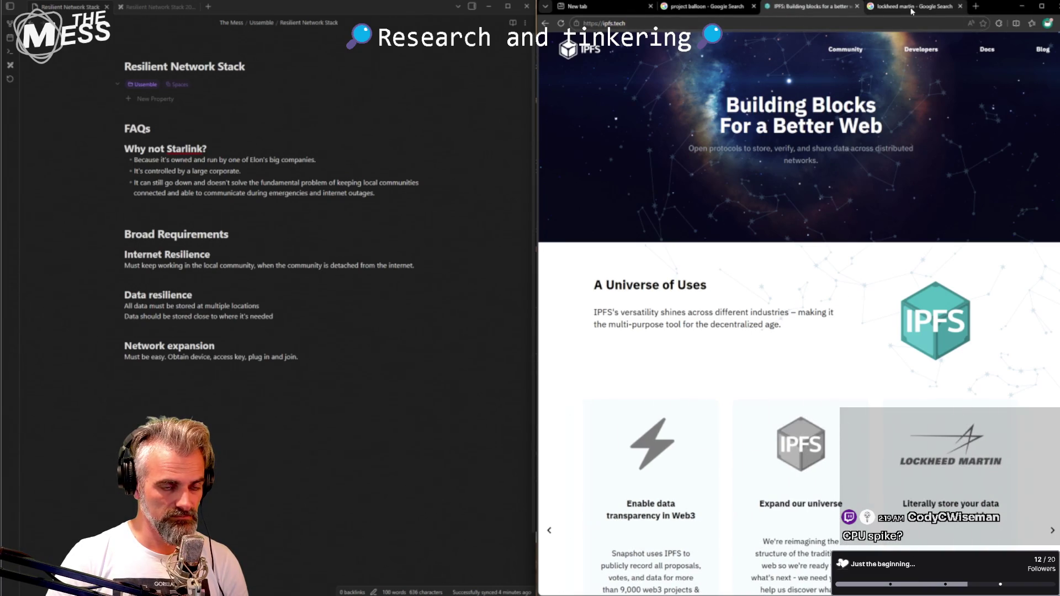
# Step: Load 192.168.1.44:23380 in a new tab, then switch back to the code workspace
pyautogui.click(975, 6)
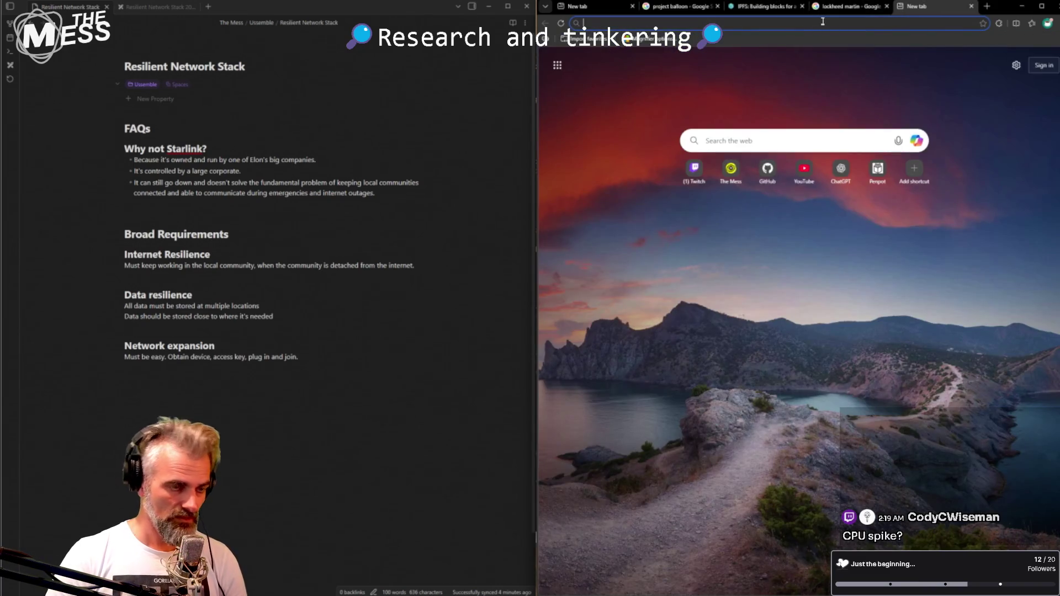
pyautogui.write('192')
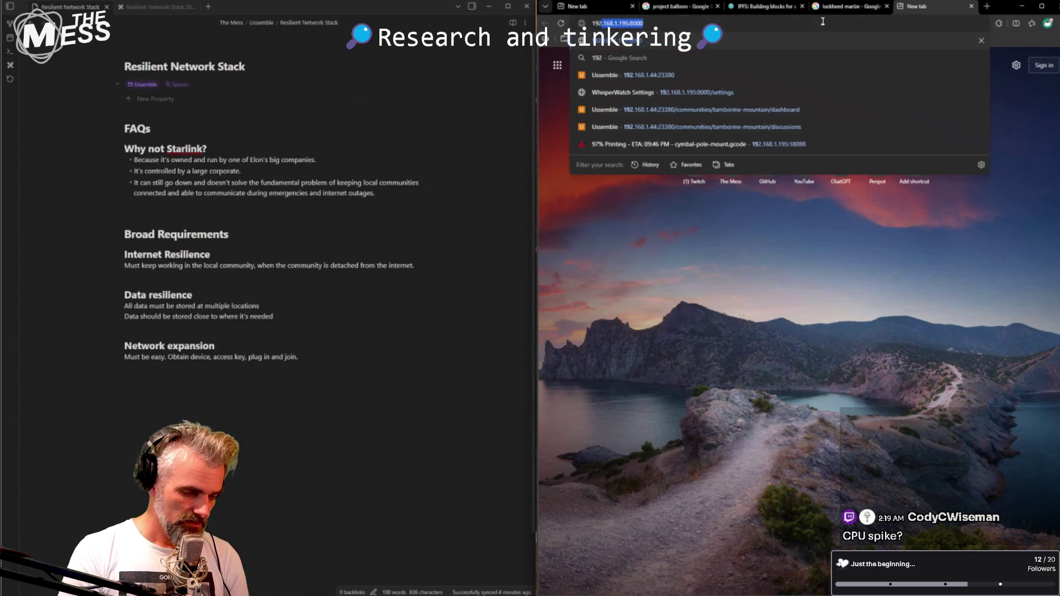
pyautogui.write('.168.1.44:')
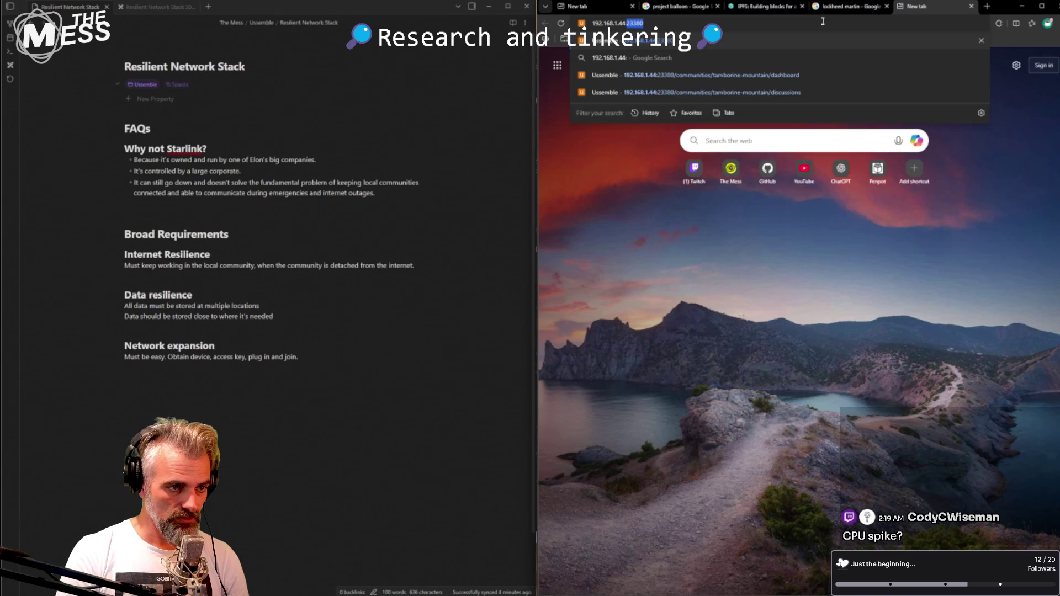
pyautogui.press('Return')
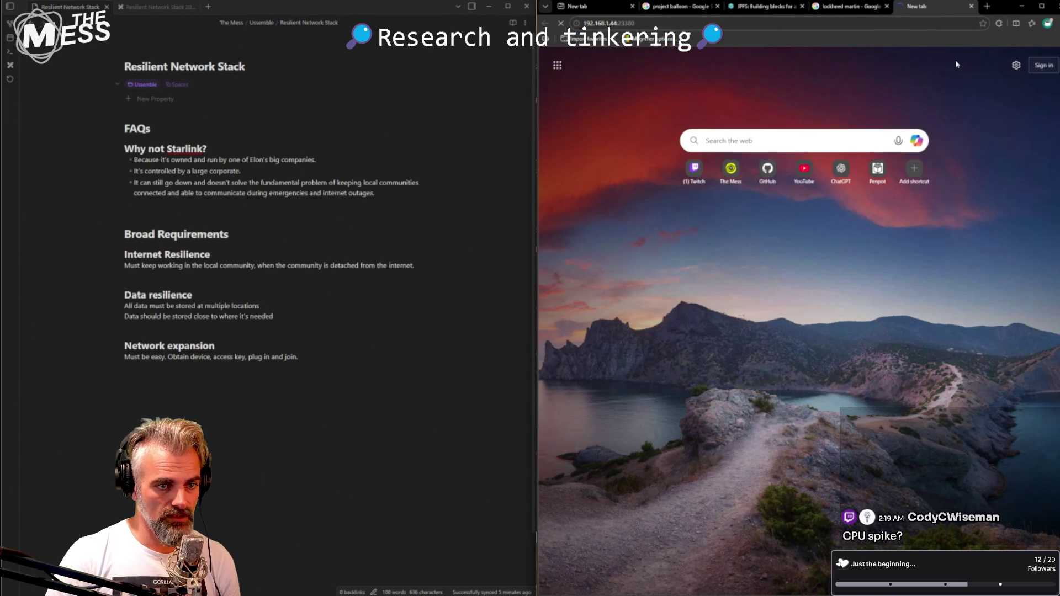
pyautogui.hotkey('alt', 'Tab')
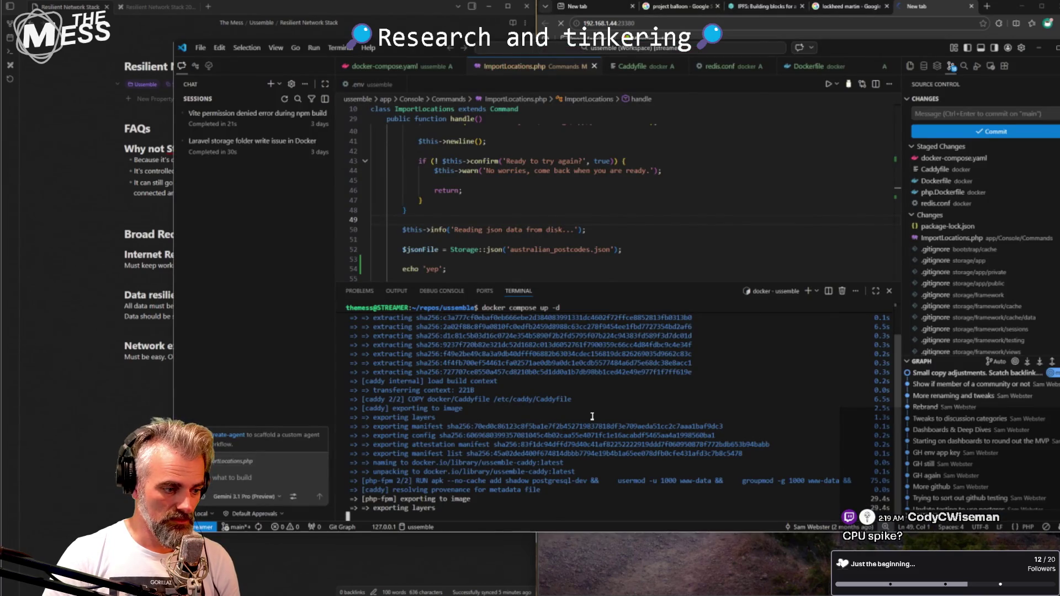
pyautogui.scroll(1, 443, 486)
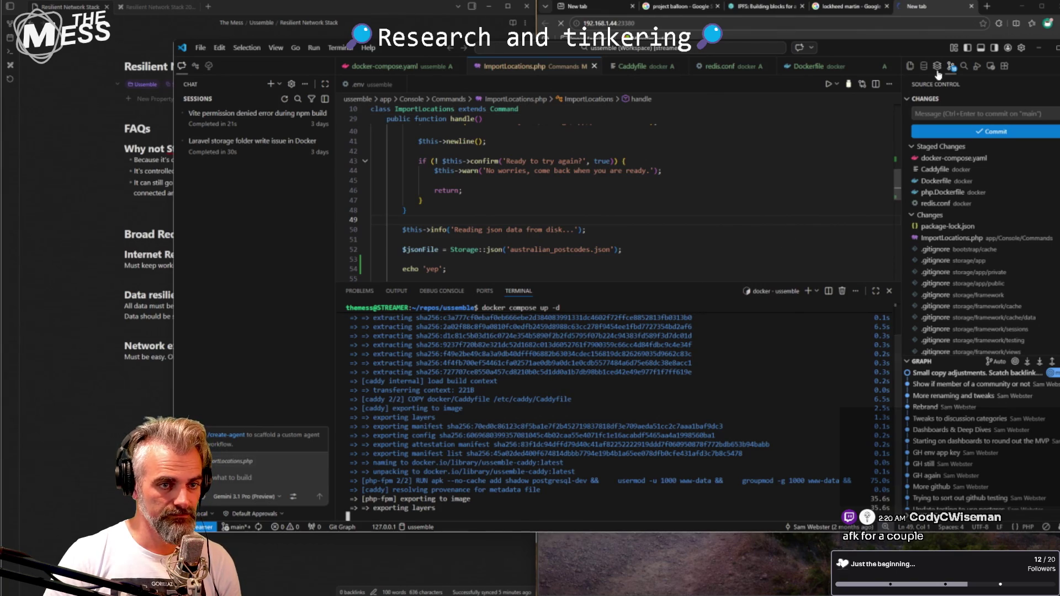
pyautogui.click(927, 13)
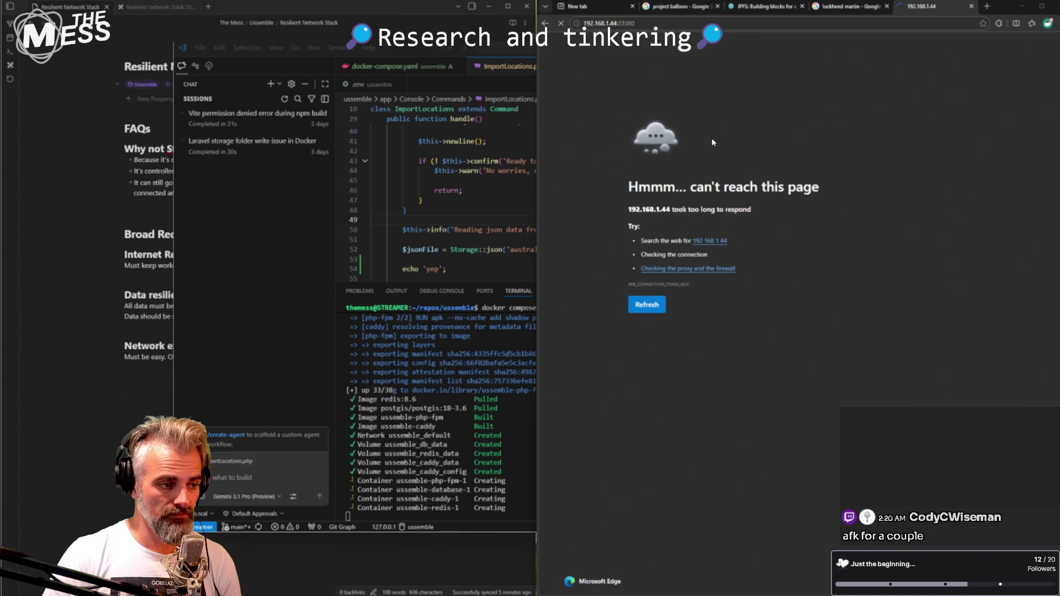
pyautogui.click(483, 447)
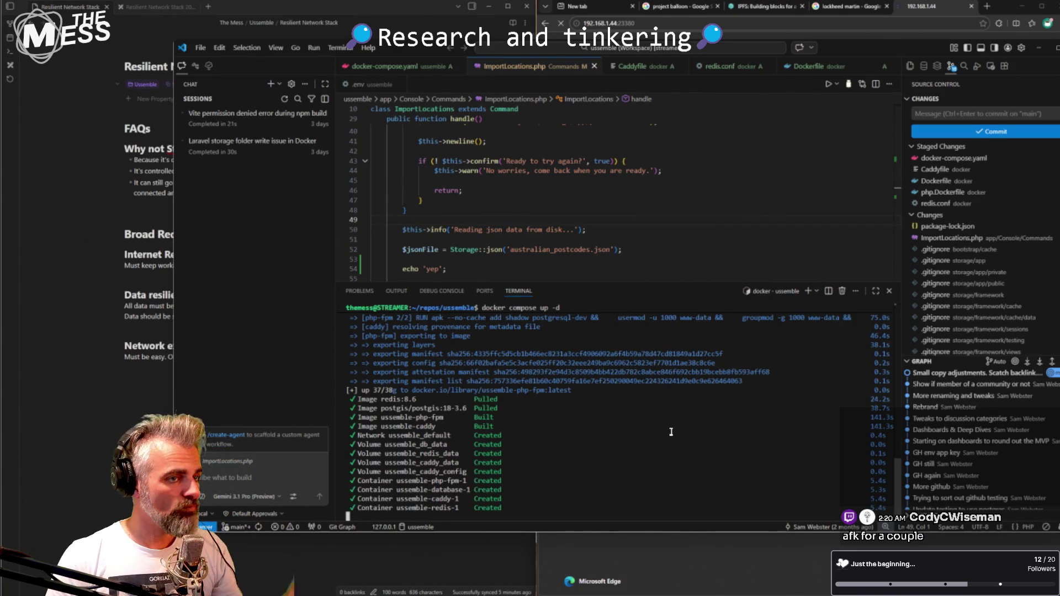
pyautogui.click(705, 556)
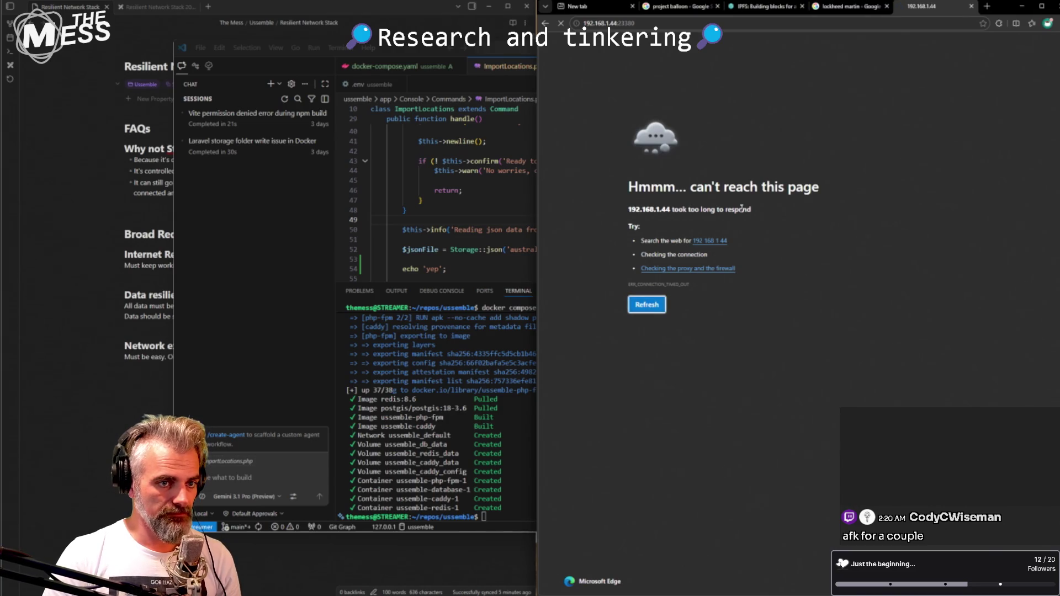
pyautogui.click(481, 439)
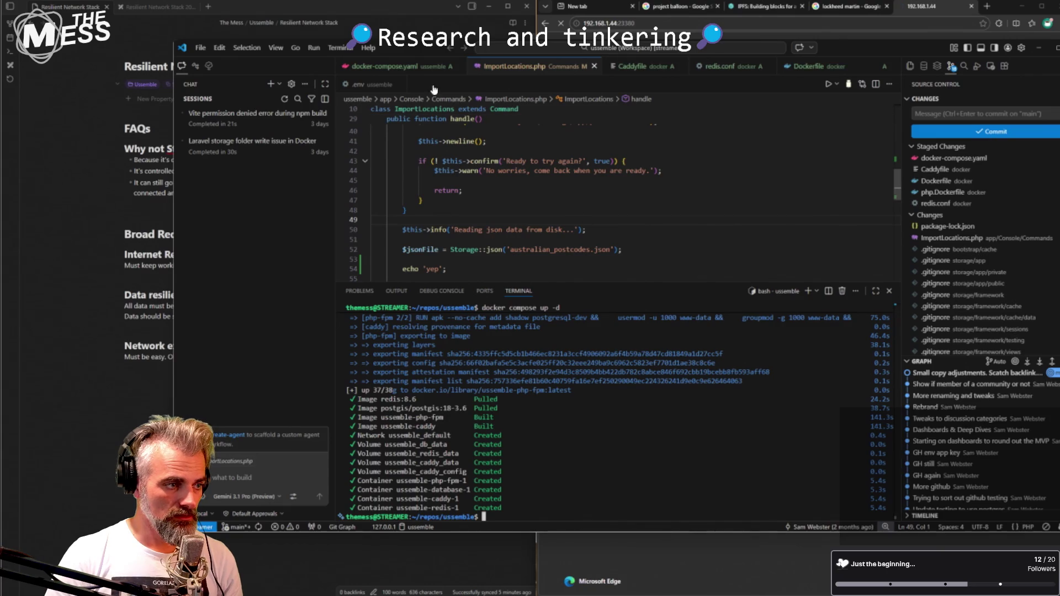
# Step: Review docker-compose.yaml's caddy port mapping and the ussemble_db_data volume name
pyautogui.click(406, 66)
pyautogui.scroll(-1, 447, 196)
pyautogui.click(417, 188)
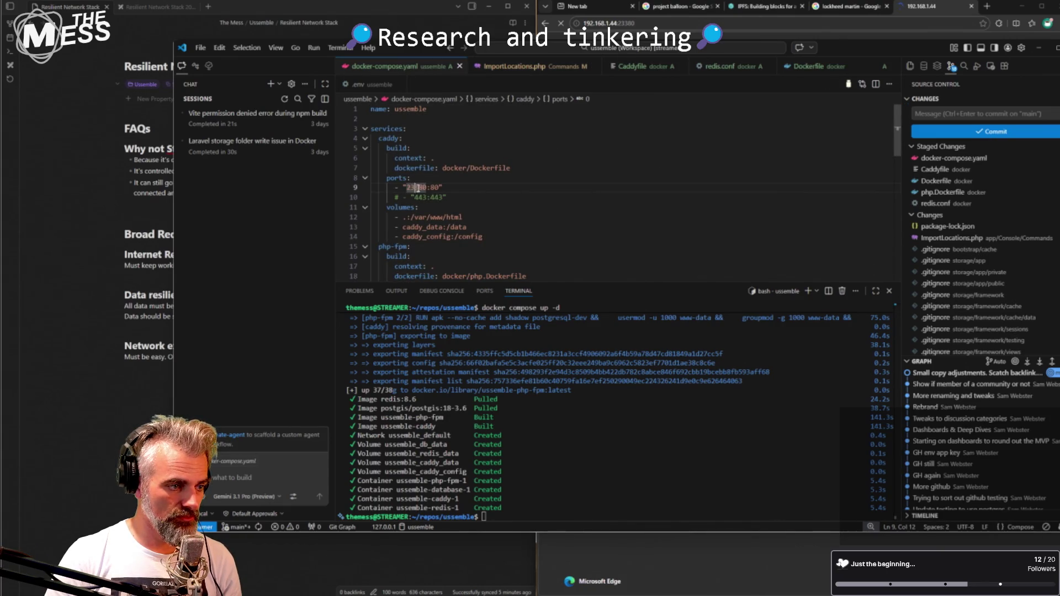
pyautogui.scroll(-1, 427, 207)
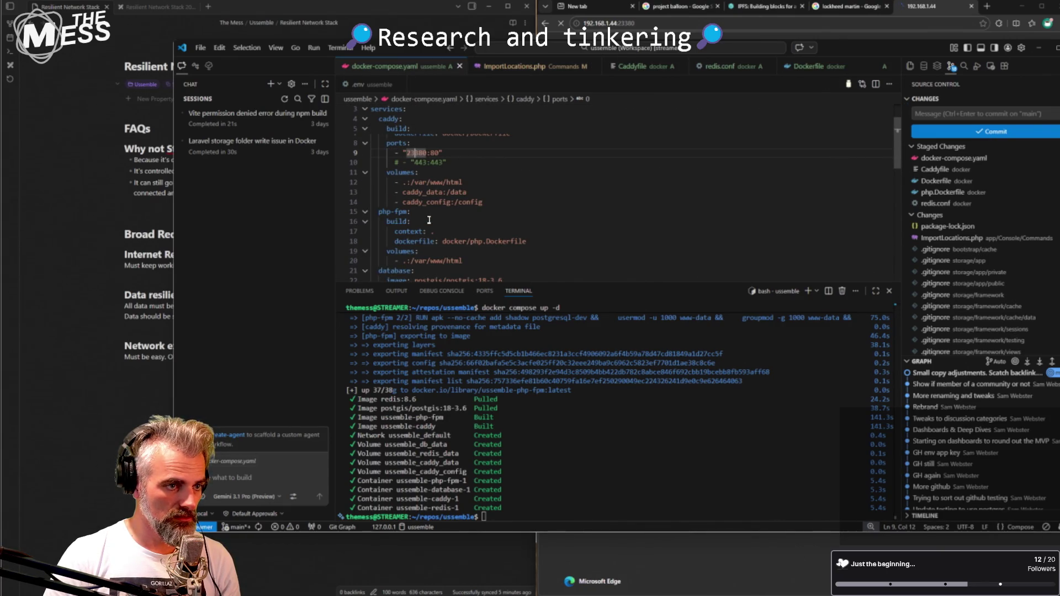
pyautogui.scroll(-4, 458, 208)
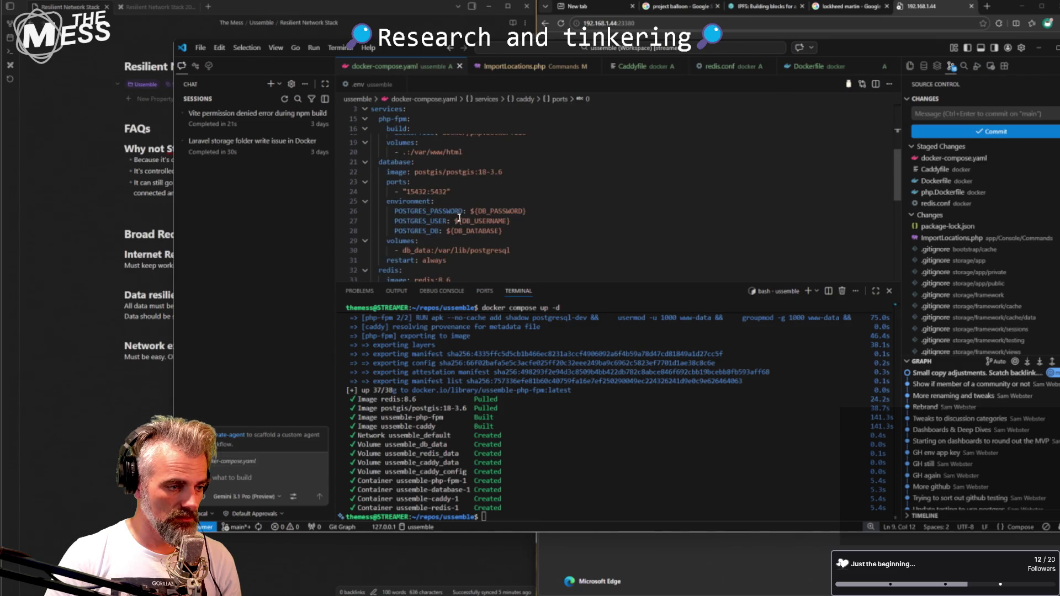
pyautogui.scroll(-3, 460, 217)
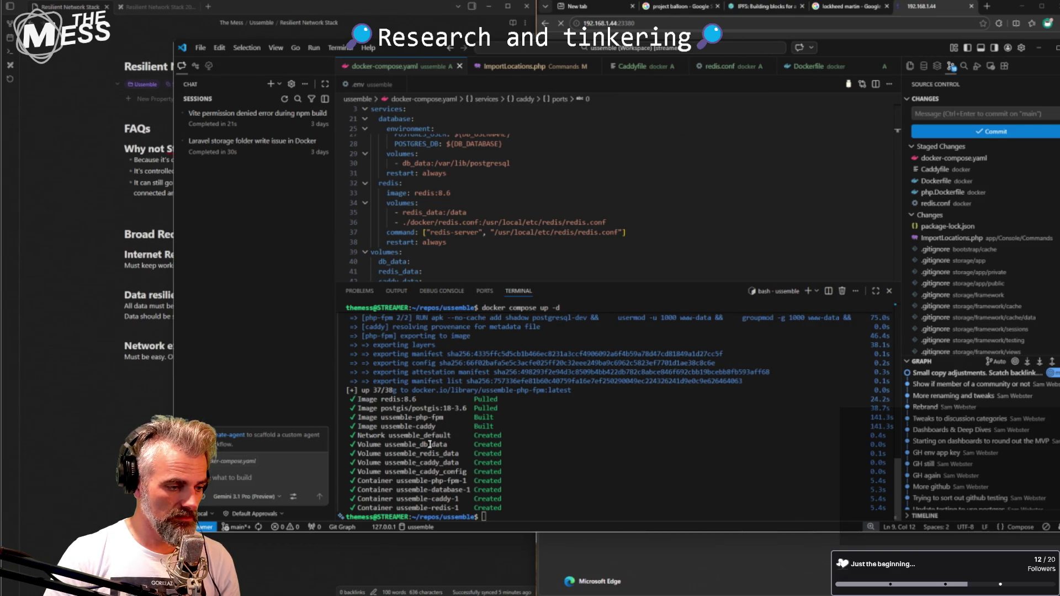
pyautogui.doubleClick(431, 445)
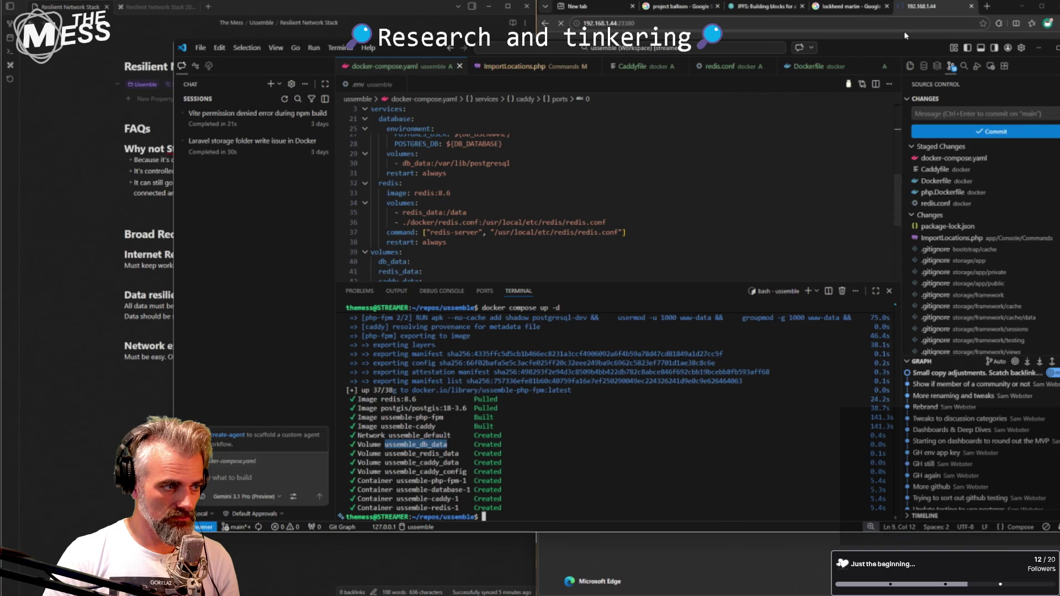
# Step: Reload the 192.168.1.44 site in the browser, then return to the editor's database connections view
pyautogui.click(944, 11)
pyautogui.click(899, 23)
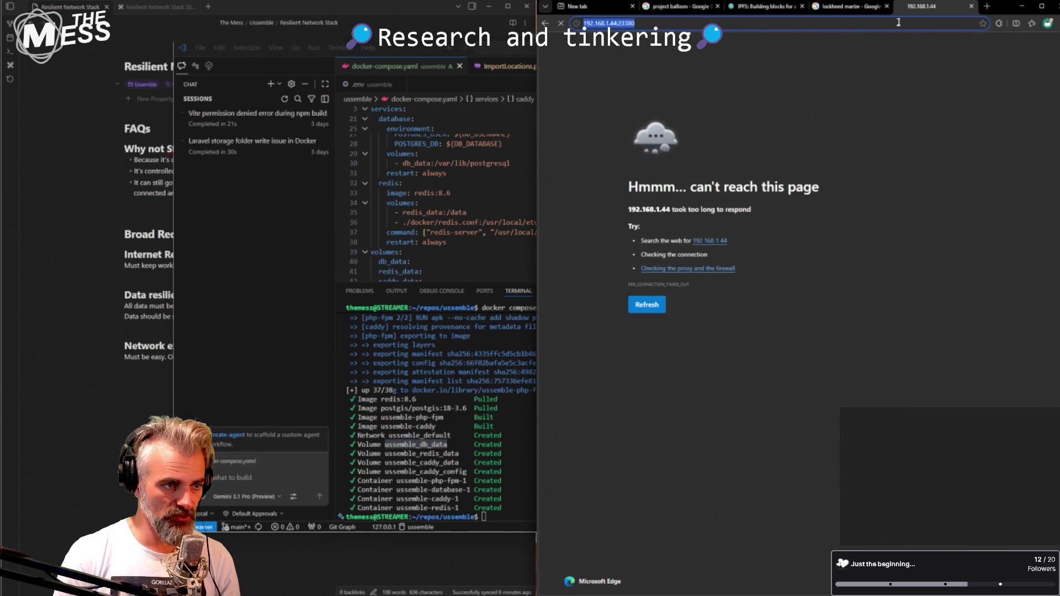
pyautogui.press('Return')
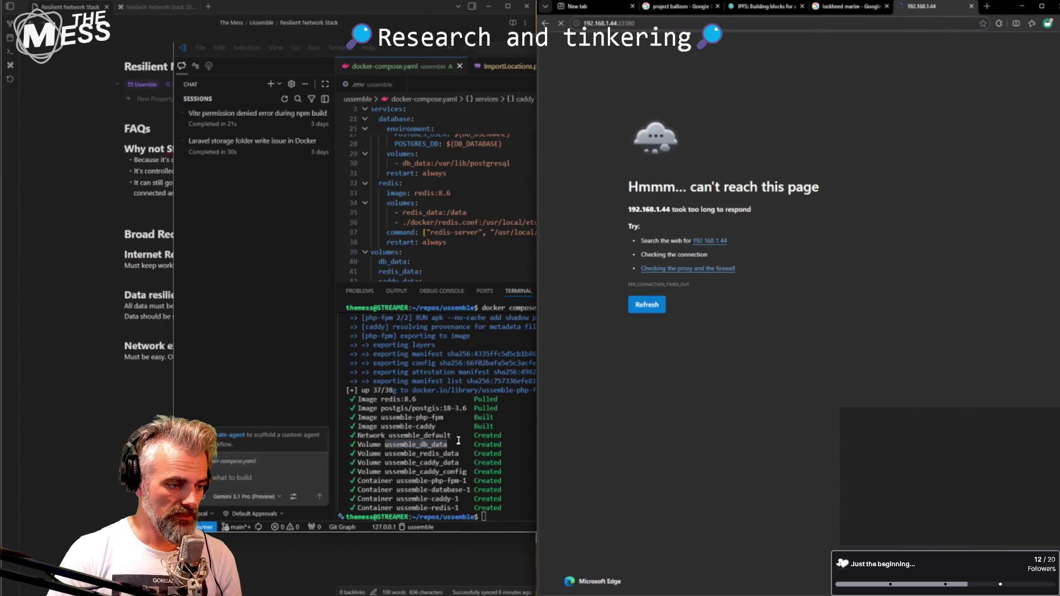
pyautogui.click(513, 446)
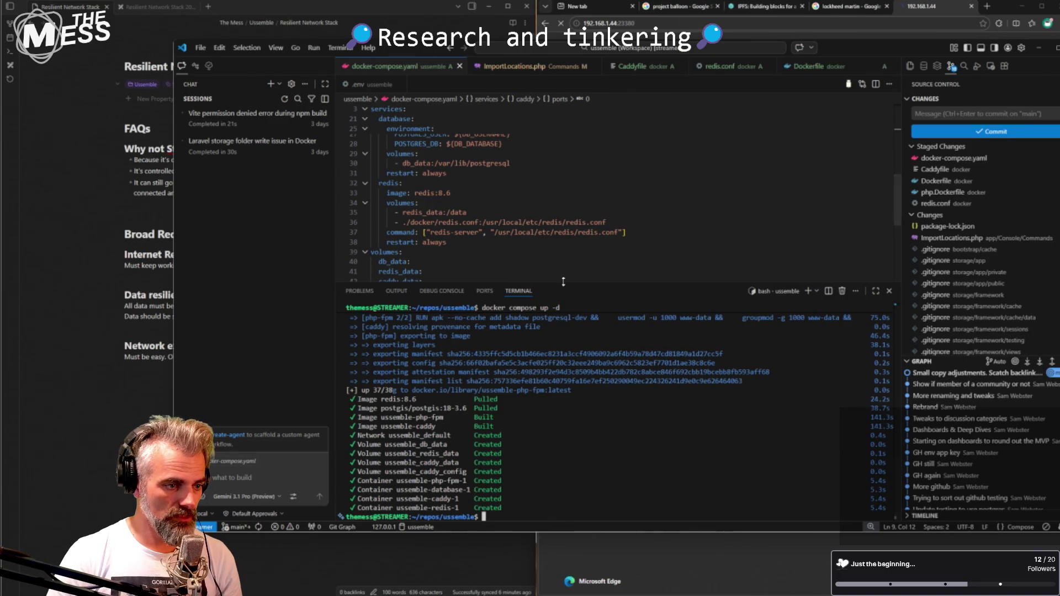
pyautogui.moveTo(531, 285); pyautogui.dragTo(547, 312)
pyautogui.click(922, 67)
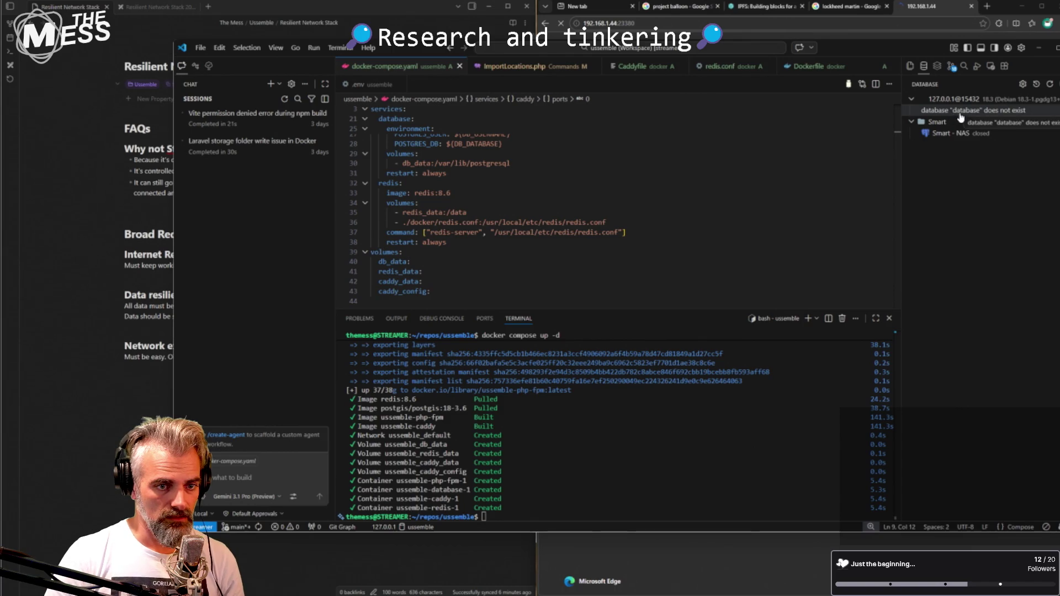
# Step: Inspect the failing 127.0.0.1 connection and find the ussemble database name in the .env file
pyautogui.click(983, 101)
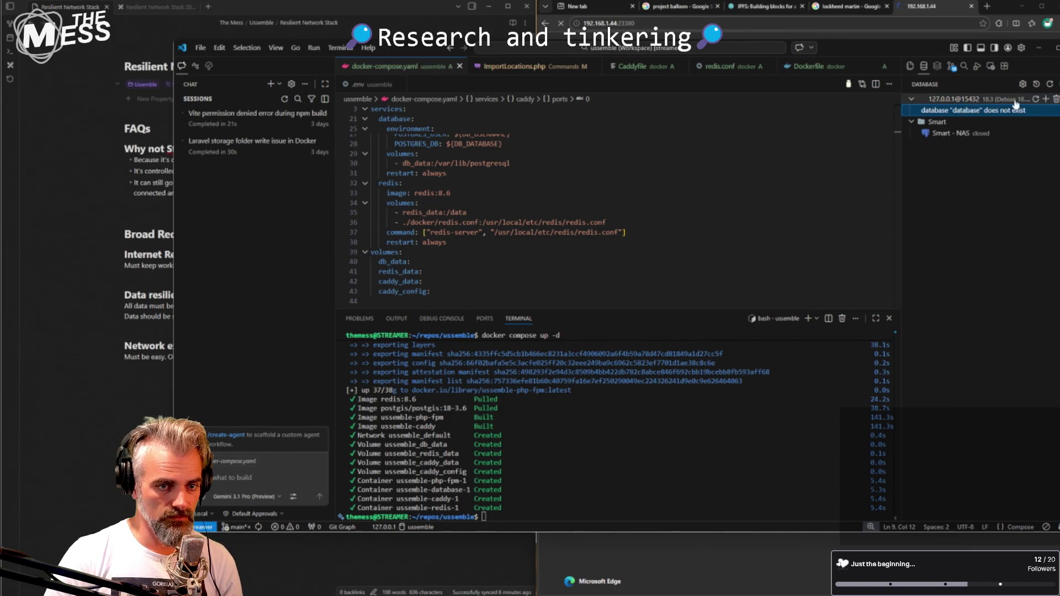
pyautogui.click(999, 101)
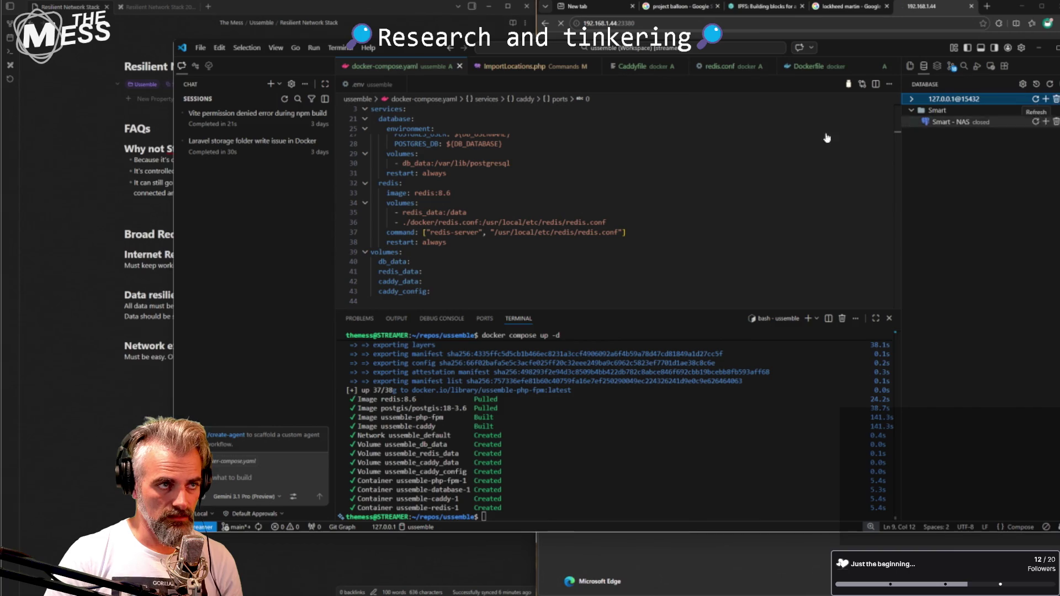
pyautogui.click(995, 100)
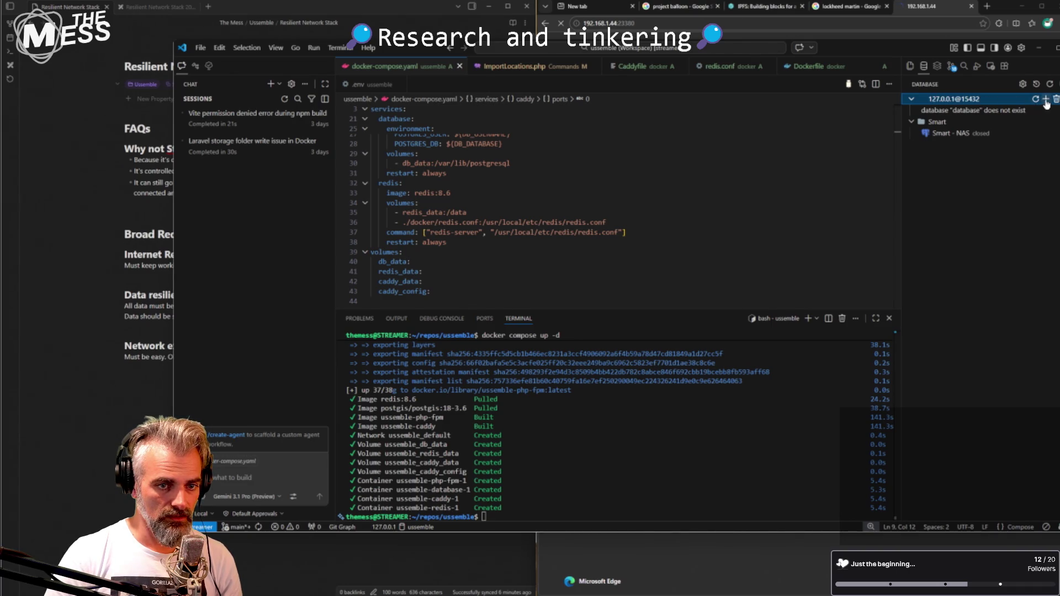
pyautogui.click(1045, 100)
pyautogui.write('CREATE DATABASE')
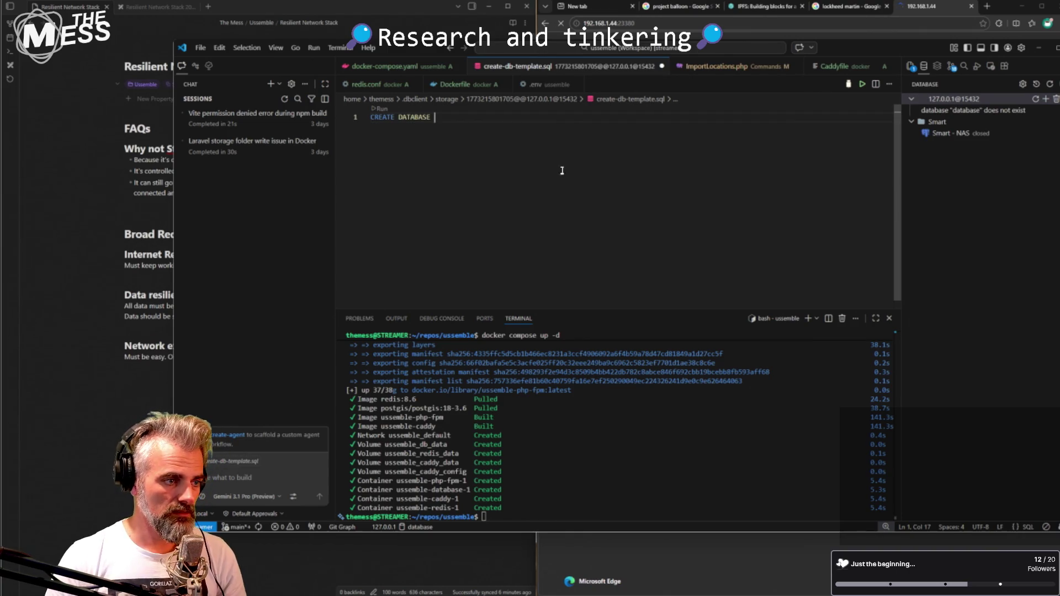
pyautogui.hotkey('ctrl', 'Tab')
pyautogui.scroll(2, 457, 178)
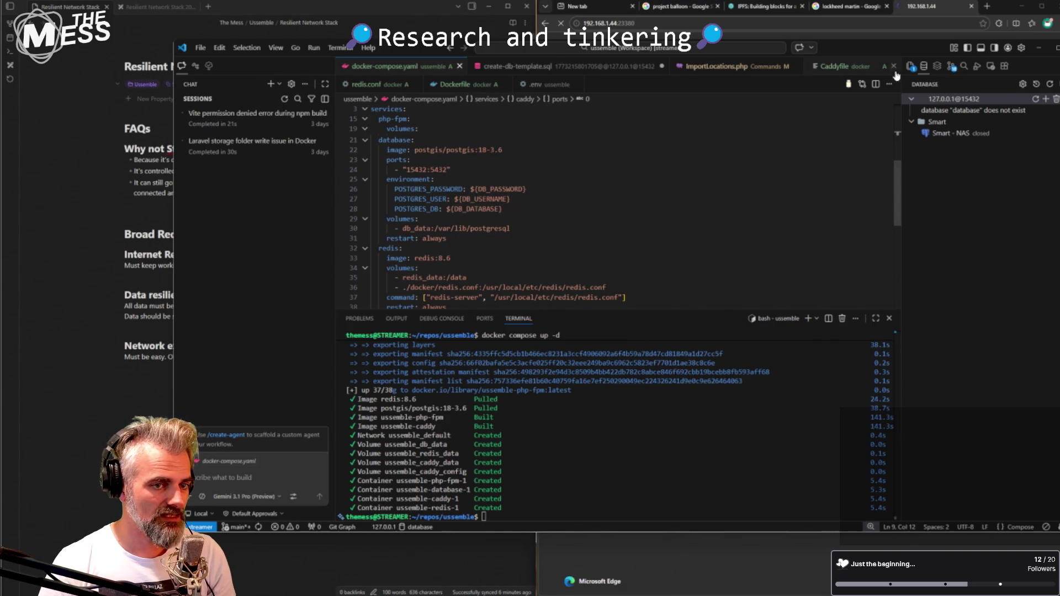
pyautogui.click(911, 65)
pyautogui.click(928, 281)
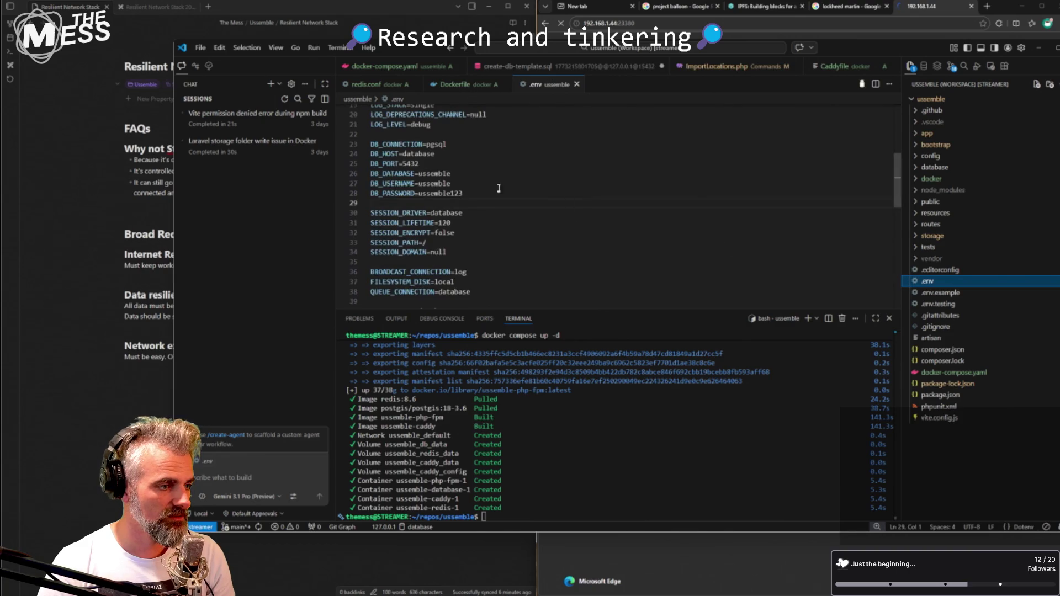
pyautogui.doubleClick(439, 174)
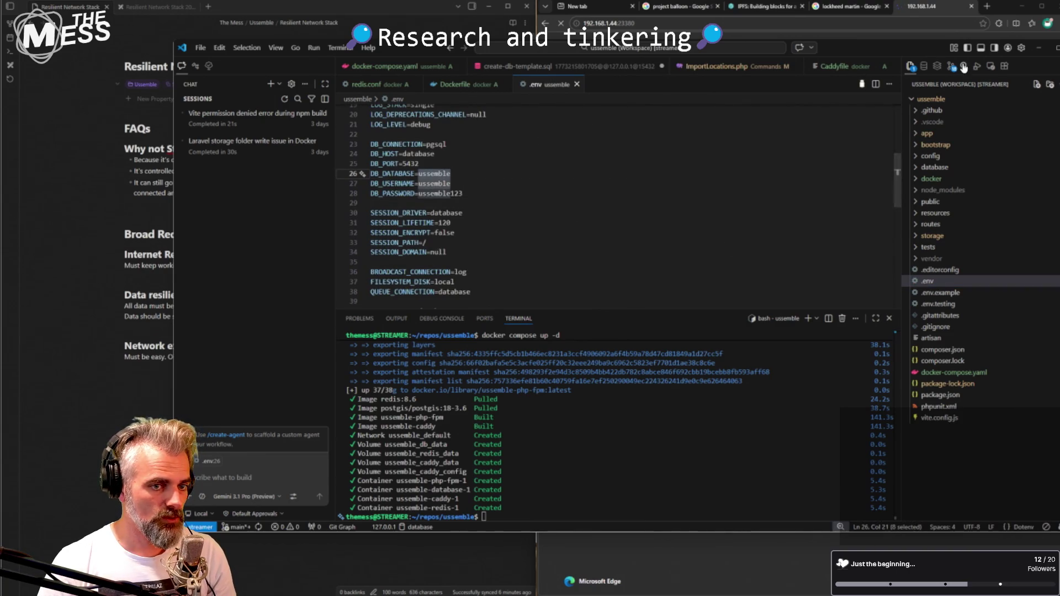
pyautogui.click(924, 66)
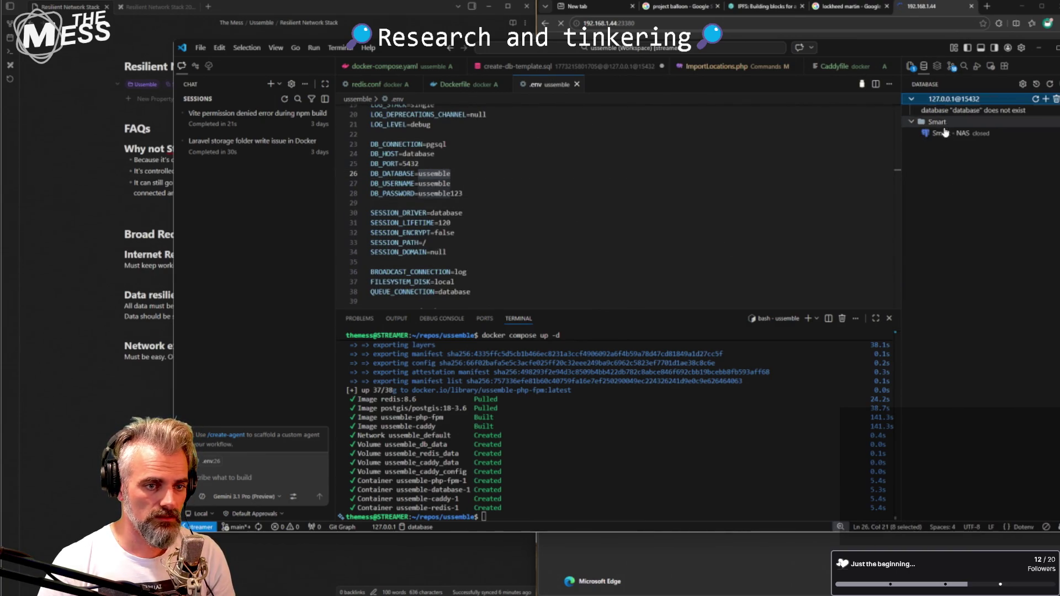
# Step: Edit the 127.0.0.1@15432 connection to use database ussemble, connect, and browse its tables
pyautogui.click(977, 107)
pyautogui.rightClick(978, 102)
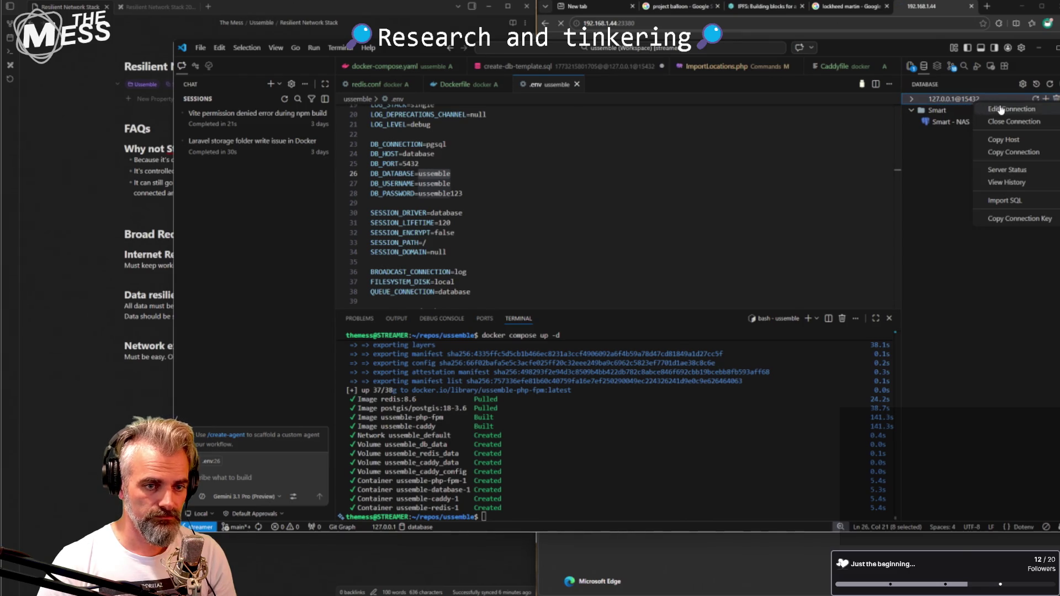
pyautogui.click(994, 107)
pyautogui.scroll(-1, 514, 220)
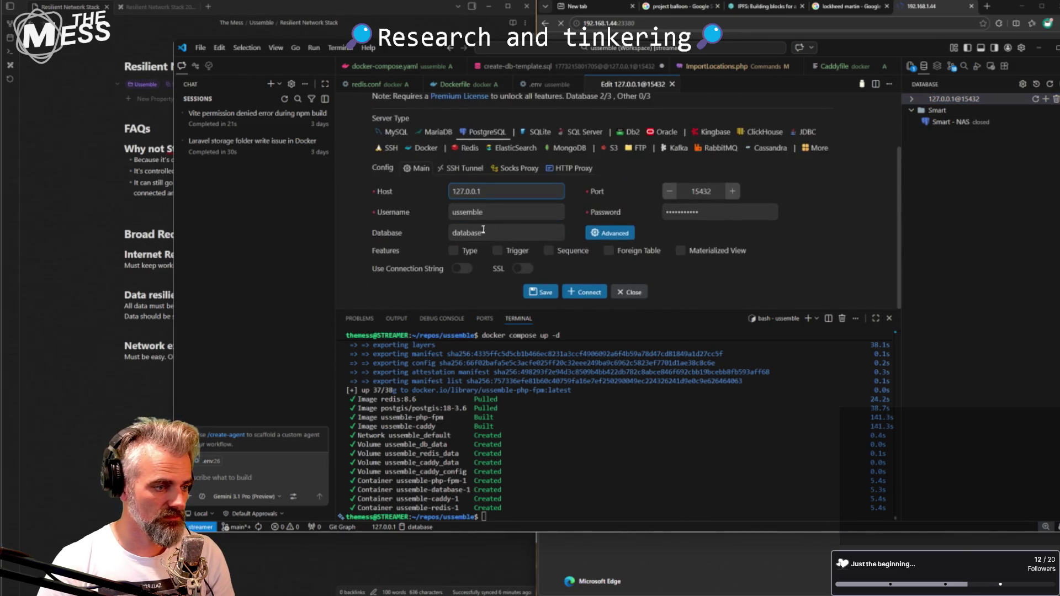
pyautogui.doubleClick(484, 234)
pyautogui.write('ussemble')
pyautogui.click(540, 292)
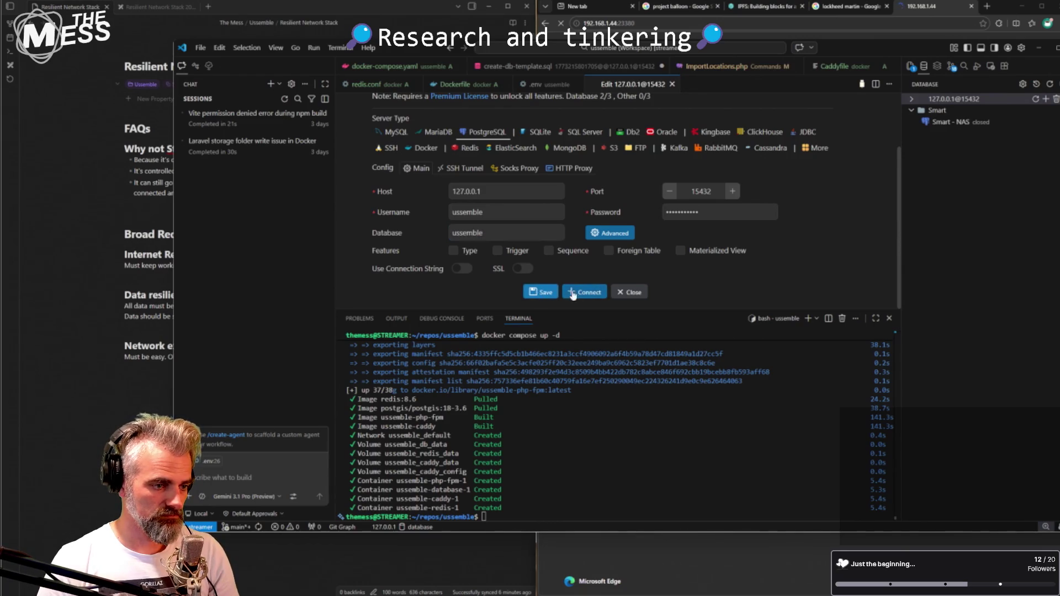
pyautogui.click(953, 99)
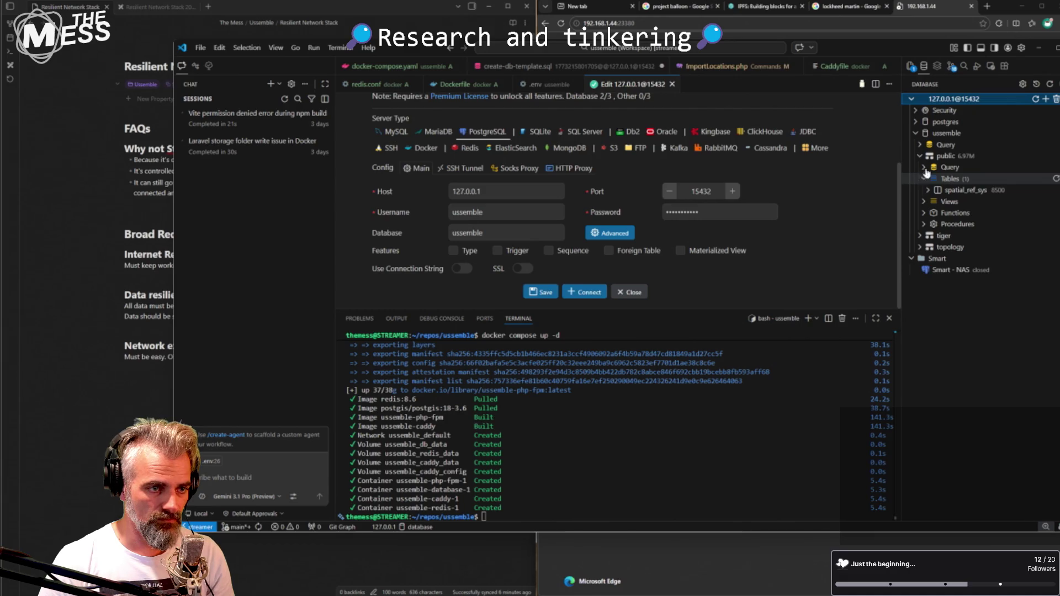
pyautogui.click(672, 84)
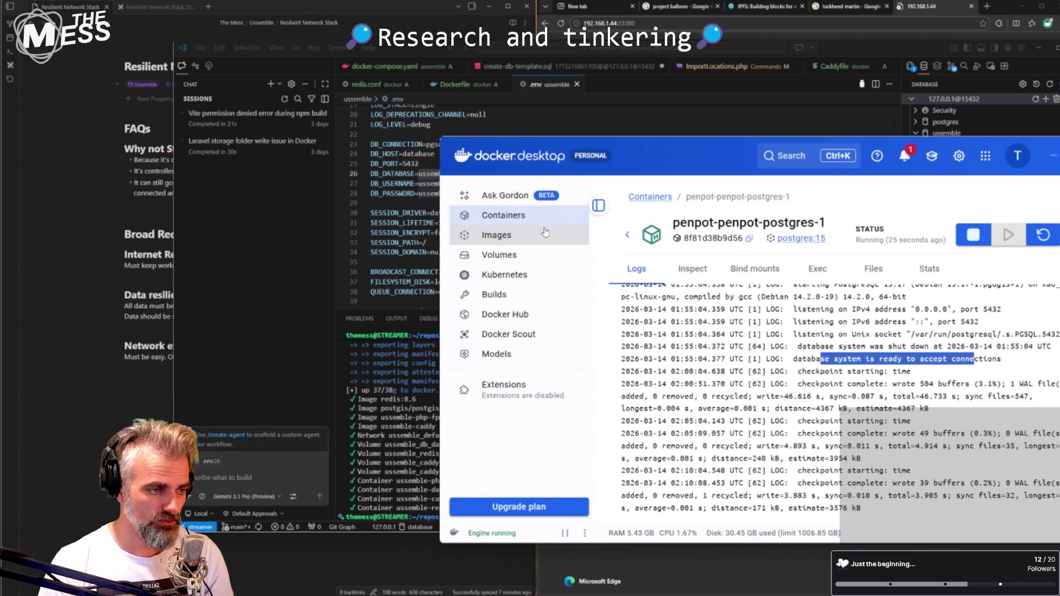
# Step: Check the Docker Desktop containers list, minimize it, and reload the local site
pyautogui.click(530, 216)
pyautogui.click(1053, 156)
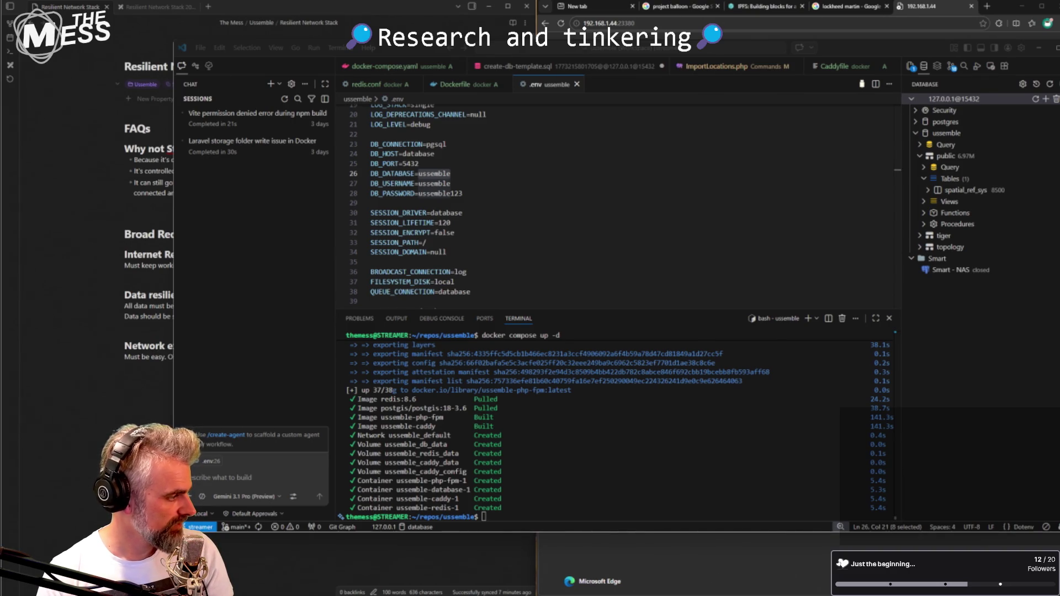
pyautogui.press('F5')
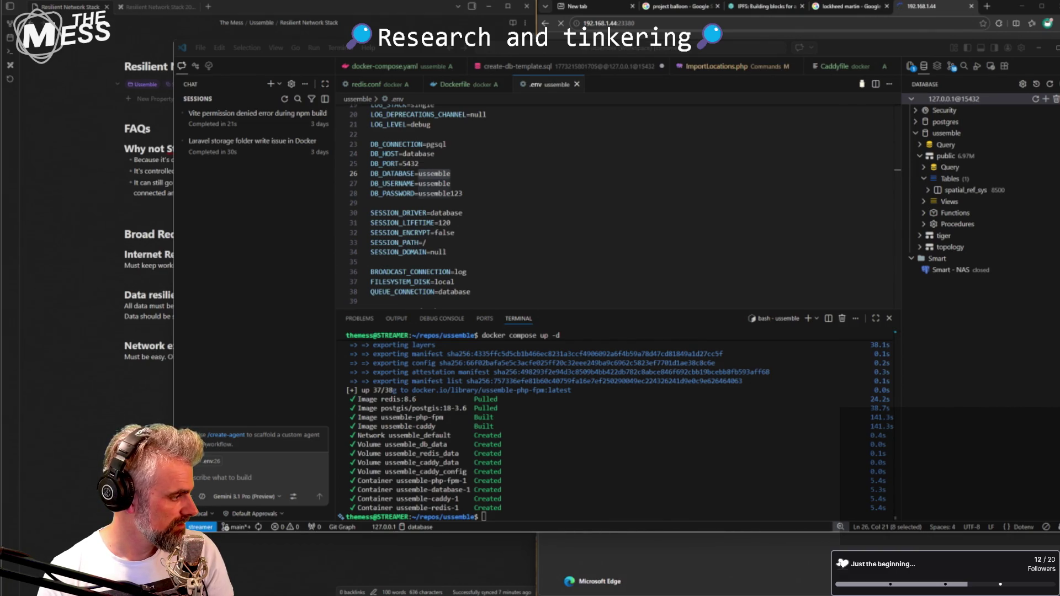
# Step: Look at the ussemble database's new saved query, then return focus to the terminal
pyautogui.click(720, 183)
pyautogui.click(945, 144)
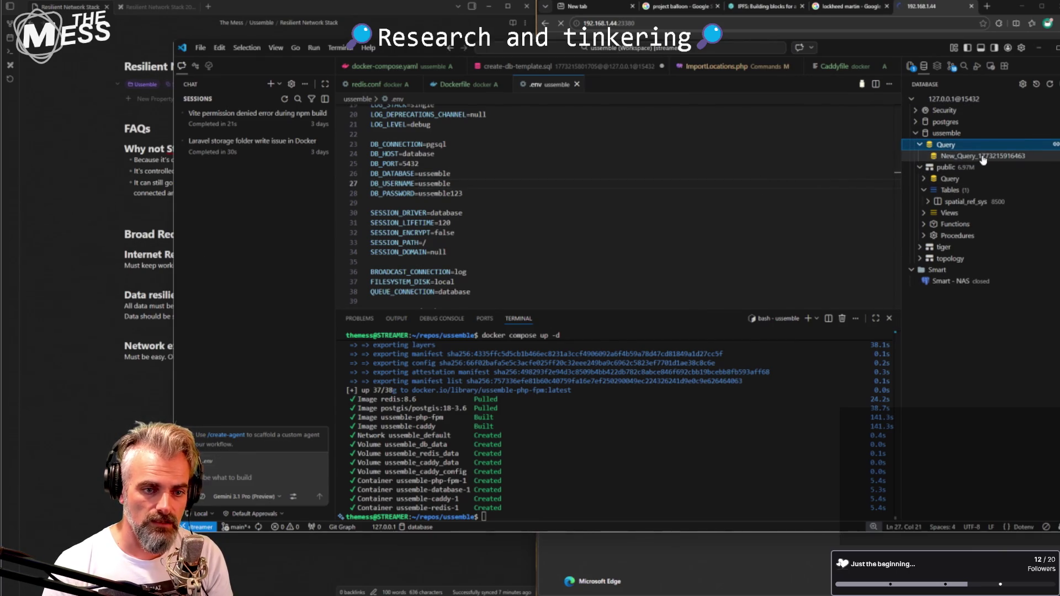
pyautogui.click(987, 156)
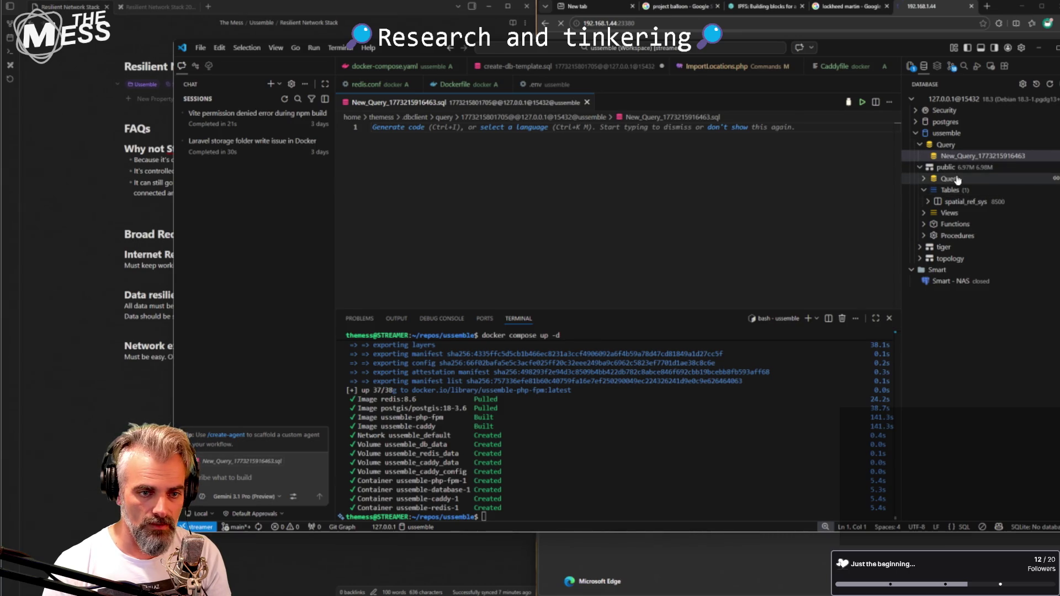
pyautogui.click(718, 405)
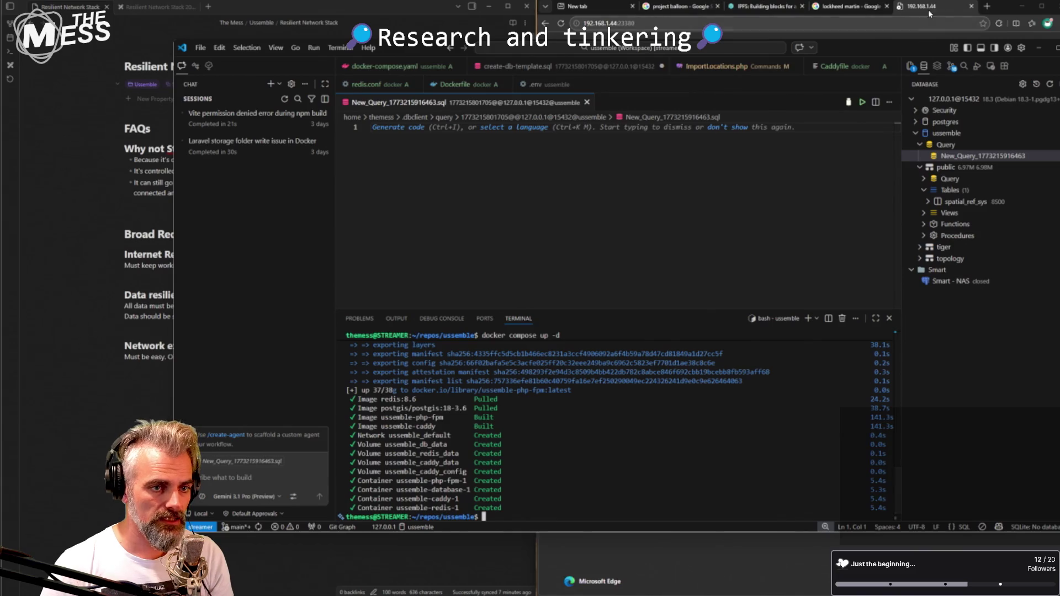
# Step: Bring the Edge window forward beside the editor and reload the unreachable 192.168.1.44 page
pyautogui.click(906, 25)
pyautogui.click(482, 428)
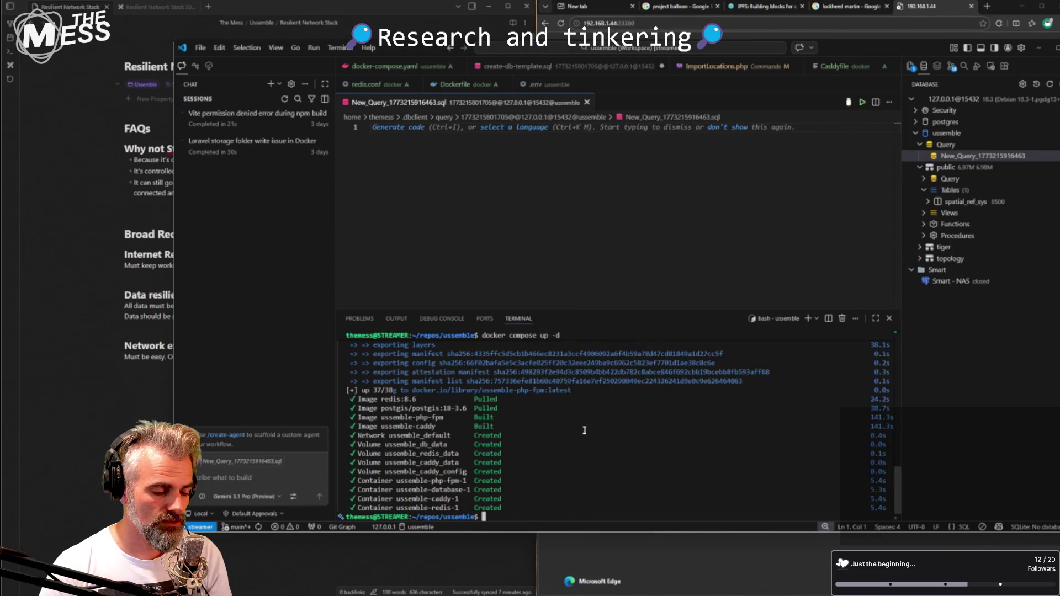
pyautogui.hotkey('alt', 'Tab')
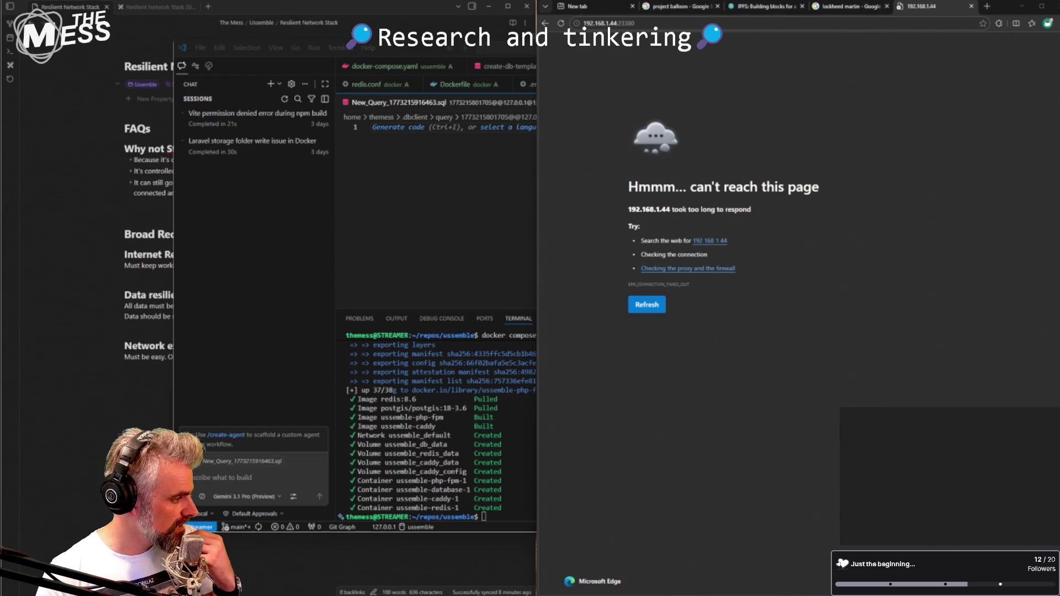
pyautogui.click(647, 303)
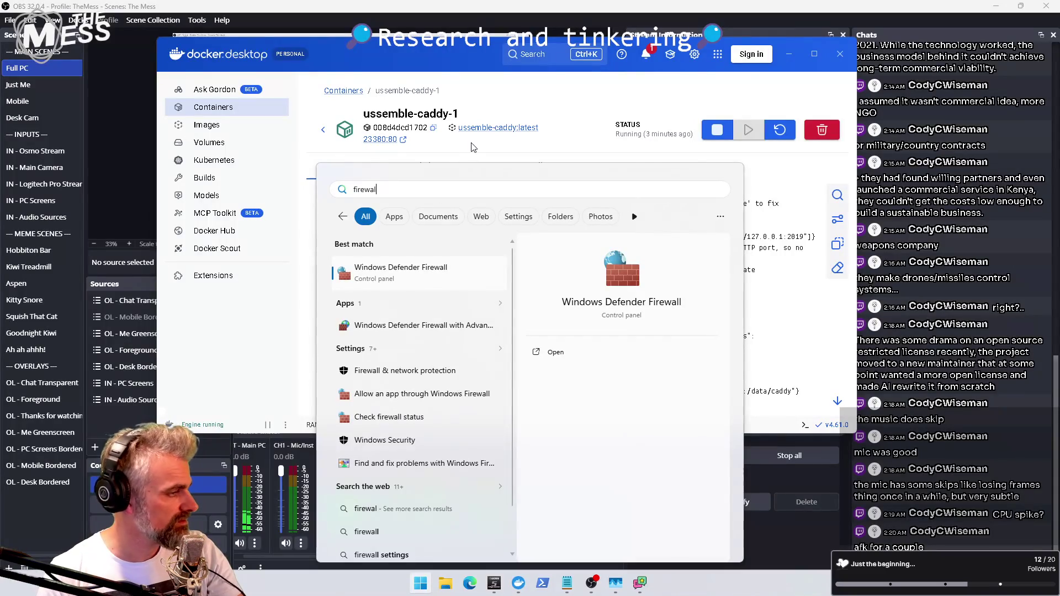
# Step: Reach Windows Defender Firewall from a Start search for 'fire'
pyautogui.click(295, 15)
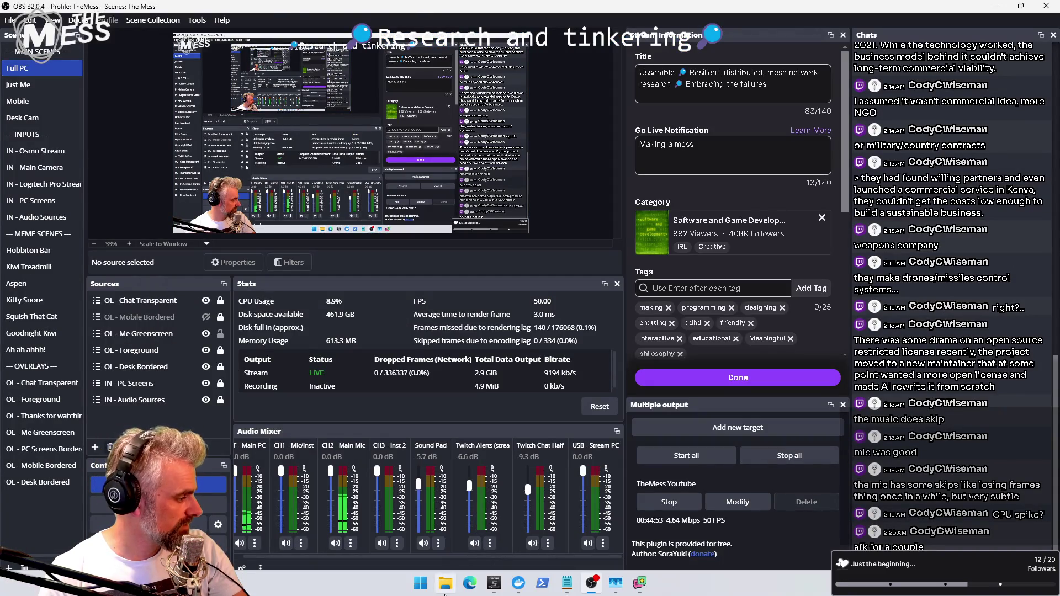
pyautogui.moveTo(590, 583)
pyautogui.click(420, 584)
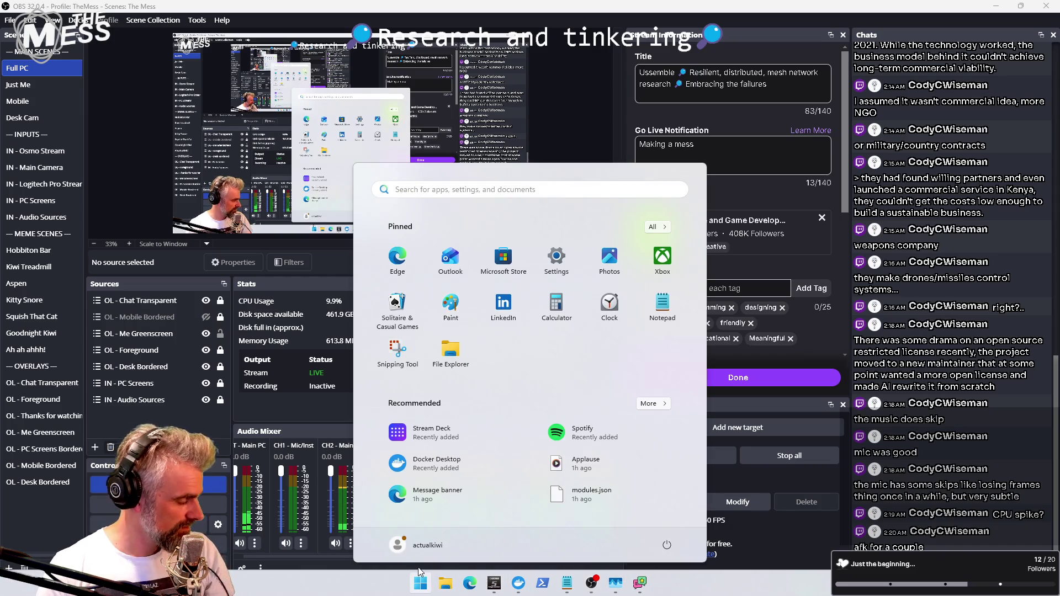
pyautogui.write('fire')
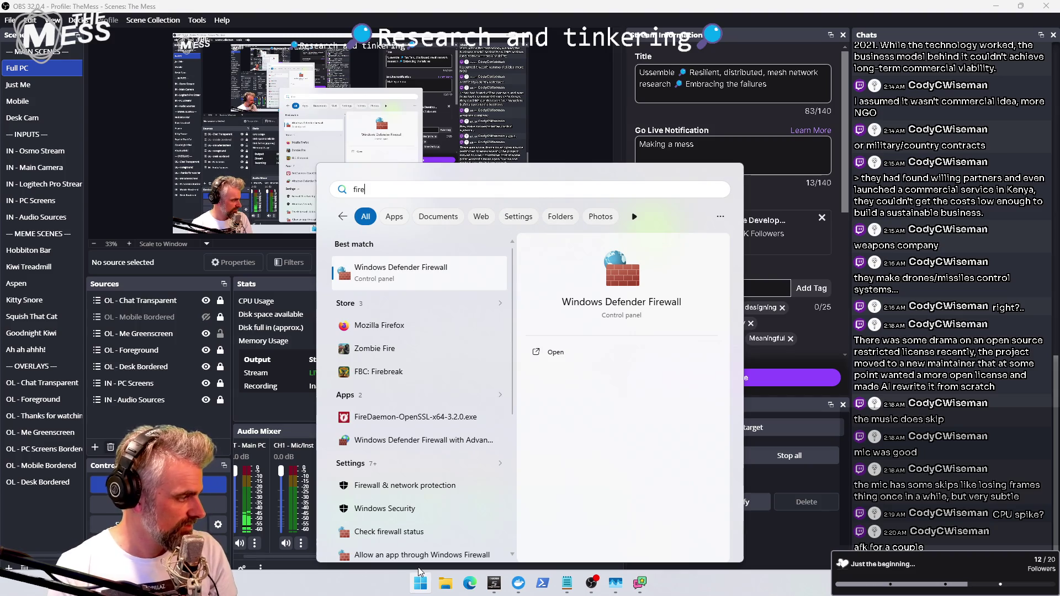
pyautogui.click(428, 274)
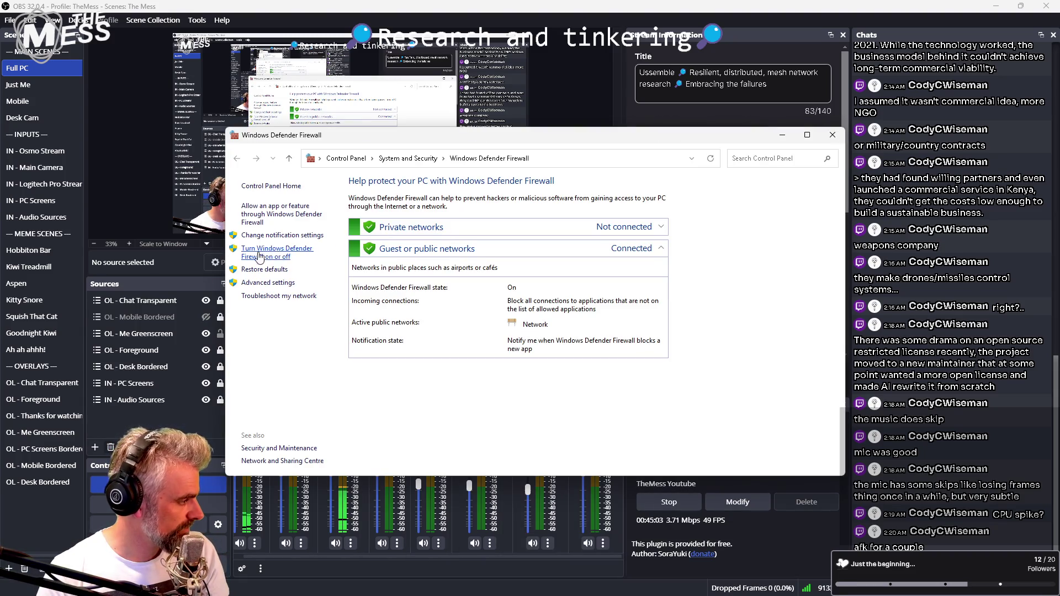
# Step: Glance at the allowed-apps list, return to the status page and enter Advanced settings
pyautogui.click(276, 215)
pyautogui.click(237, 160)
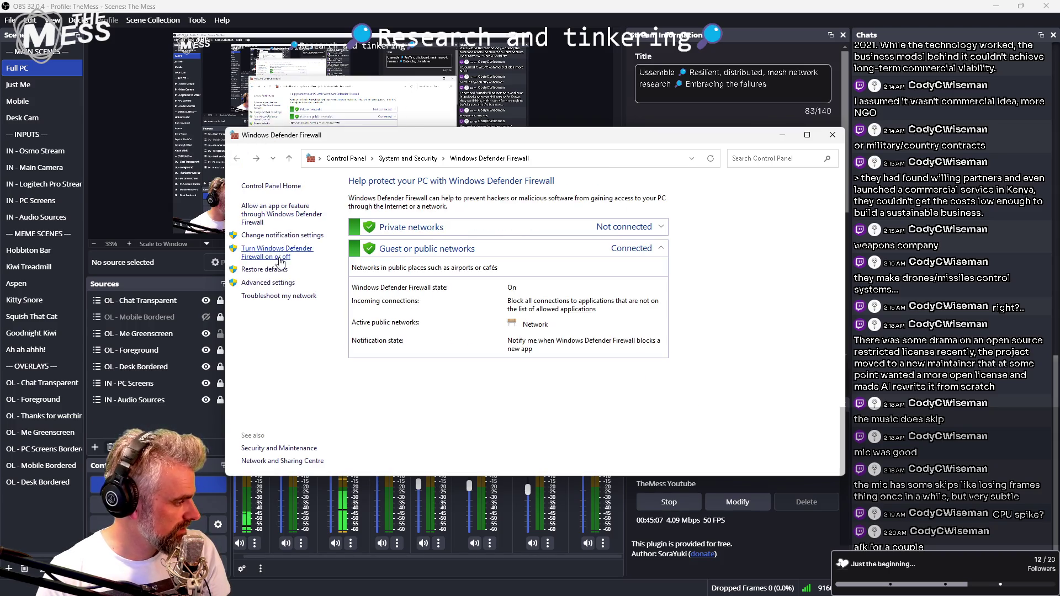
pyautogui.click(268, 282)
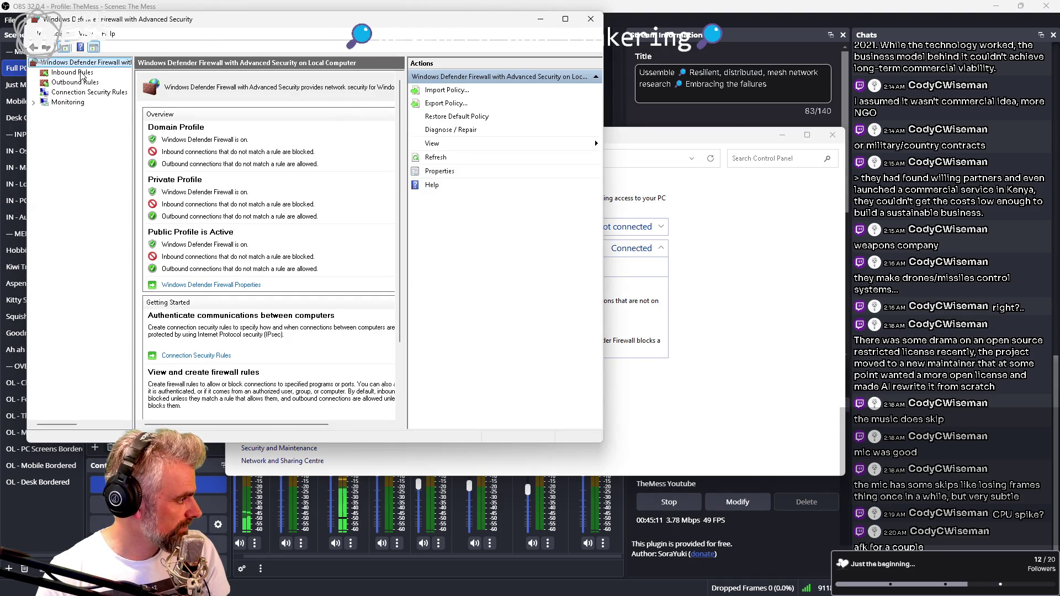
# Step: Start a new inbound rule of type Port from the Inbound Rules context menu
pyautogui.click(81, 73)
pyautogui.rightClick(83, 73)
pyautogui.click(117, 81)
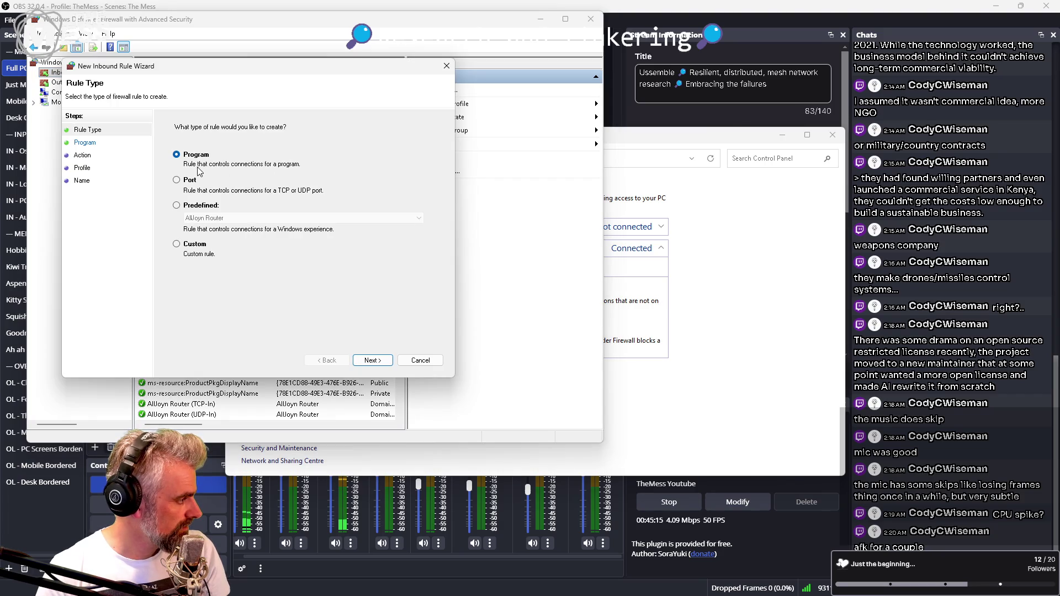
pyautogui.click(191, 183)
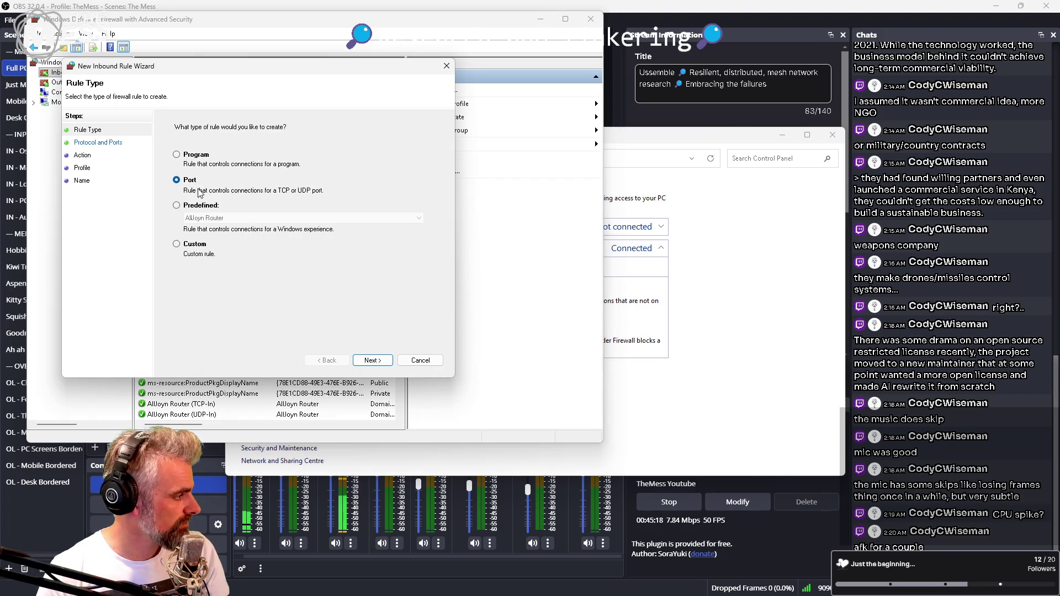
pyautogui.click(373, 361)
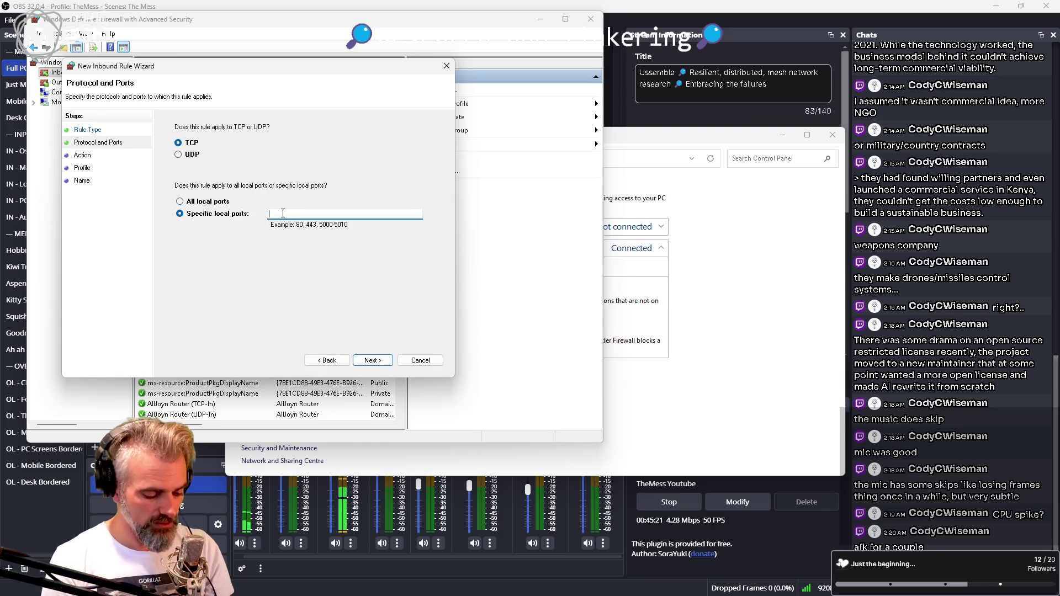
pyautogui.write('23380')
# Step: Complete the rule for TCP port 23380, allowed on all profiles, named Ussemble
pyautogui.click(372, 360)
pyautogui.click(372, 361)
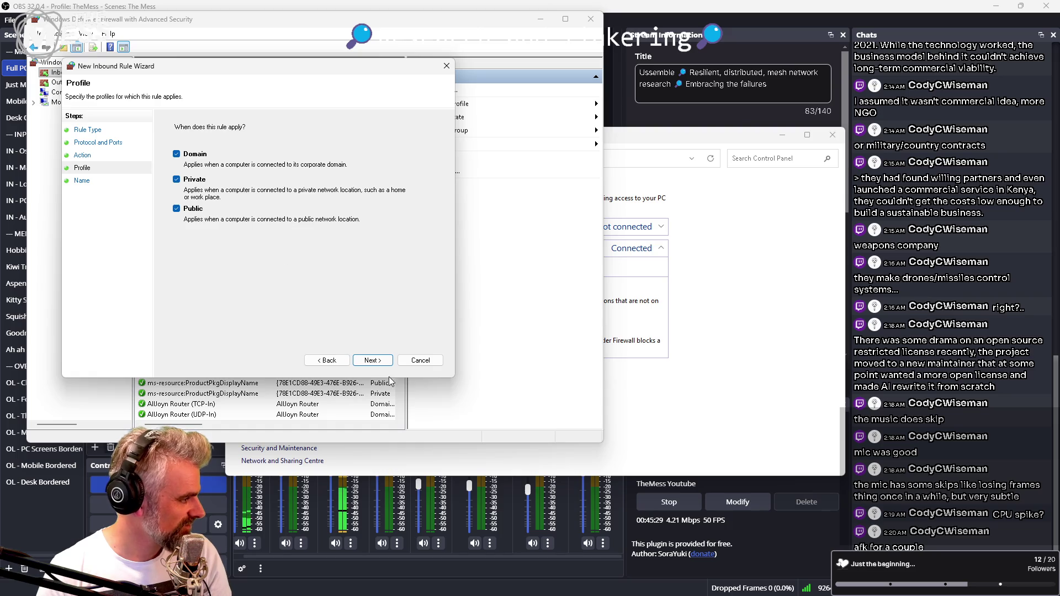
pyautogui.click(372, 361)
pyautogui.write('Ussemble')
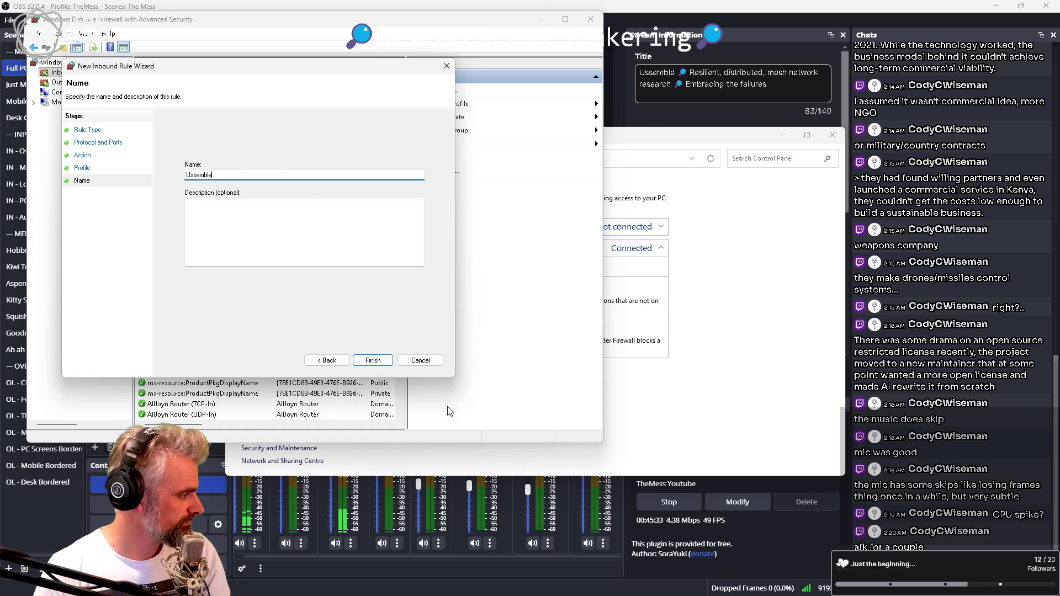
pyautogui.click(372, 361)
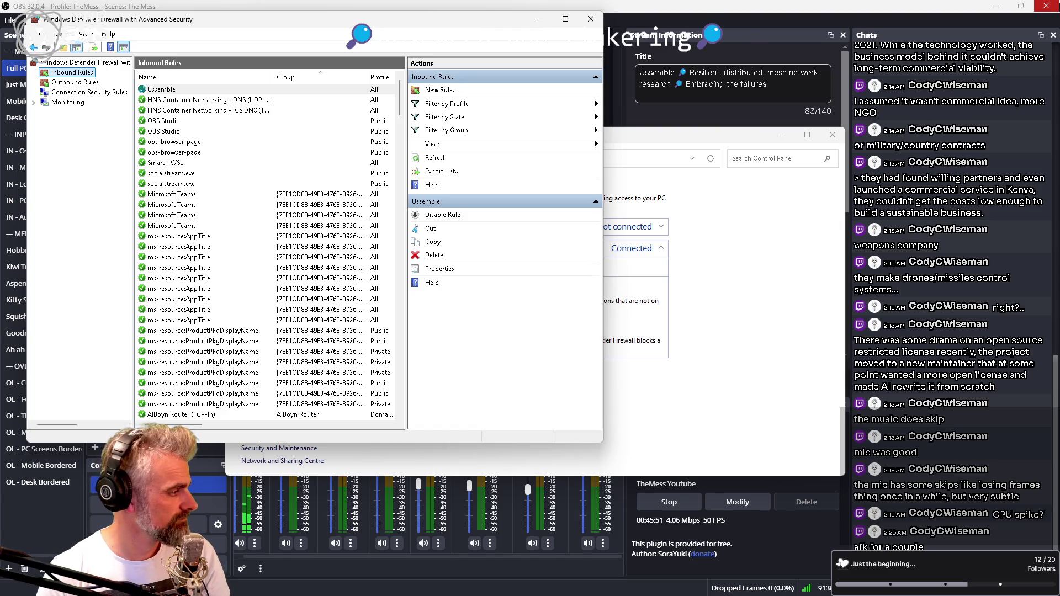
# Step: Leave the firewall windows and switch back to the ussemble workspace in VS Code
pyautogui.hotkey('alt', 'Tab')
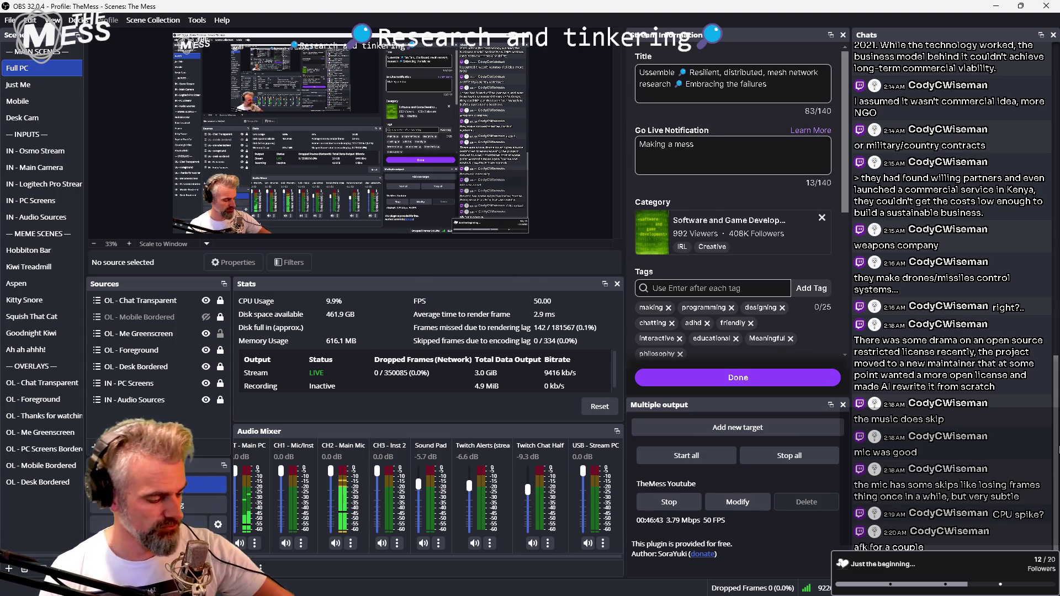
pyautogui.hotkey('alt', 'Tab')
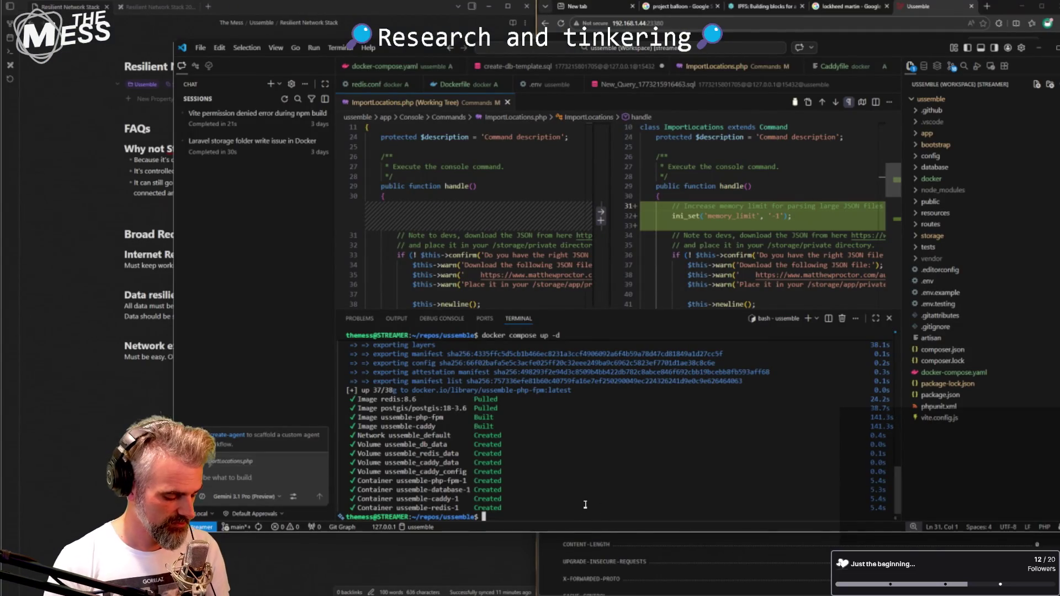
pyautogui.write('php artisan app:import-locations')
# Step: Run php artisan app:import-locations on the host, which fails needing PHP 8.4
pyautogui.press('Return')
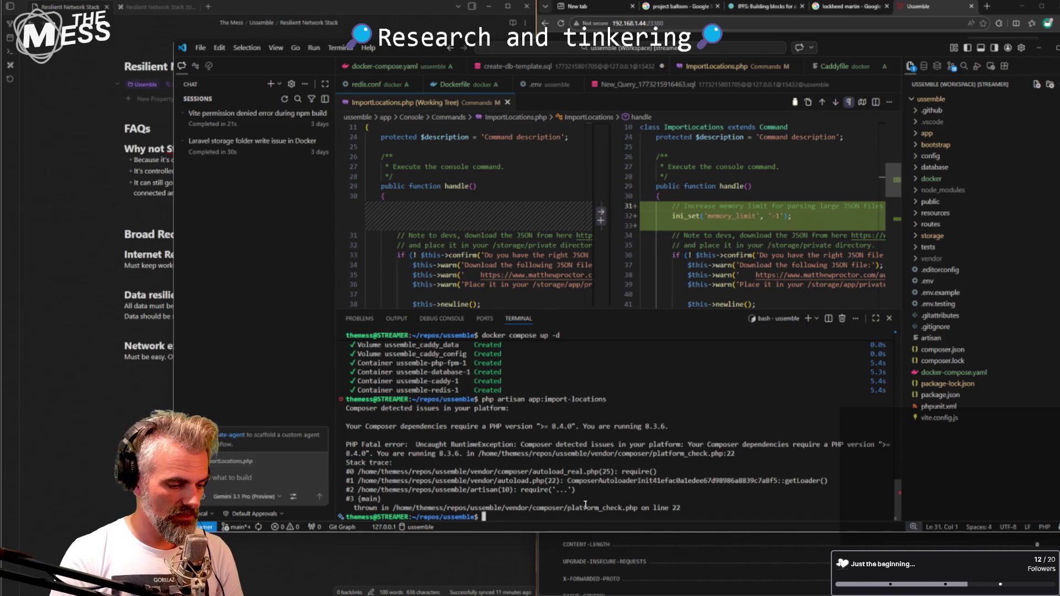
pyautogui.write('docker exec')
pyautogui.press('BackSpace')
pyautogui.press('BackSpace')
pyautogui.press('BackSpace')
pyautogui.write('xec -u')
pyautogui.press('BackSpace')
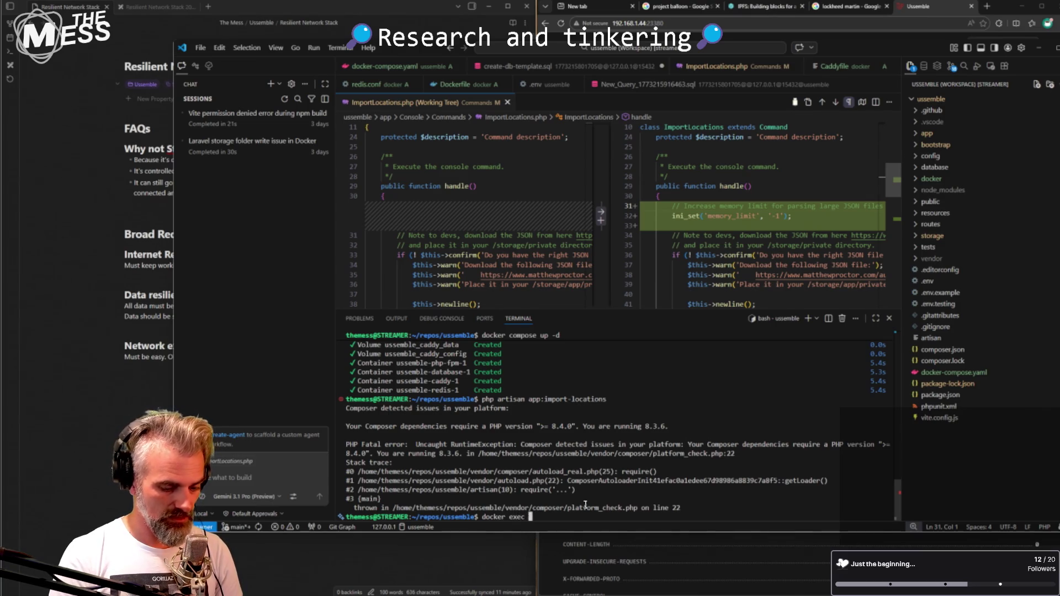
pyautogui.write('it ')
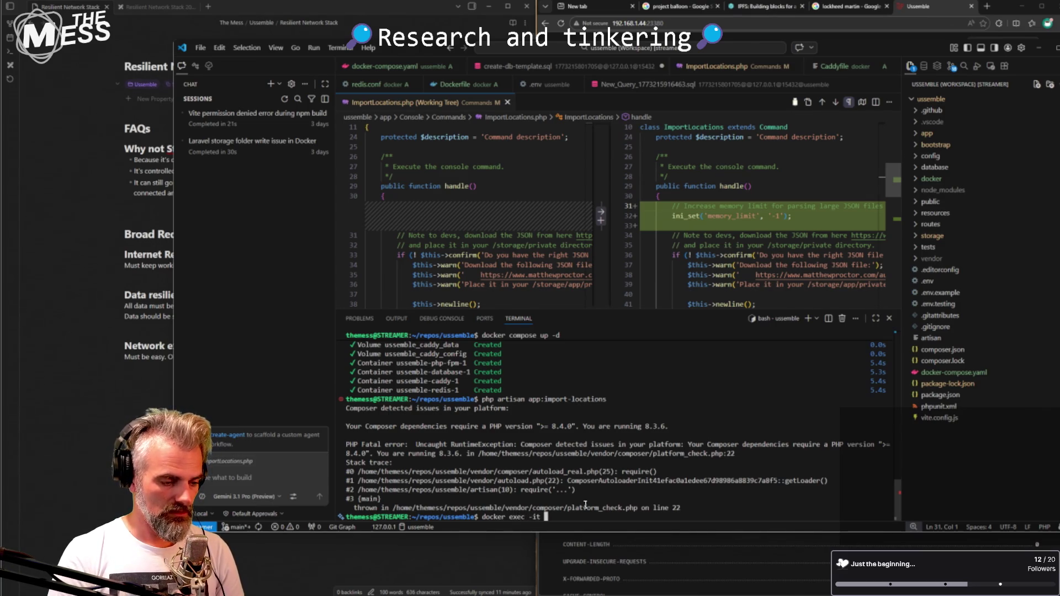
pyautogui.write('ussemble-php-')
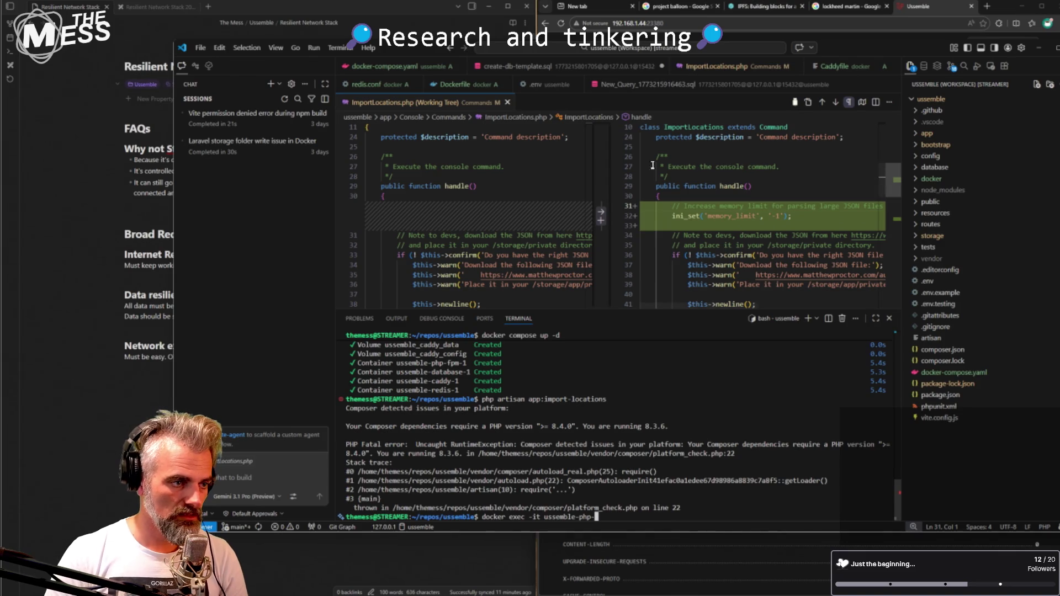
# Step: Check docker-compose.yaml and get a shell via docker exec -it ussemble-php-fpm-1 /bin/sh
pyautogui.click(383, 67)
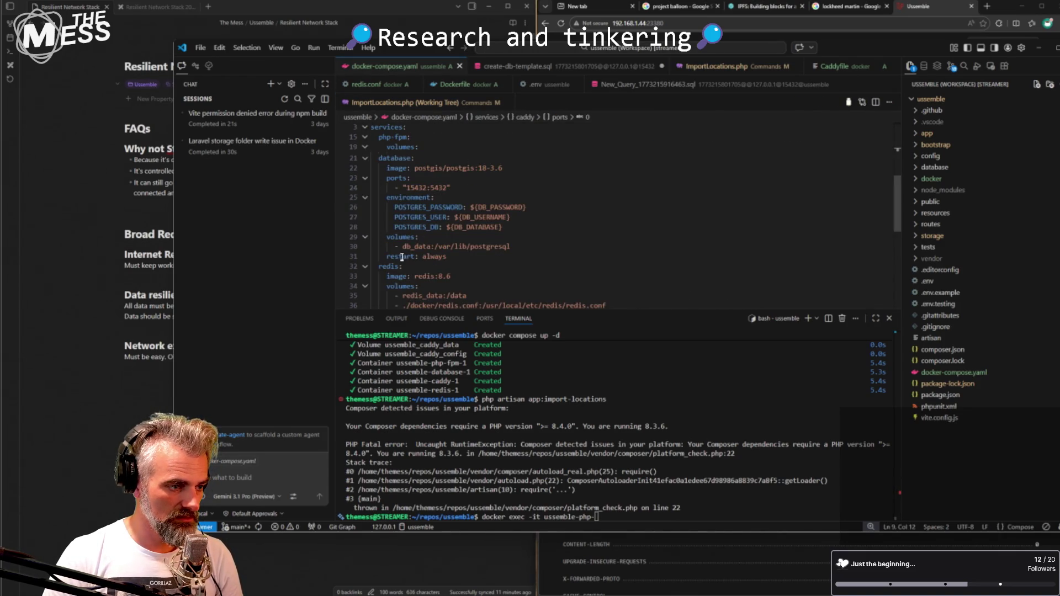
pyautogui.write('fpm-1 /bin/sh')
pyautogui.press('Return')
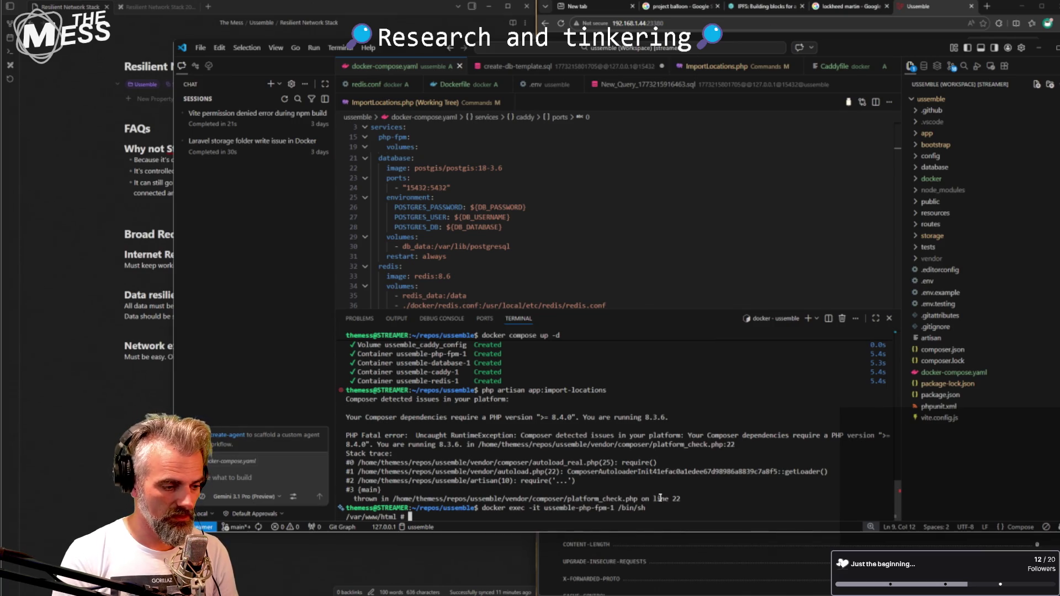
pyautogui.write('ls')
# Step: List the app directory and run the location import in the container, confirming the JSON file
pyautogui.press('Return')
pyautogui.write('php artisan app:import-locations')
pyautogui.press('Return')
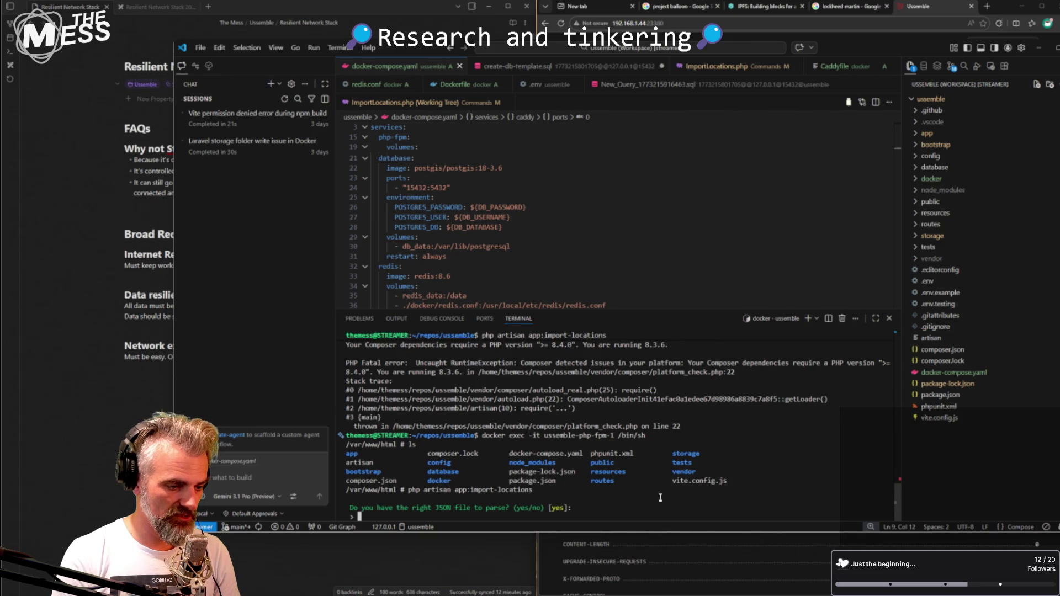
pyautogui.press('Return')
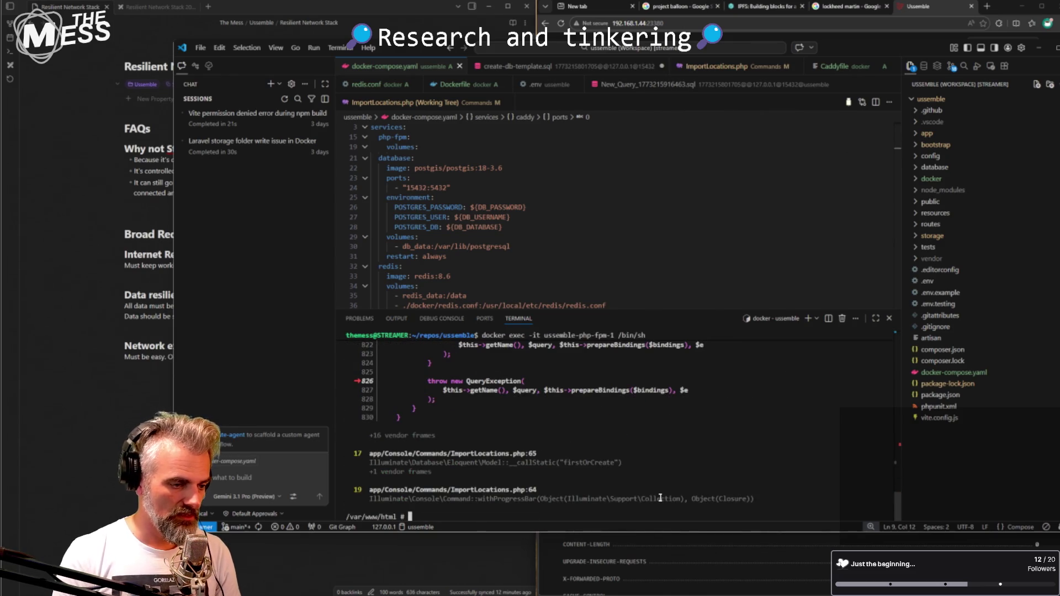
pyautogui.scroll(3, 512, 420)
pyautogui.scroll(2, 508, 398)
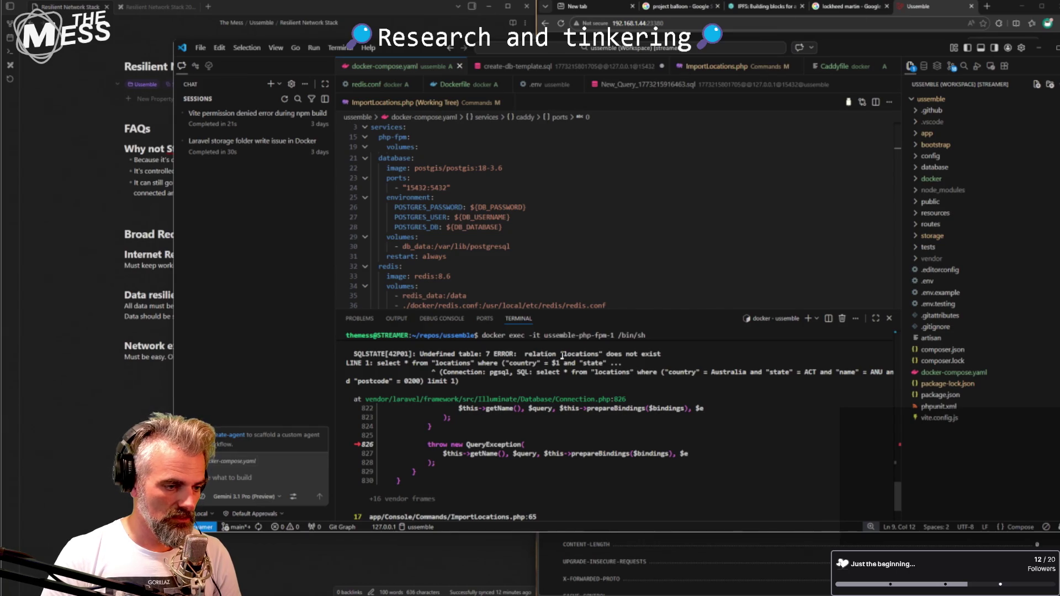
pyautogui.scroll(-3, 553, 402)
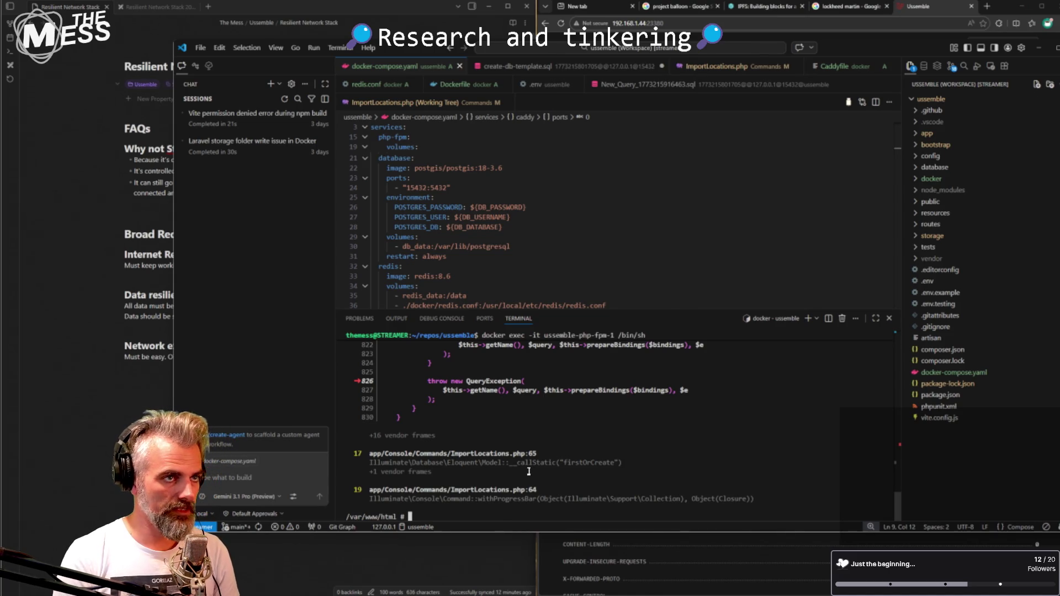
pyautogui.write('php artisan ')
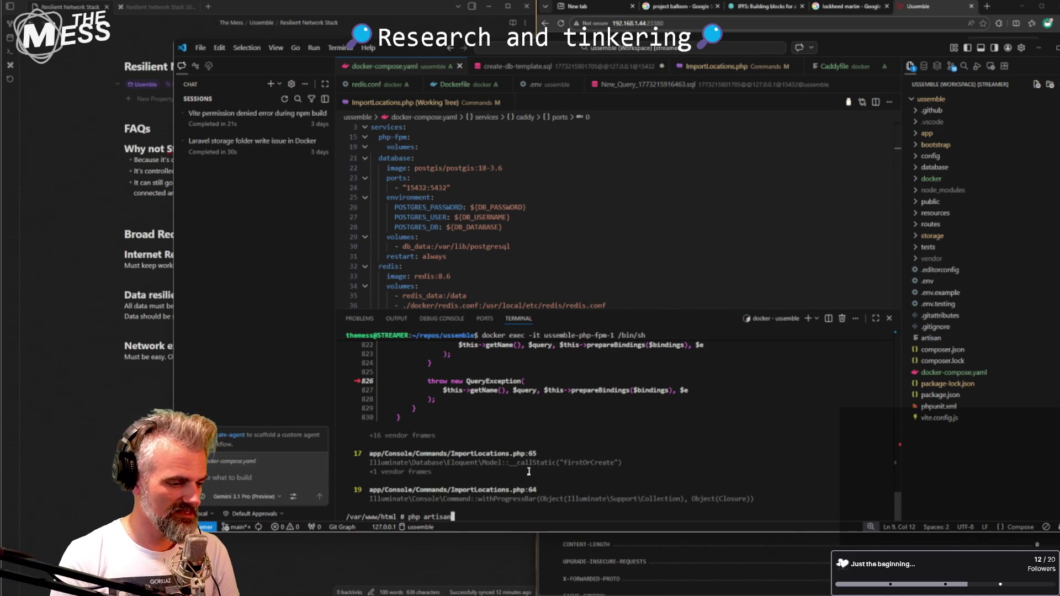
pyautogui.write('migrate')
# Step: Run the database migrations, then restart the import of 18,526 locations with the JSON confirmed
pyautogui.press('Return')
pyautogui.write('php artisan app:import-locations')
pyautogui.press('Return')
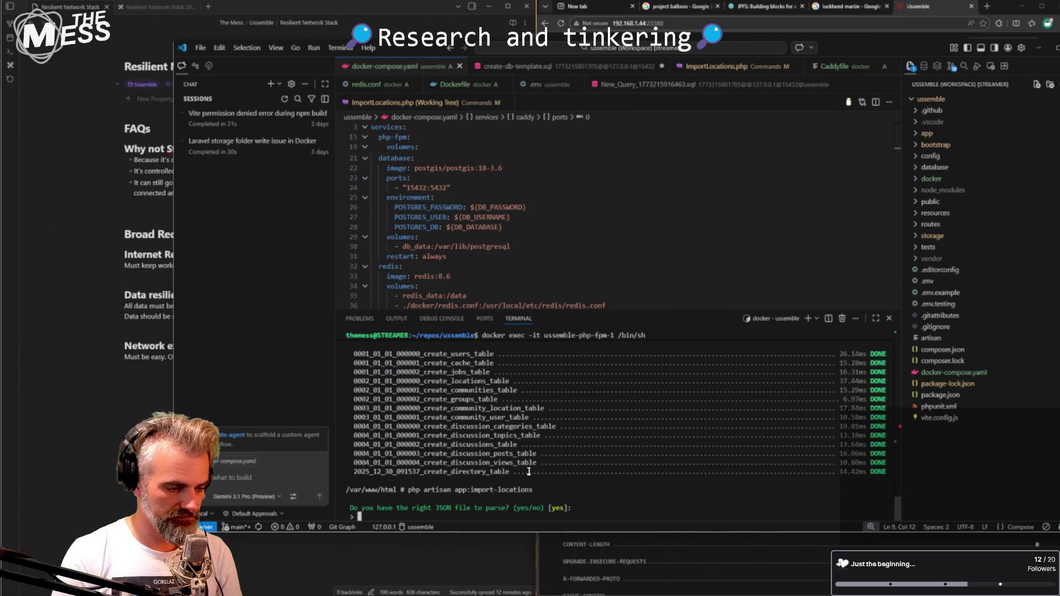
pyautogui.press('Return')
pyautogui.write('yepImporting 18,526 locations...')
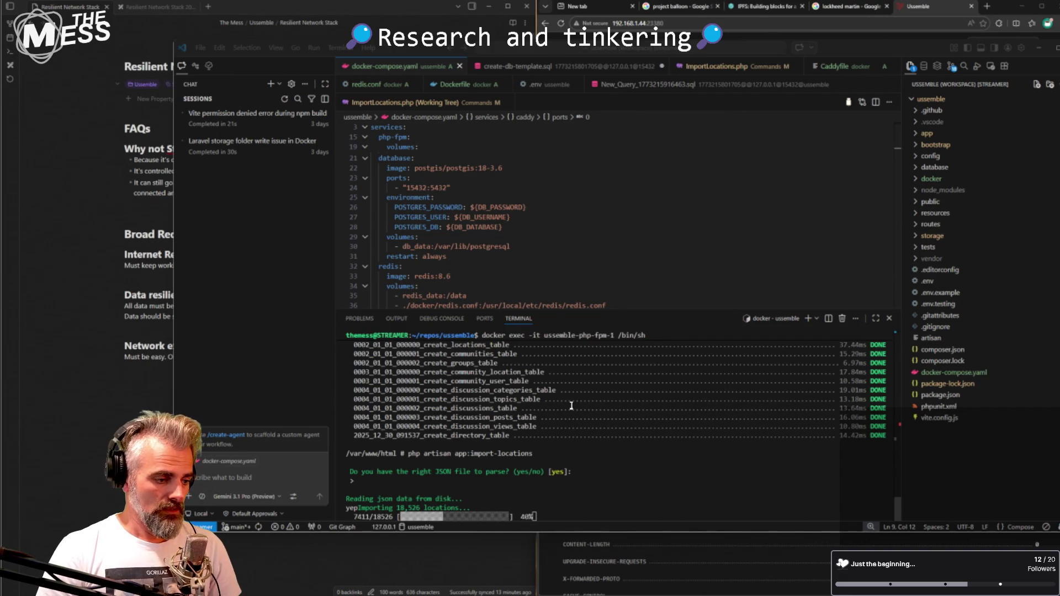
# Step: Zoom the VS Code interface in and resize its window while the import runs
pyautogui.click(608, 493)
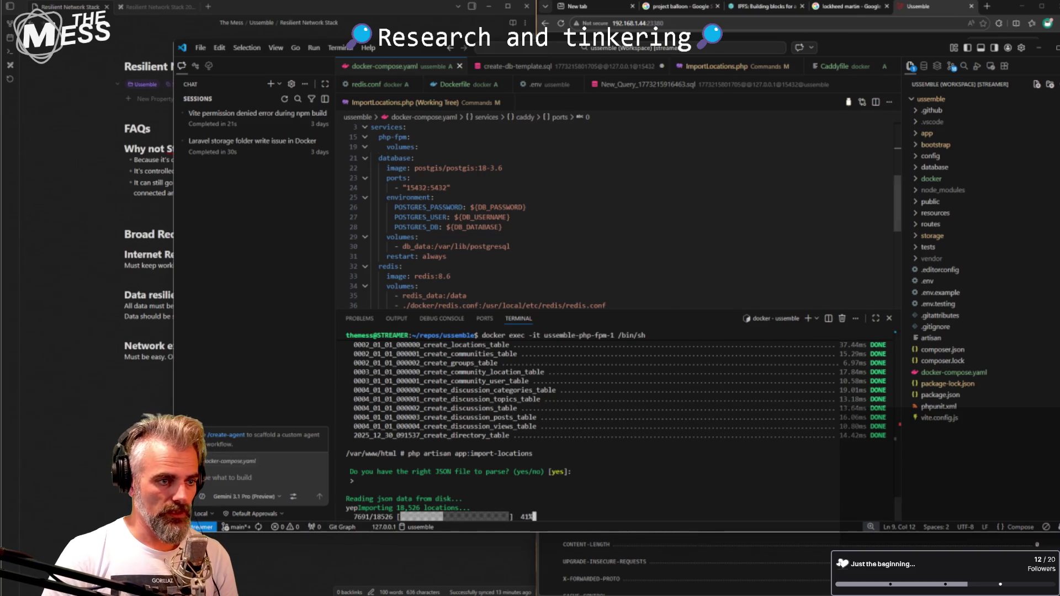
pyautogui.scroll(1, 718, 195)
pyautogui.hotkey('ctrl', '+')
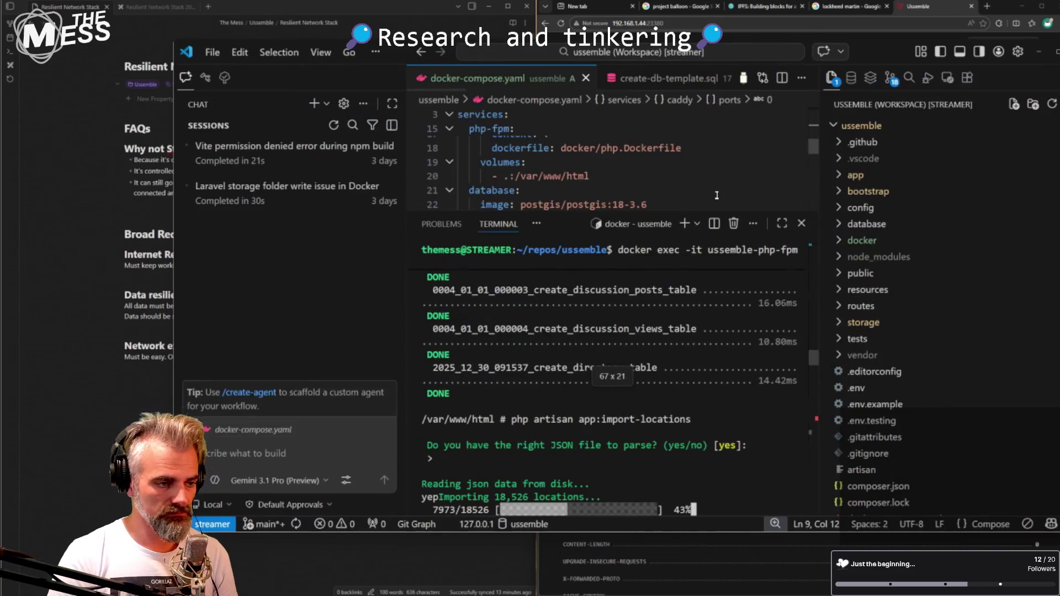
pyautogui.hotkey('ctrl', '+')
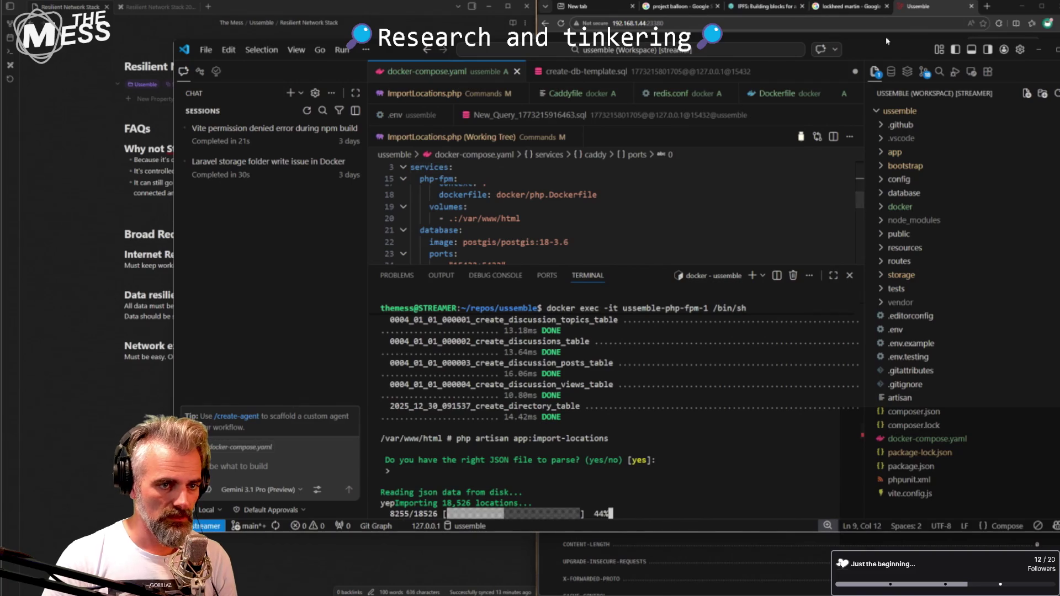
pyautogui.press('super+Up')
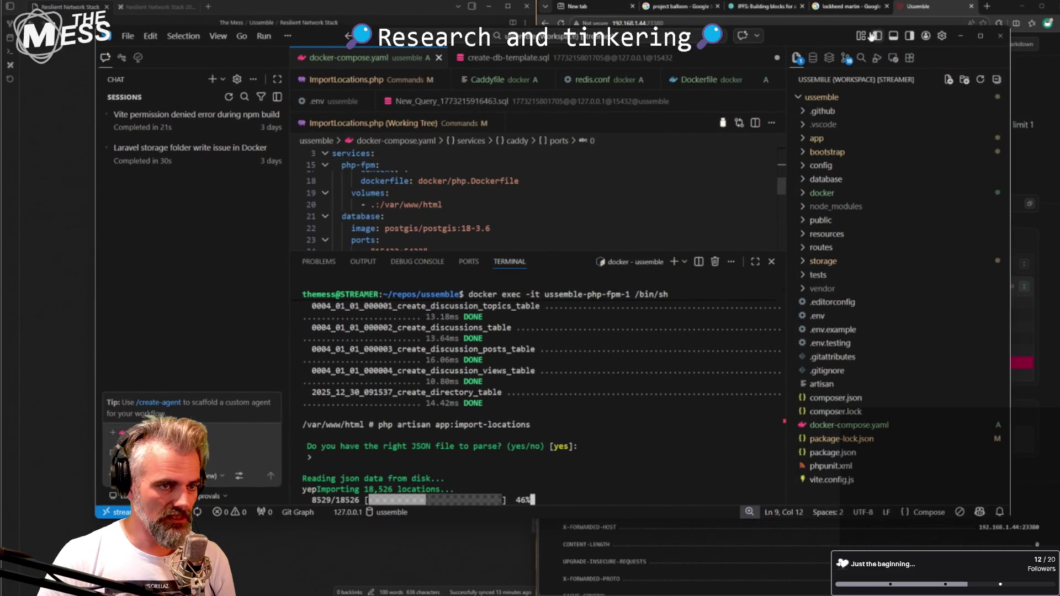
pyautogui.press('super+Down')
pyautogui.click(992, 206)
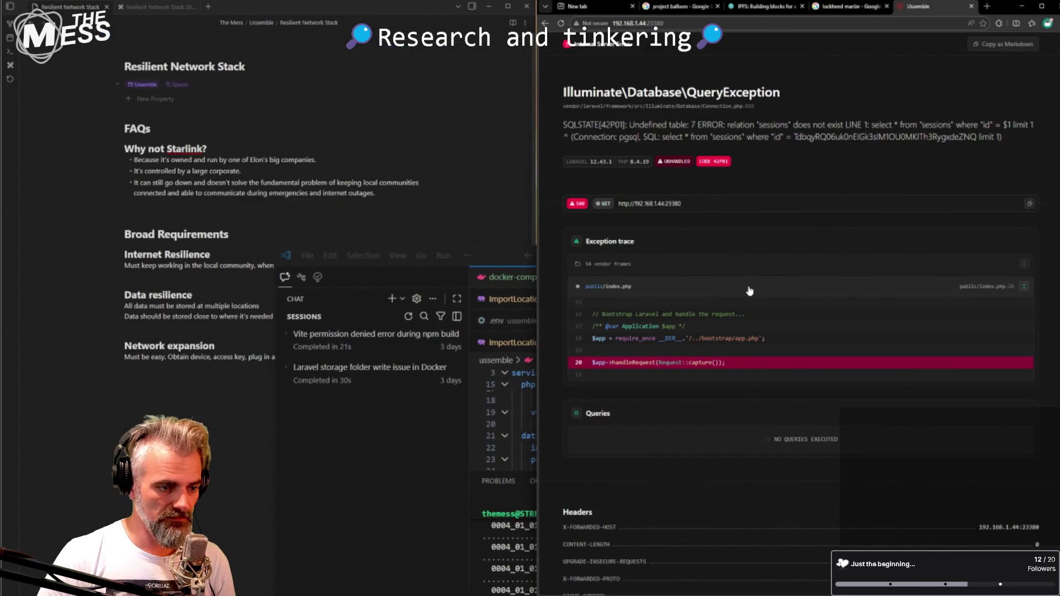
pyautogui.click(390, 298)
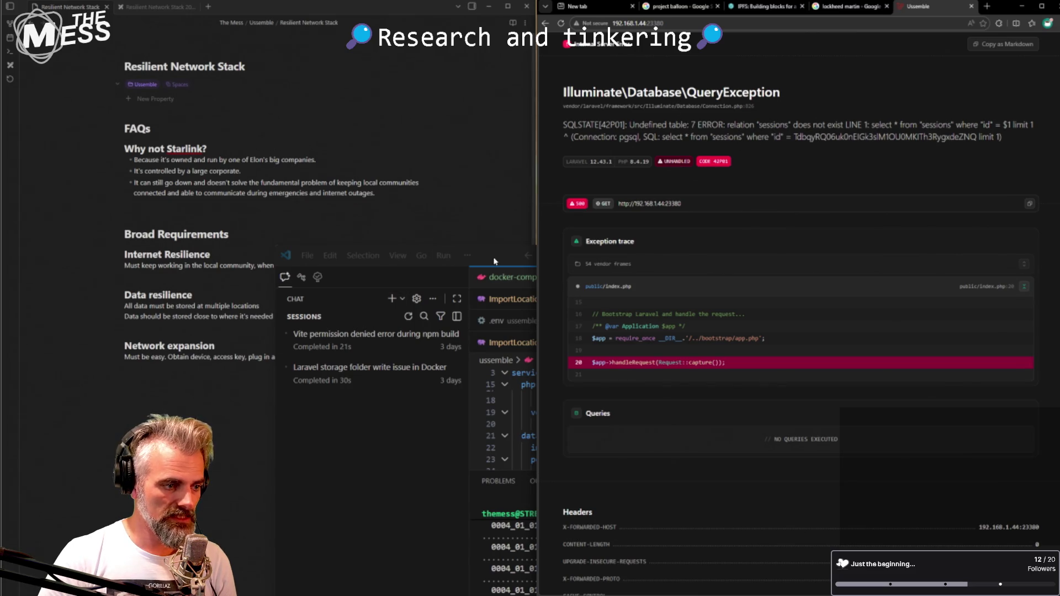
pyautogui.press('super+Up')
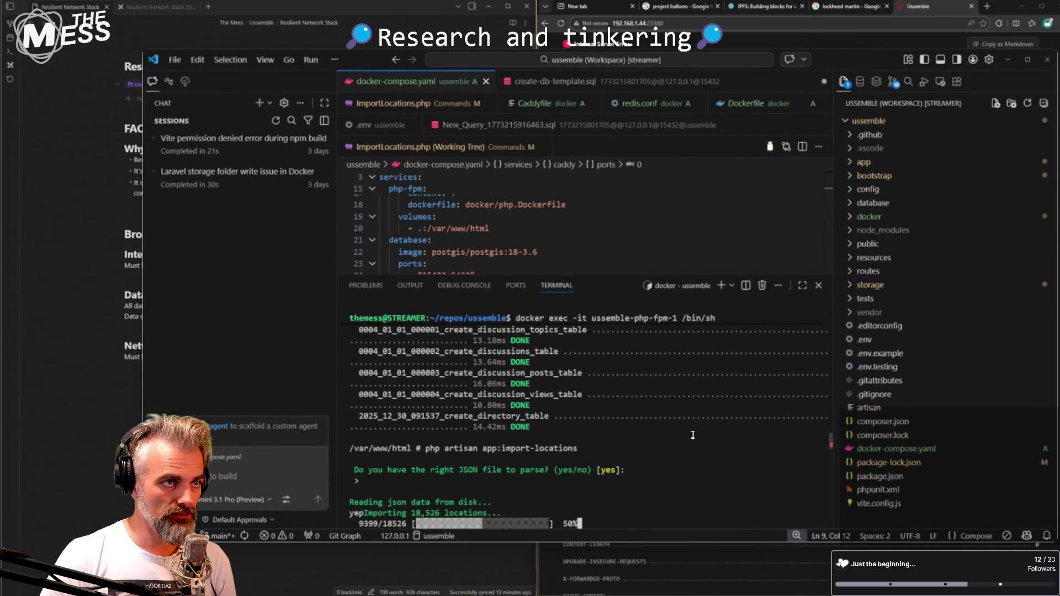
pyautogui.doubleClick(888, 60)
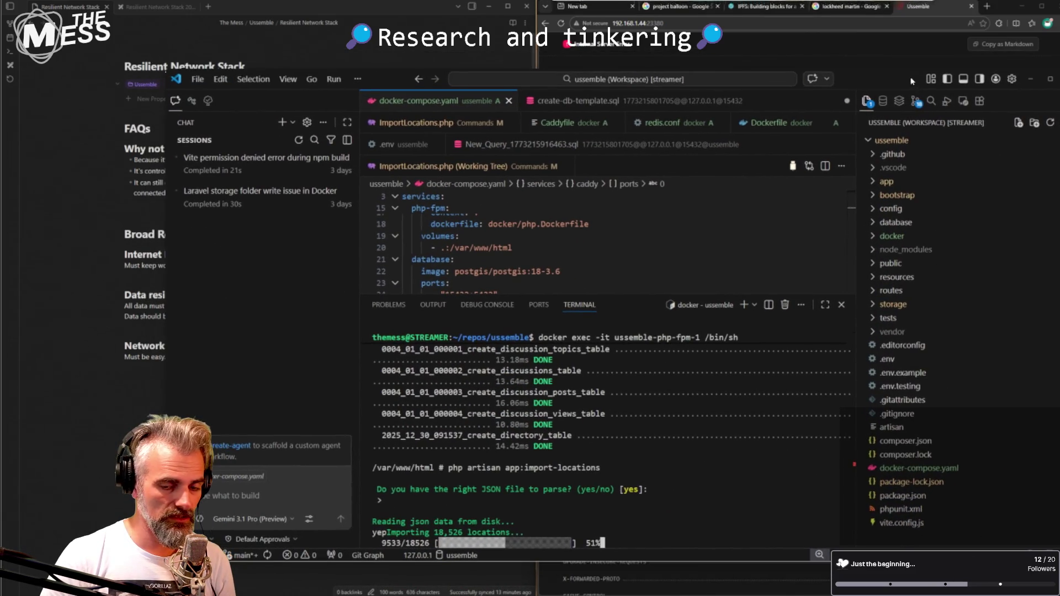
# Step: Close the New tab and project balloon tabs in Chrome, then raise the Resilient Network Stack note
pyautogui.click(994, 25)
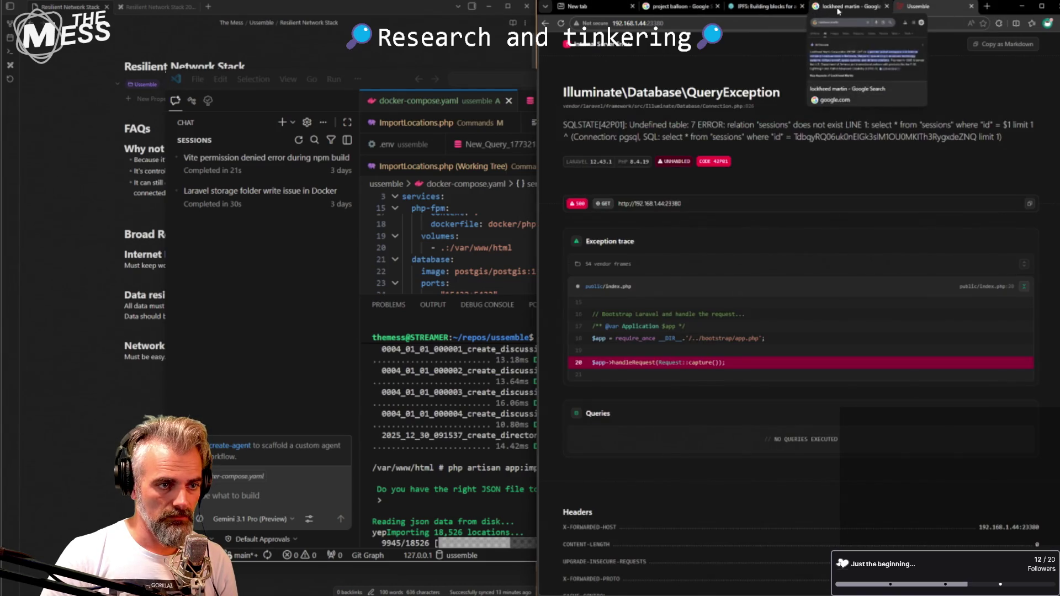
pyautogui.click(633, 8)
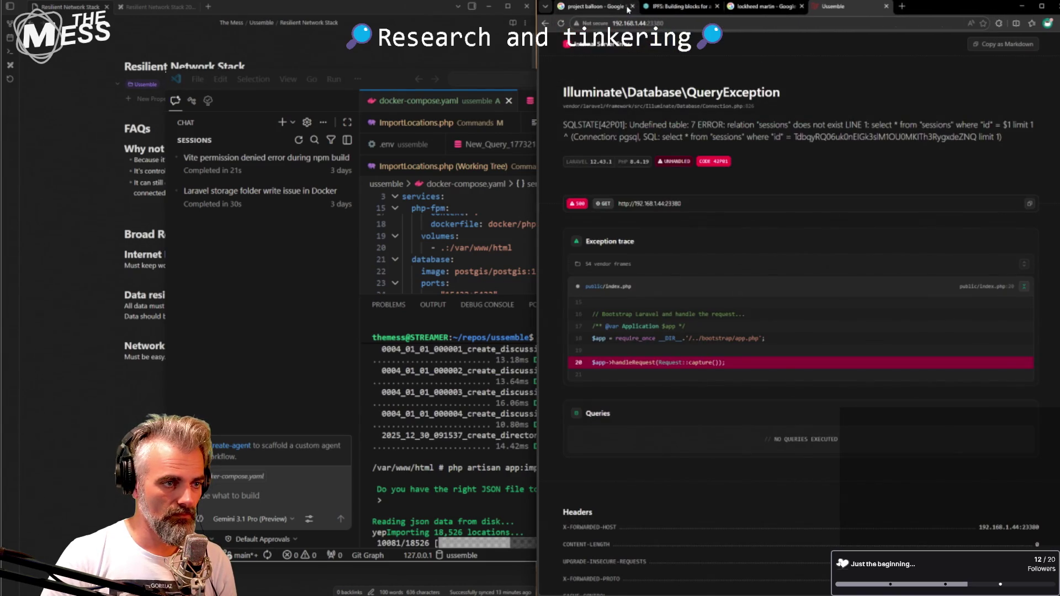
pyautogui.click(632, 7)
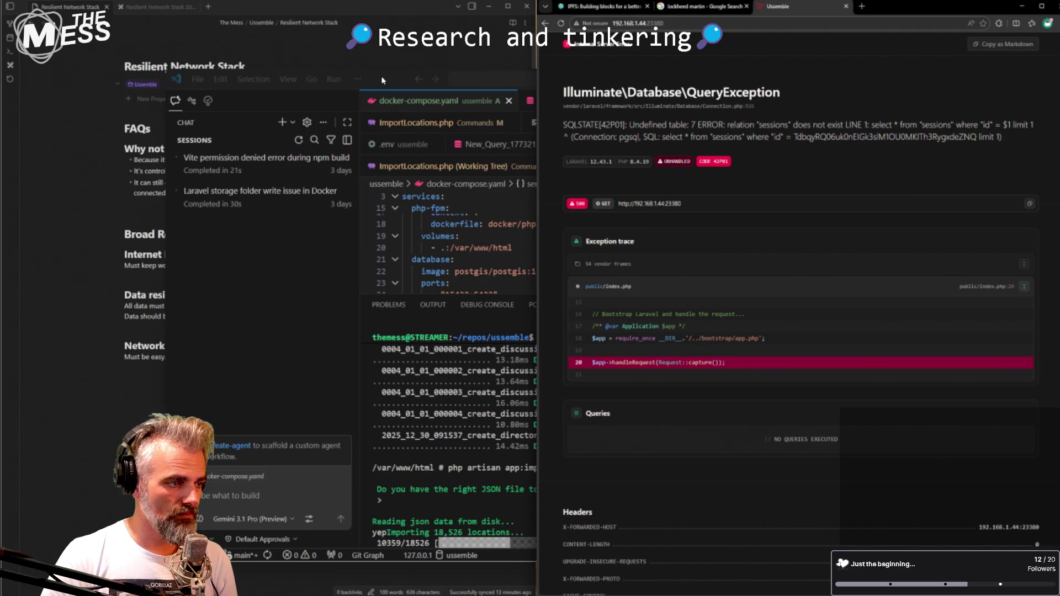
pyautogui.click(420, 100)
pyautogui.click(379, 53)
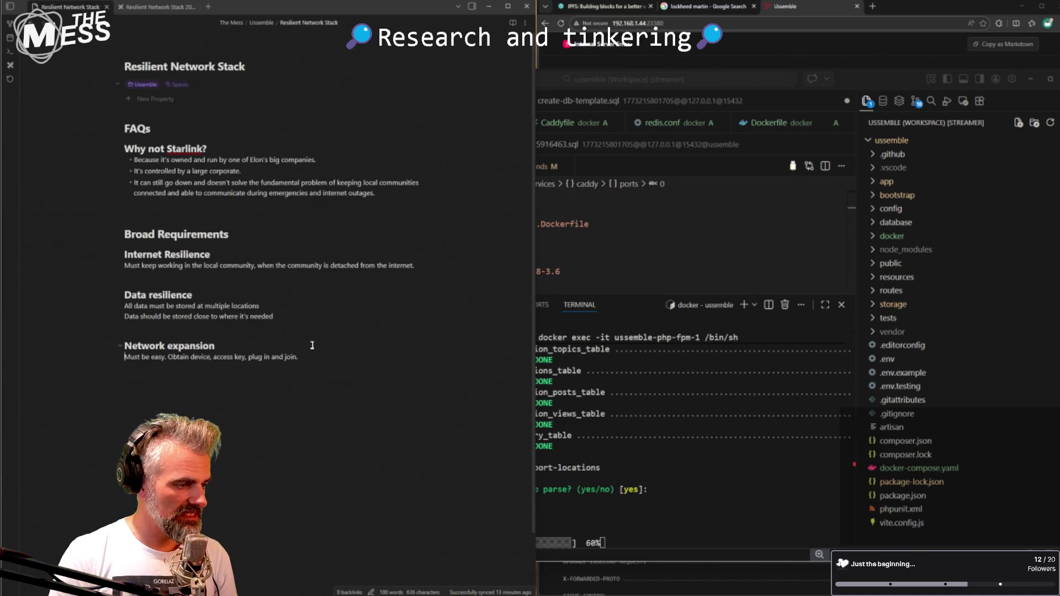
pyautogui.write('to create a node.')
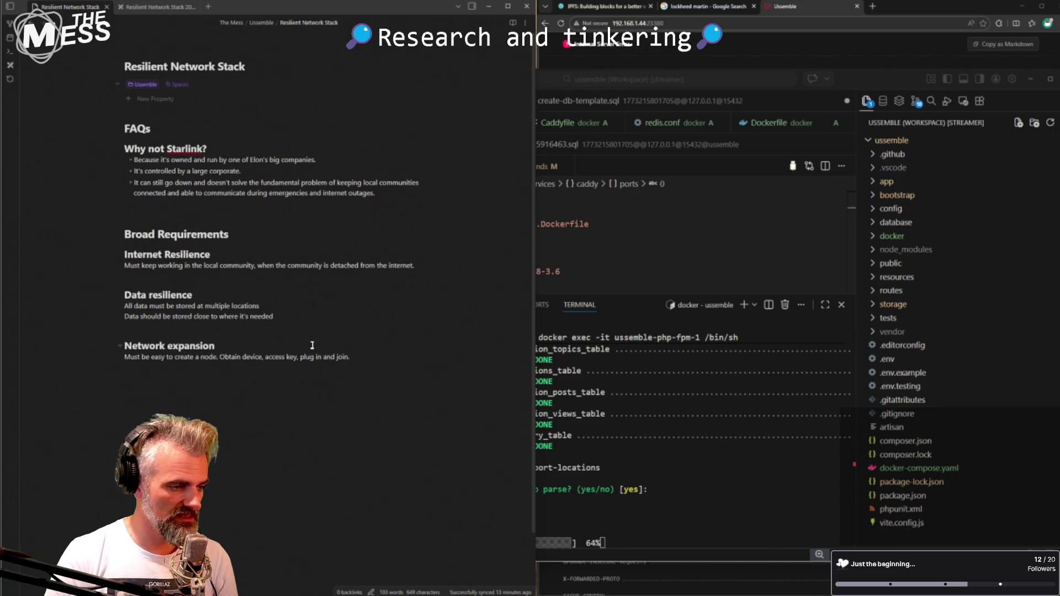
# Step: Add 'to create a node' to Network expansion and an '## Infrastructure' section on mid-bitrate LORA to gigabit+ wifi/wired
pyautogui.press('Return')
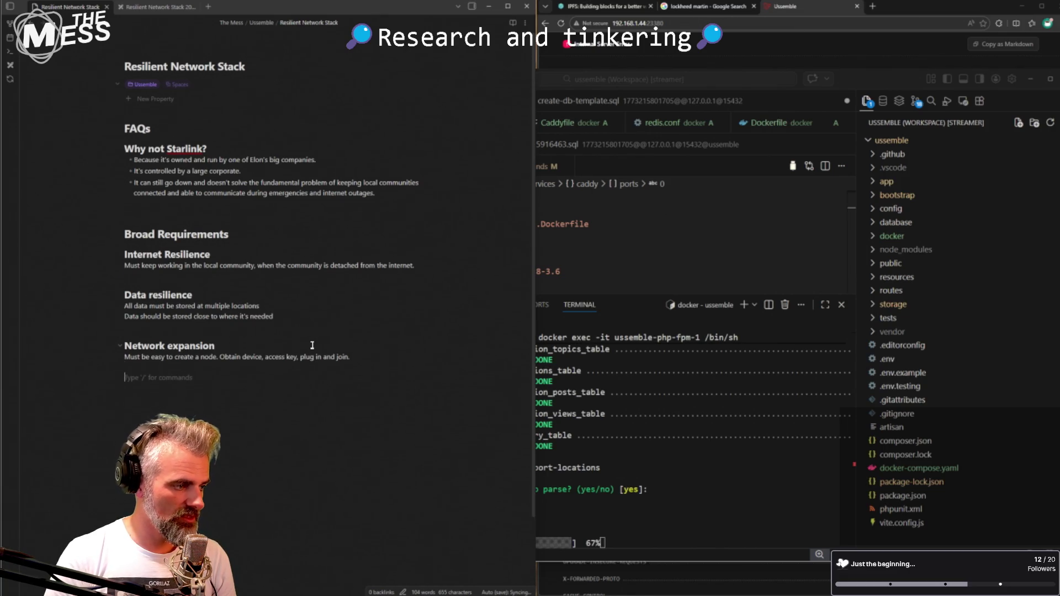
pyautogui.write('##')
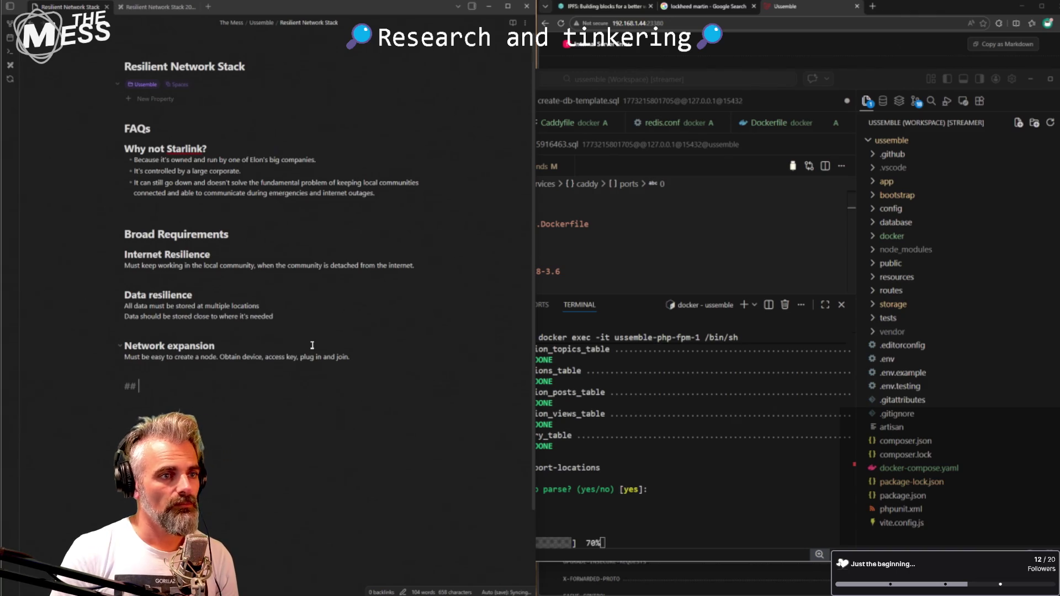
pyautogui.write(' Infra')
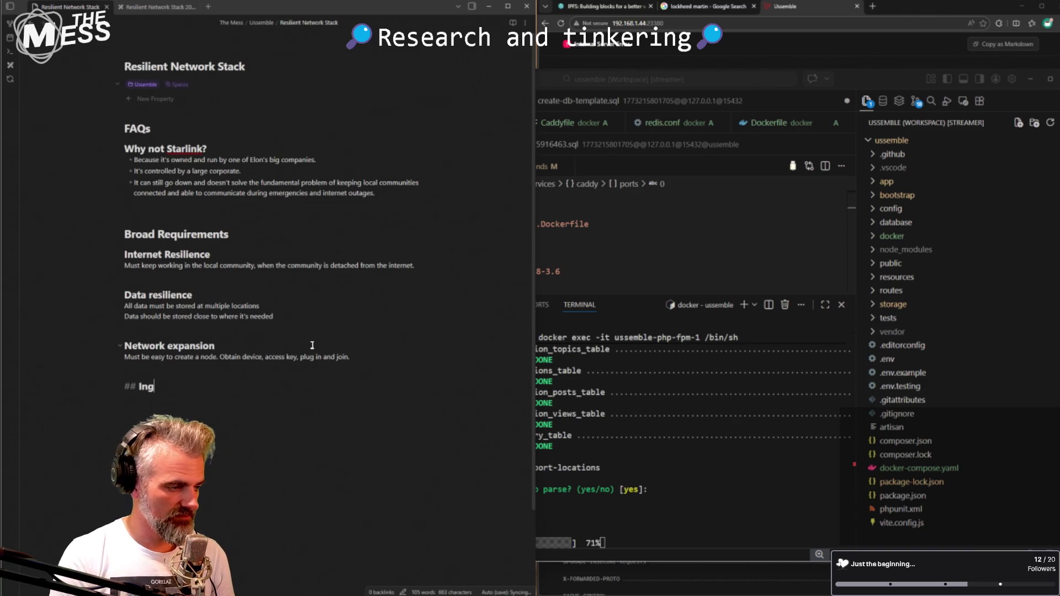
pyautogui.write('structure')
pyautogui.press('Return')
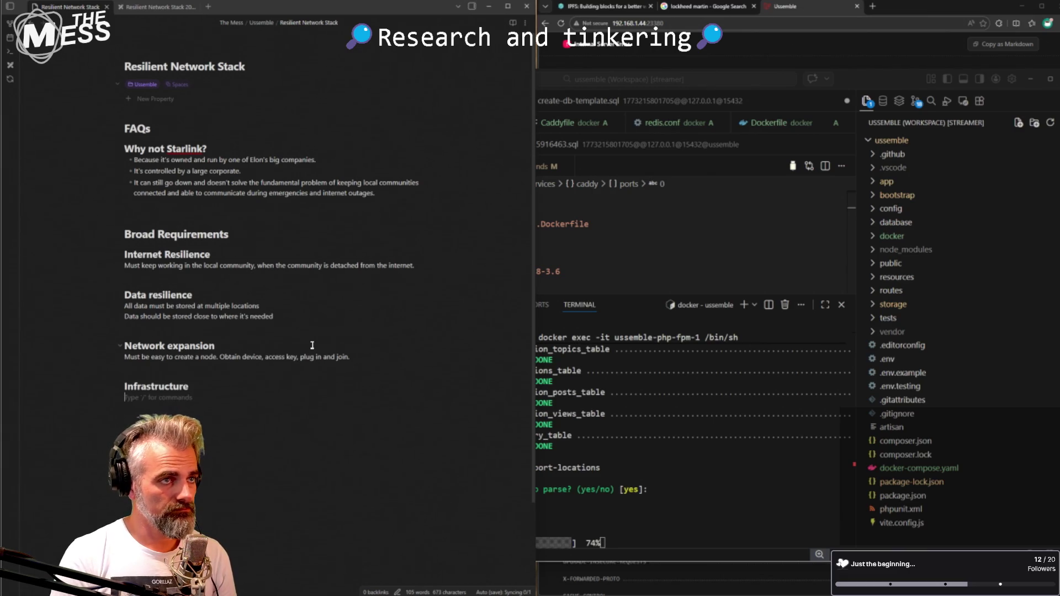
pyautogui.write('From open source')
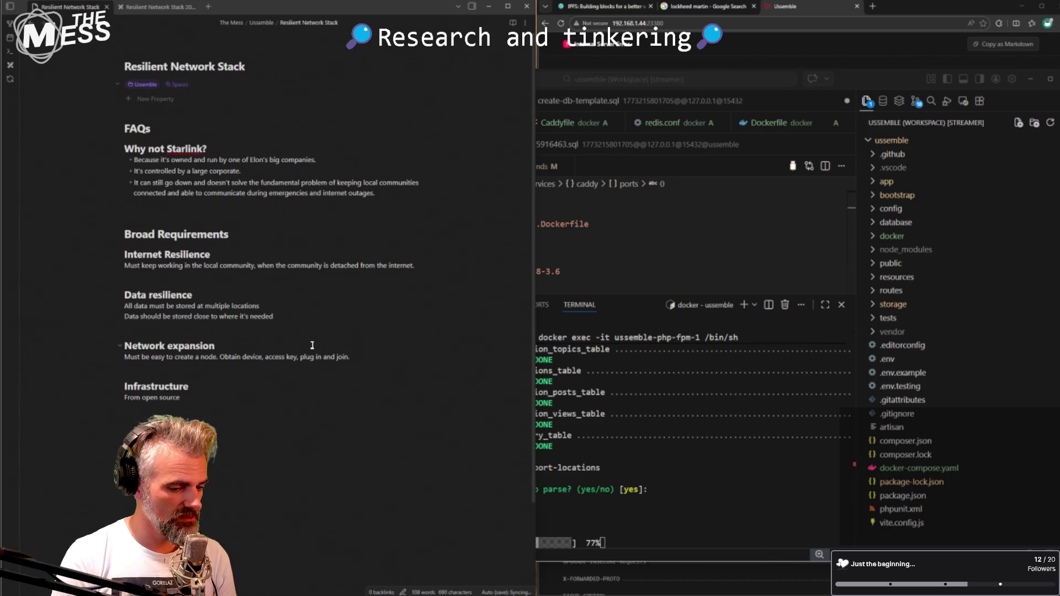
pyautogui.write('LRO')
pyautogui.press('BackSpace')
pyautogui.press('BackSpace')
pyautogui.write('ORA')
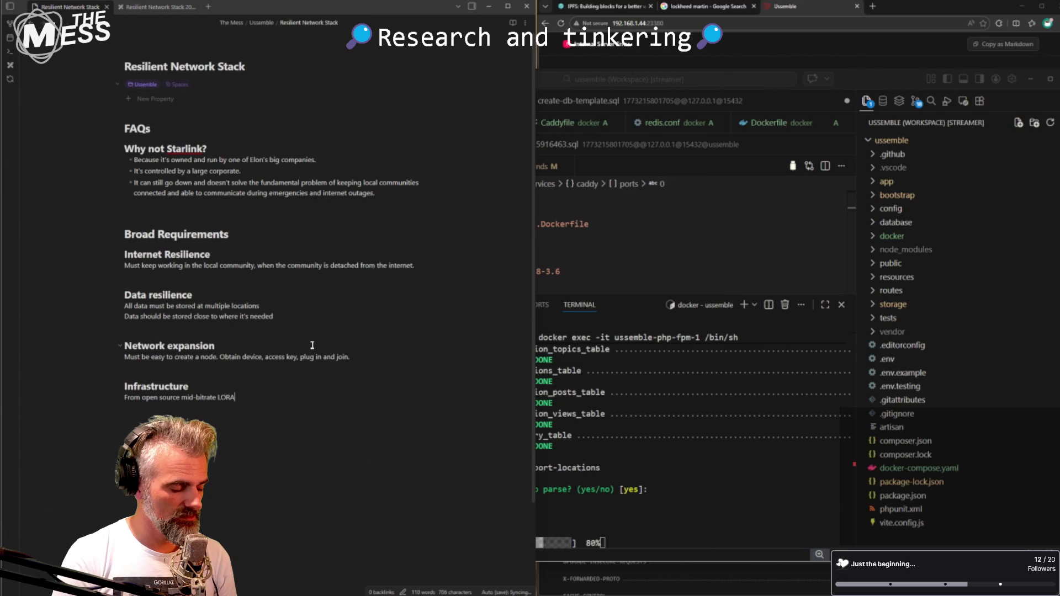
pyautogui.write('to')
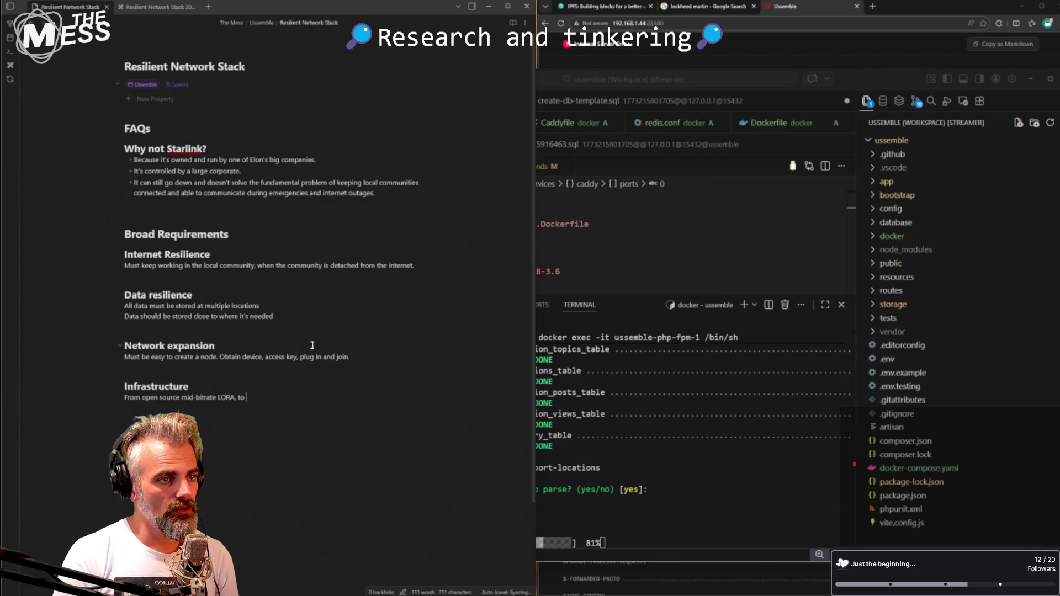
pyautogui.write('gigabit+')
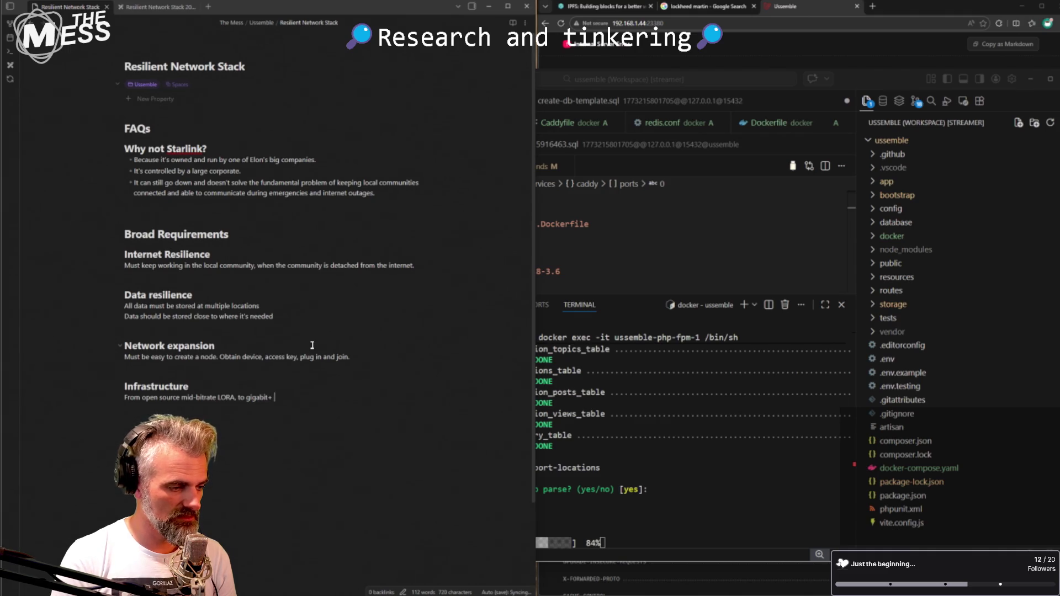
pyautogui.write('d.')
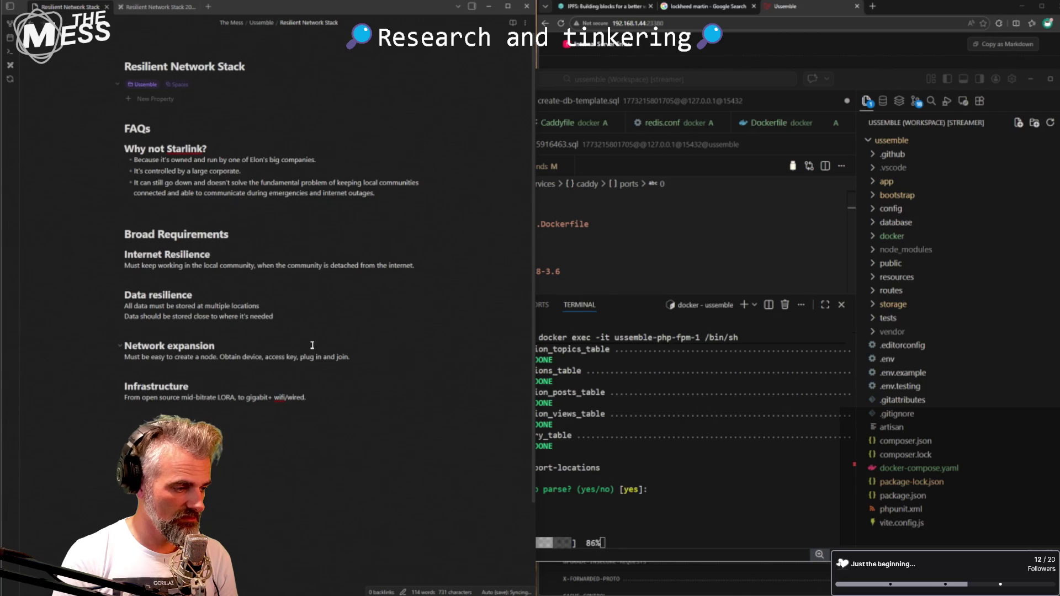
pyautogui.press('Return')
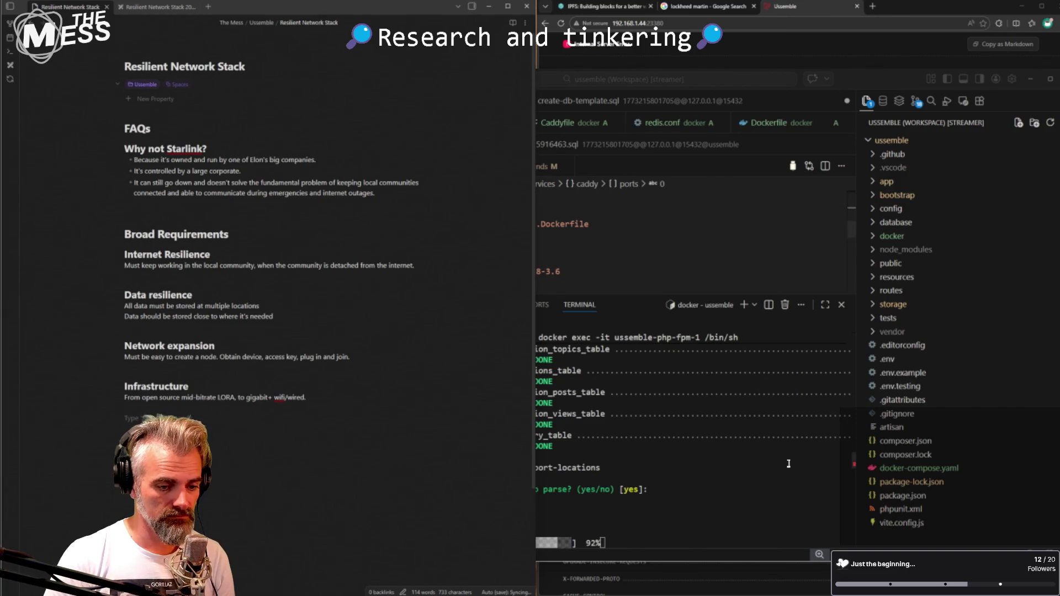
# Step: Add an empty line above Broad Requirements in the note, then run the database seeding command
pyautogui.click(766, 485)
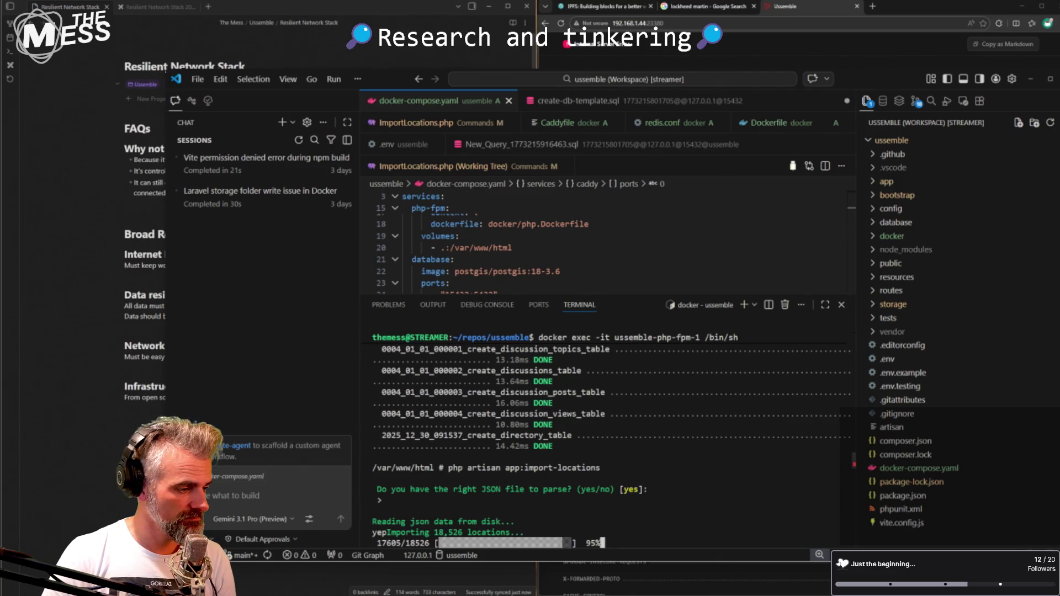
pyautogui.hotkey('alt', 'Tab')
pyautogui.press('Up')
pyautogui.press('Up')
pyautogui.press('Up')
pyautogui.press('Up')
pyautogui.press('Up')
pyautogui.press('Up')
pyautogui.press('Up')
pyautogui.press('Up')
pyautogui.press('Up')
pyautogui.press('Up')
pyautogui.press('Up')
pyautogui.press('Up')
pyautogui.click(227, 226)
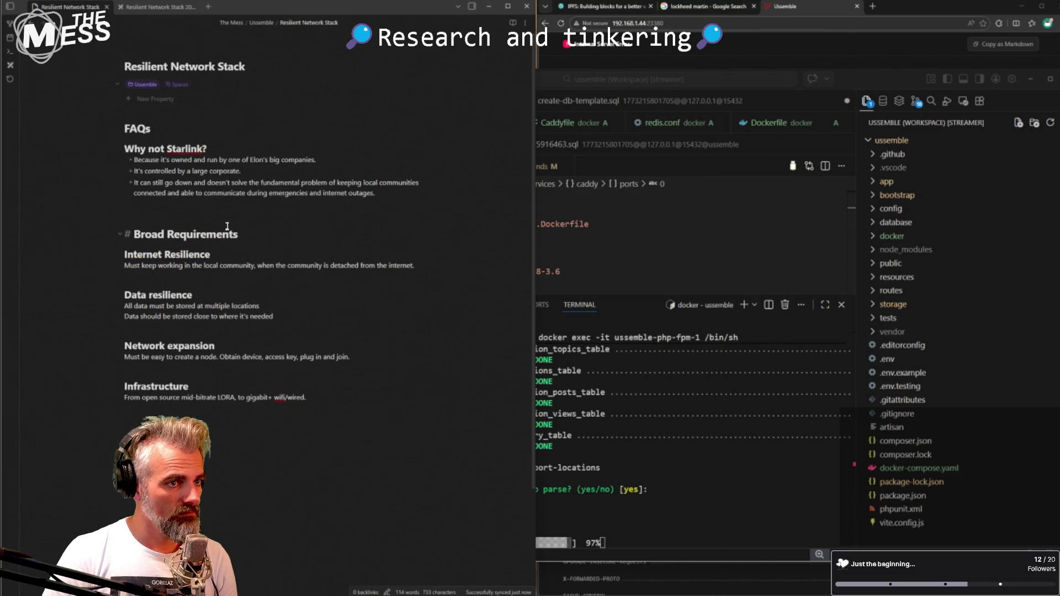
pyautogui.click(212, 209)
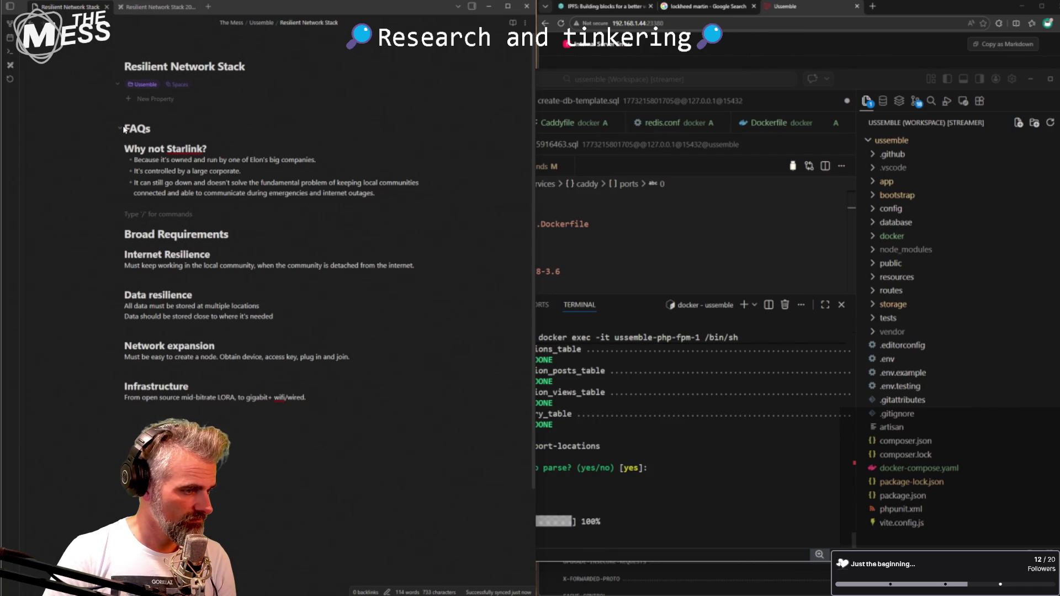
pyautogui.click(742, 483)
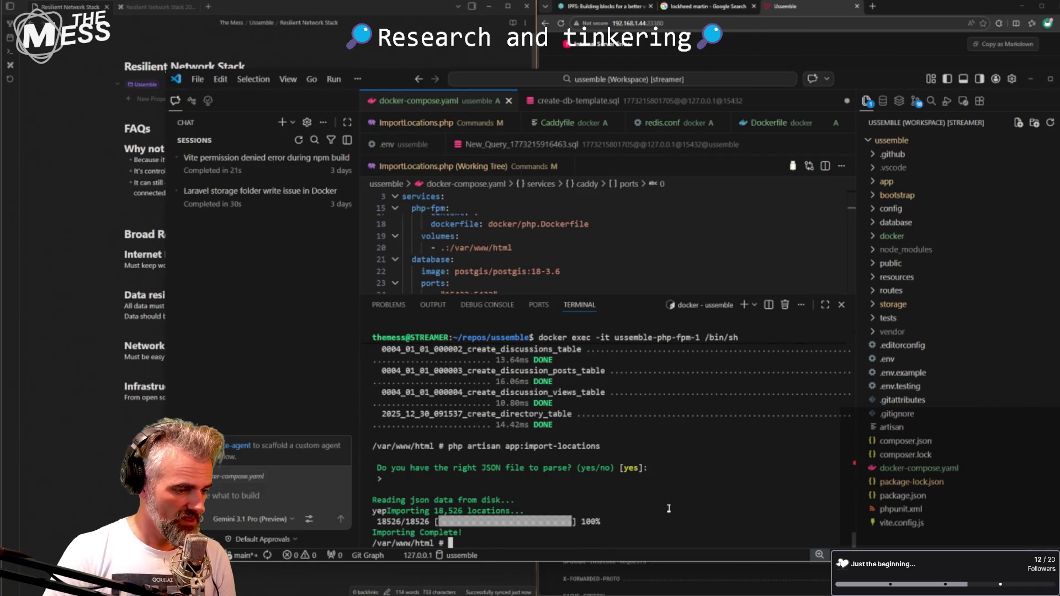
pyautogui.write('php artisan db:seed')
pyautogui.press('Return')
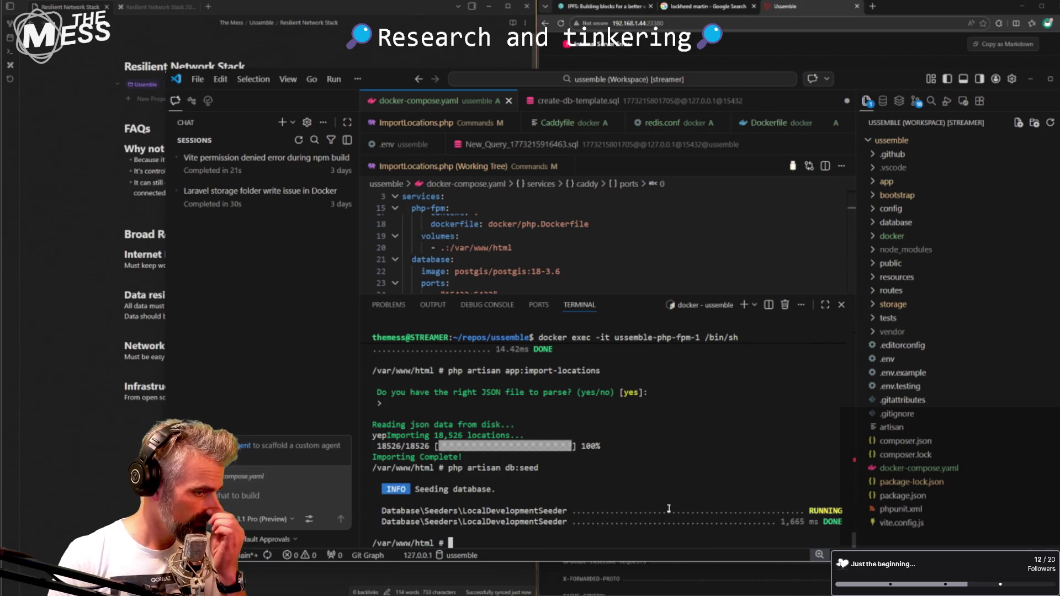
# Step: Open LocalDevelopmentSeeder.php with the terminal hidden, then reload the Ussemble site in the browser
pyautogui.hotkey('ctrl', 'p')
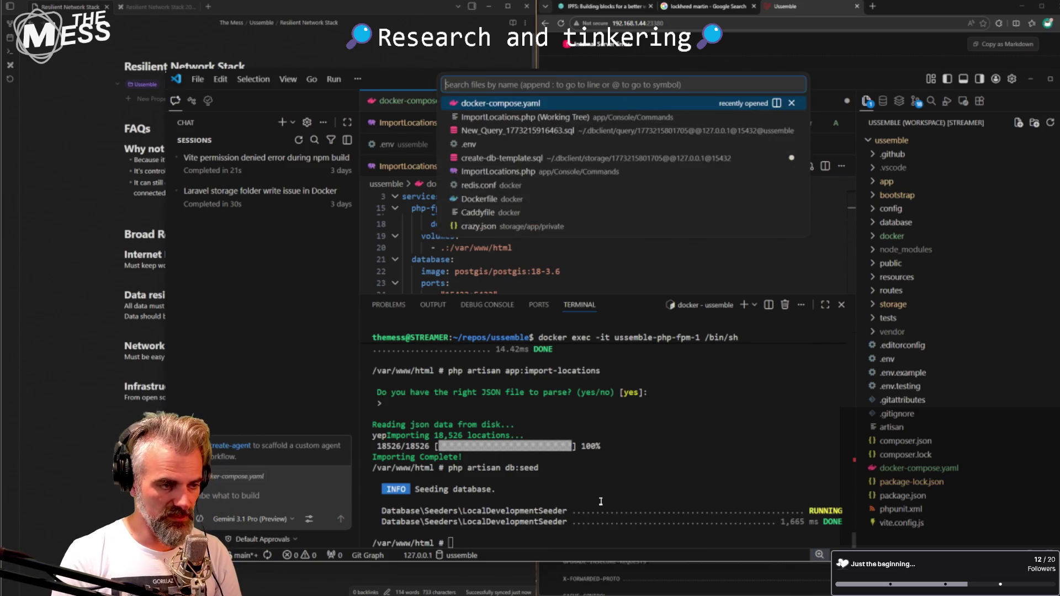
pyautogui.write('localdevel')
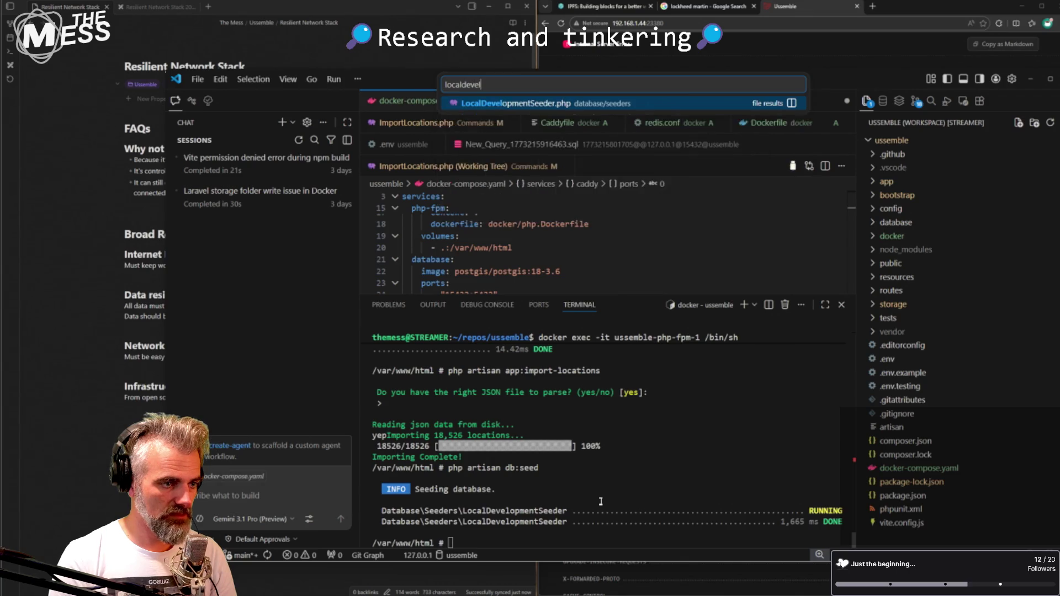
pyautogui.press('Return')
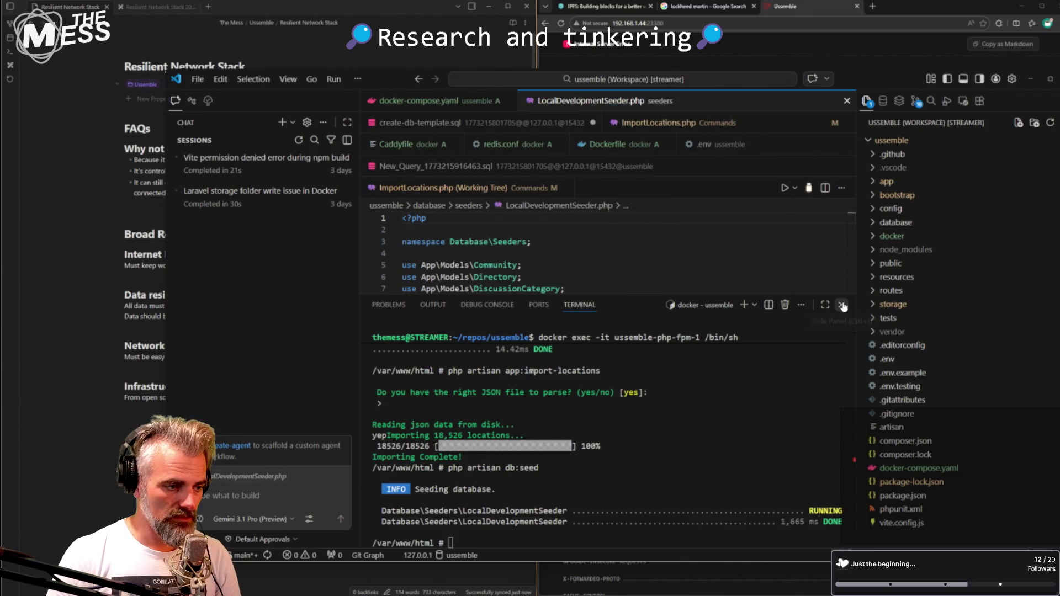
pyautogui.click(843, 305)
pyautogui.scroll(-2, 551, 405)
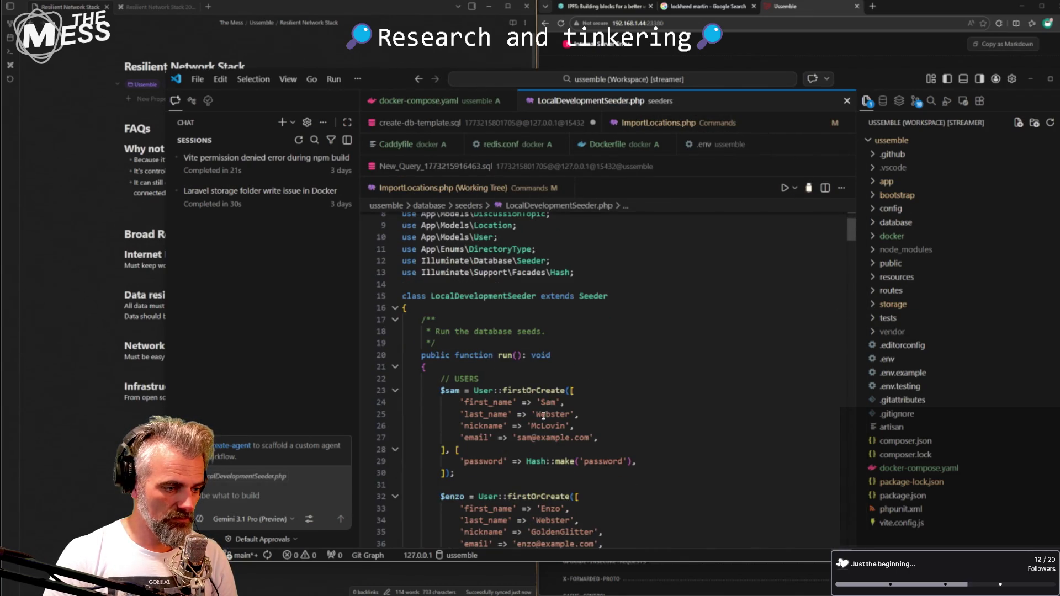
pyautogui.scroll(-1, 545, 421)
pyautogui.scroll(-3, 545, 421)
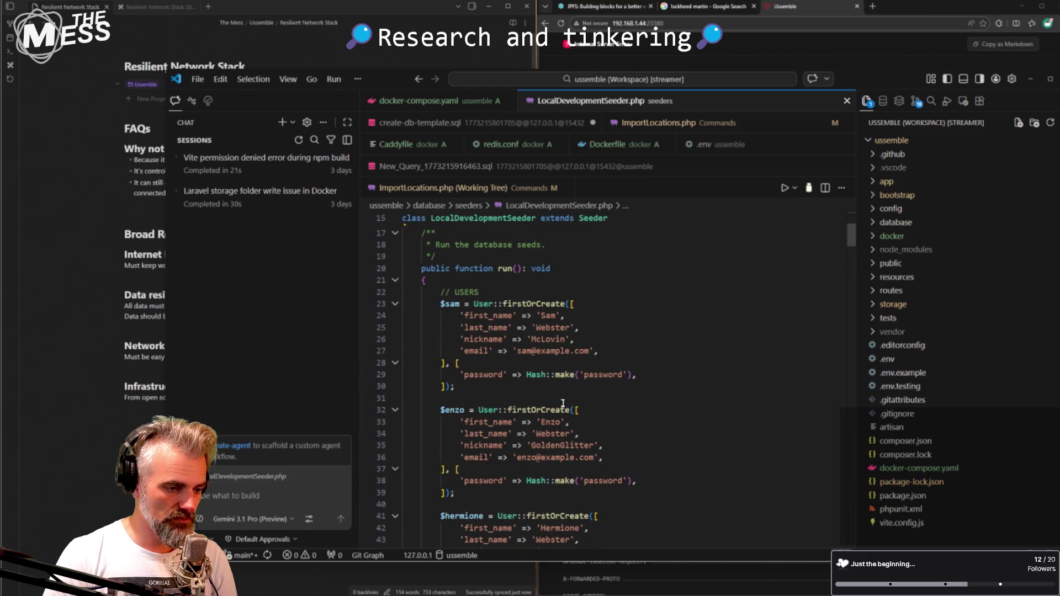
pyautogui.scroll(-1, 563, 466)
pyautogui.scroll(2, 552, 445)
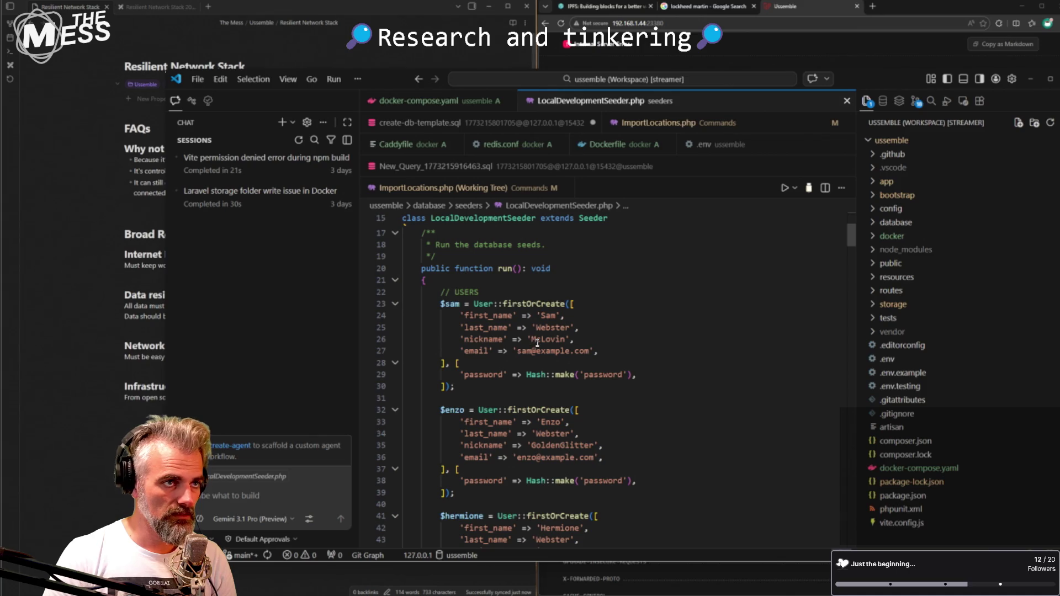
pyautogui.click(750, 20)
pyautogui.press('F5')
pyautogui.scroll(4, 769, 162)
pyautogui.scroll(1, 769, 162)
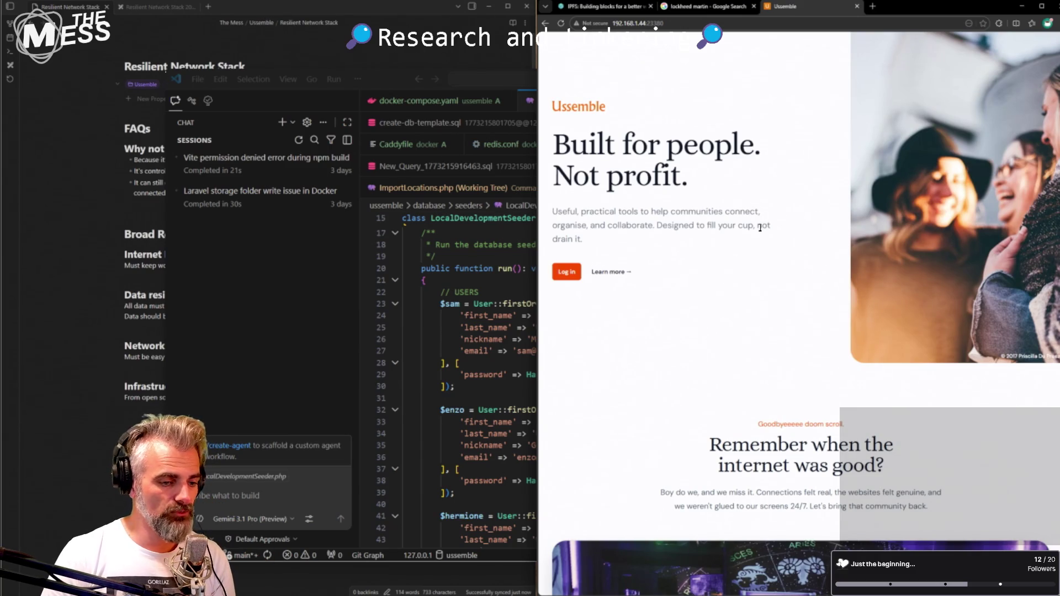
pyautogui.scroll(-3, 762, 257)
pyautogui.scroll(-5, 762, 256)
pyautogui.scroll(-2, 763, 257)
pyautogui.scroll(-3, 763, 259)
pyautogui.scroll(-3, 763, 258)
pyautogui.scroll(-3, 763, 258)
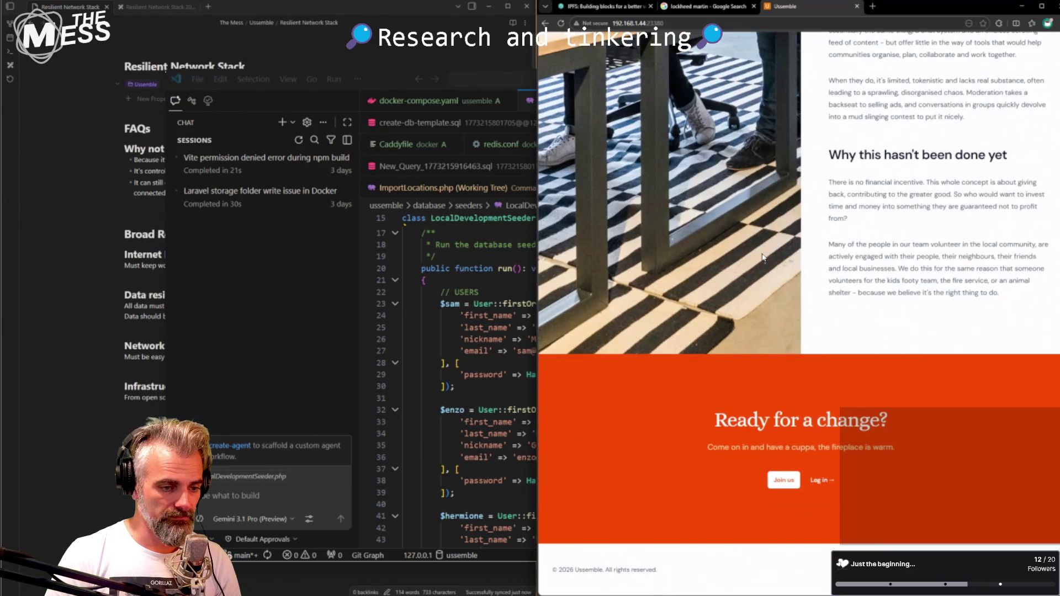
pyautogui.scroll(2, 763, 256)
pyautogui.scroll(10, 763, 258)
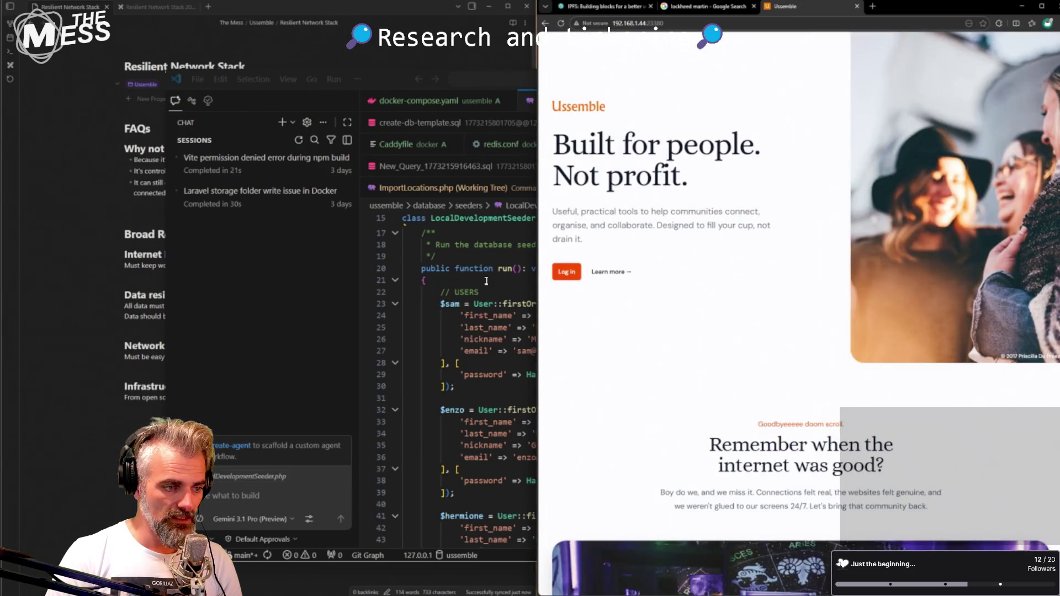
pyautogui.scroll(-5, 654, 308)
pyautogui.scroll(-5, 657, 311)
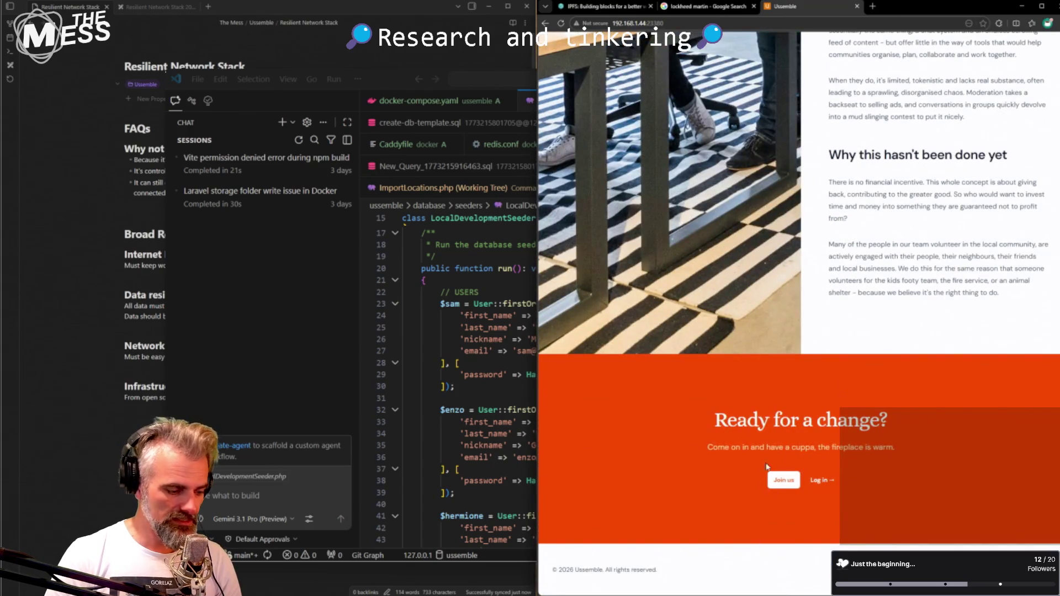
pyautogui.scroll(3, 806, 480)
pyautogui.scroll(10, 780, 390)
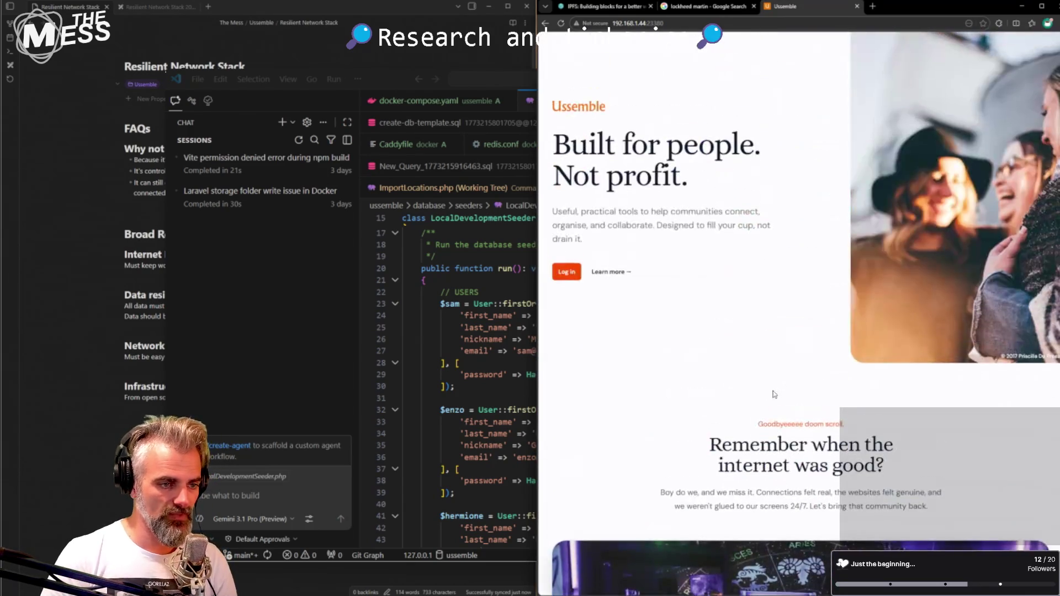
# Step: Zoom the Ussemble landing page in slightly after browsing it
pyautogui.hotkey('ctrl', '+')
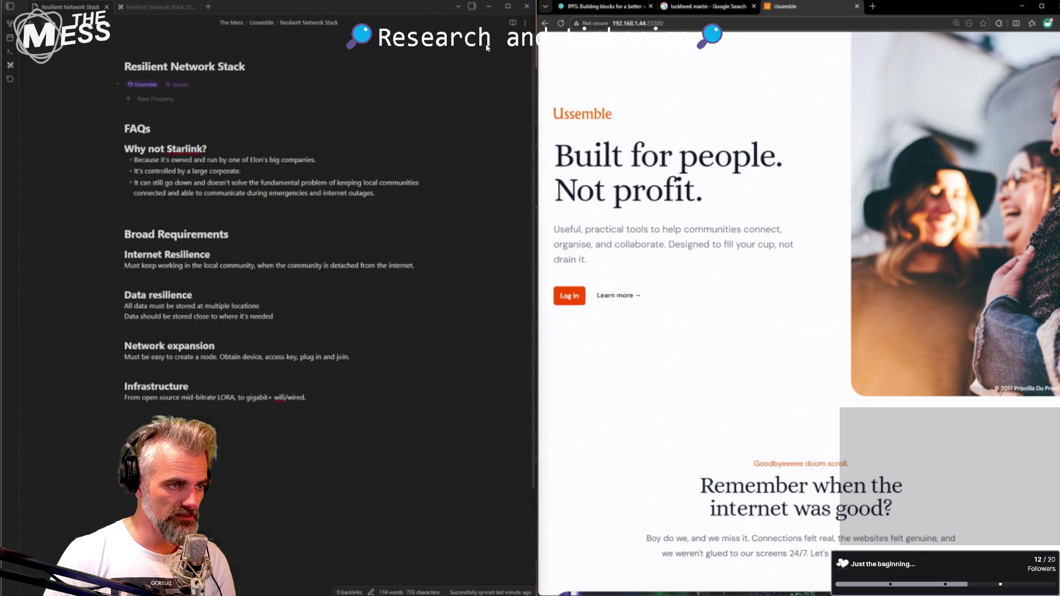
# Step: Widen Obsidian beside the browser, show the vault's file list and add blank lines below the Infrastructure text
pyautogui.moveTo(539, 83); pyautogui.dragTo(689, 92)
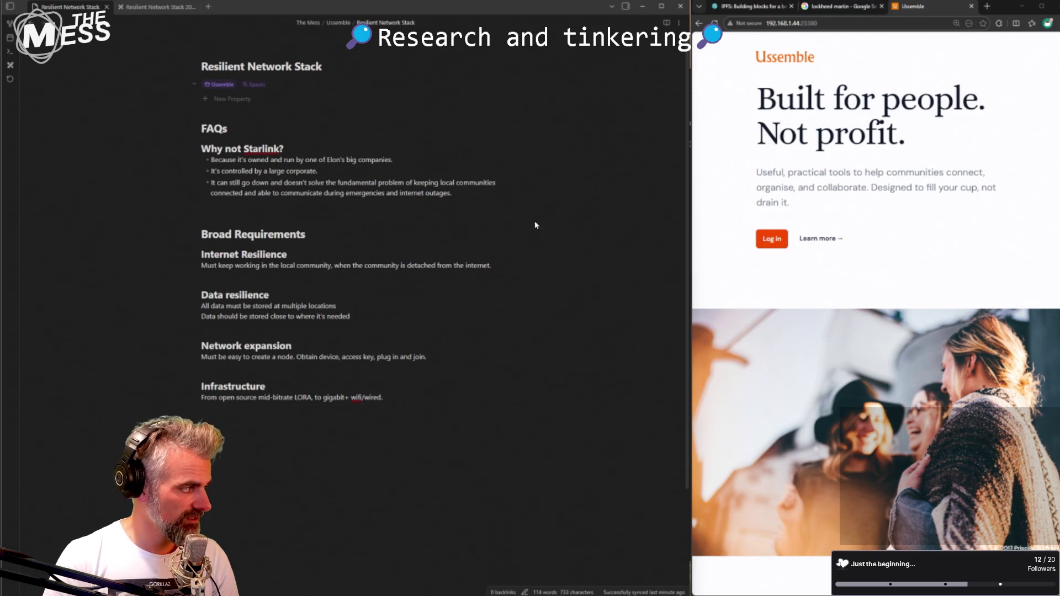
pyautogui.click(363, 386)
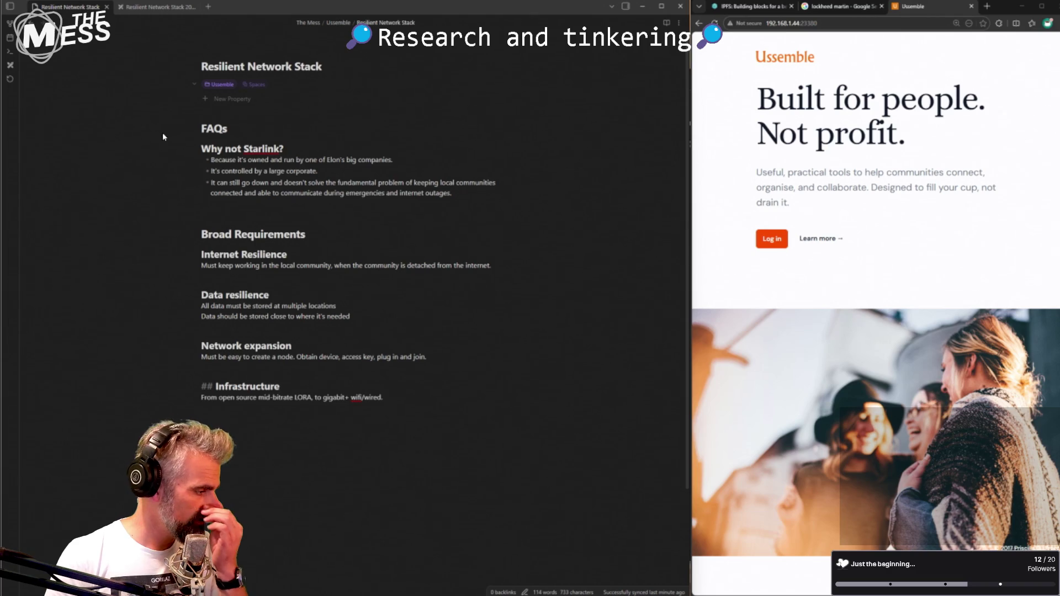
pyautogui.click(11, 7)
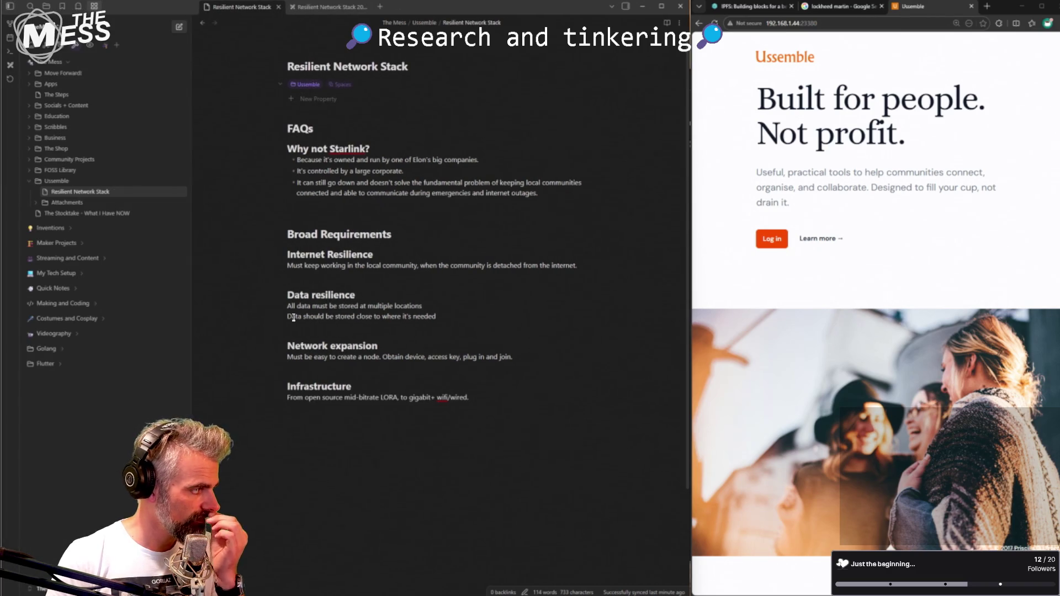
pyautogui.click(414, 472)
pyautogui.press('Return')
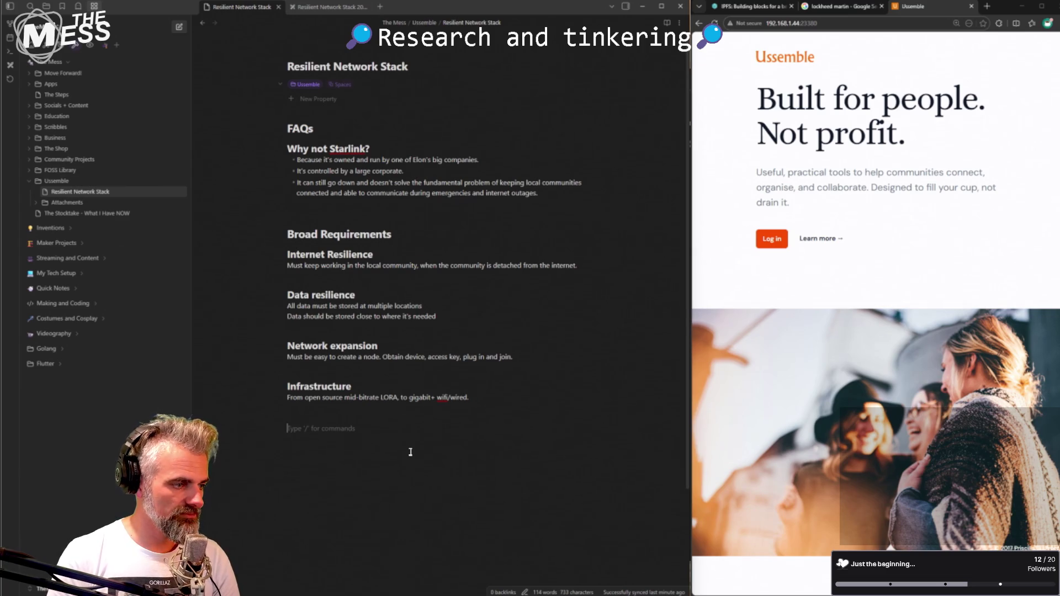
# Step: Make the Internet Resilience requirement end 'detached from the wider internet.'
pyautogui.press('Up')
pyautogui.press('Up')
pyautogui.press('Up')
pyautogui.press('Up')
pyautogui.press('Up')
pyautogui.press('Up')
pyautogui.press('Up')
pyautogui.press('Up')
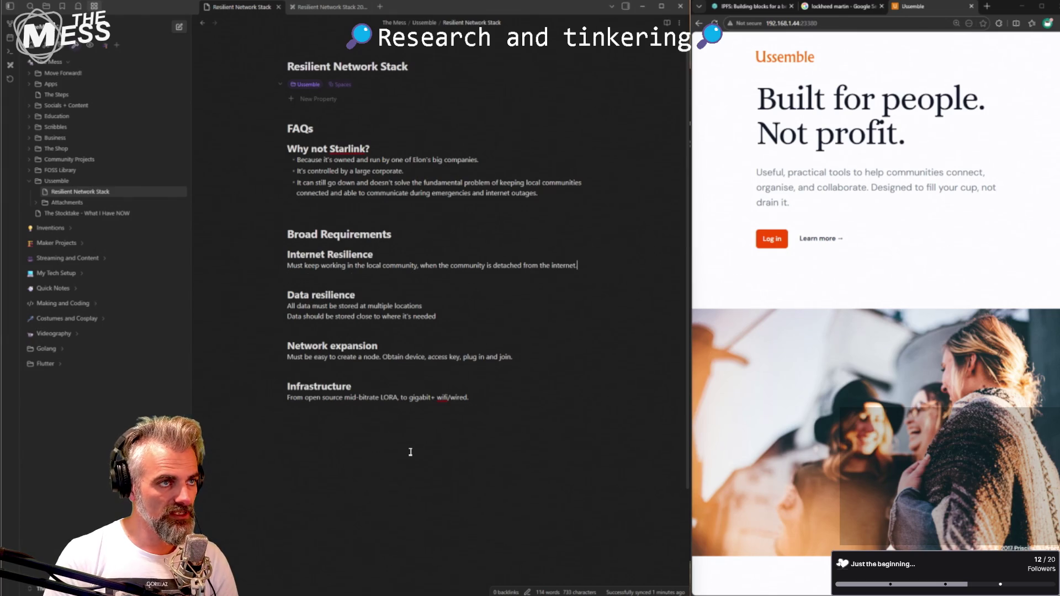
pyautogui.write('wider')
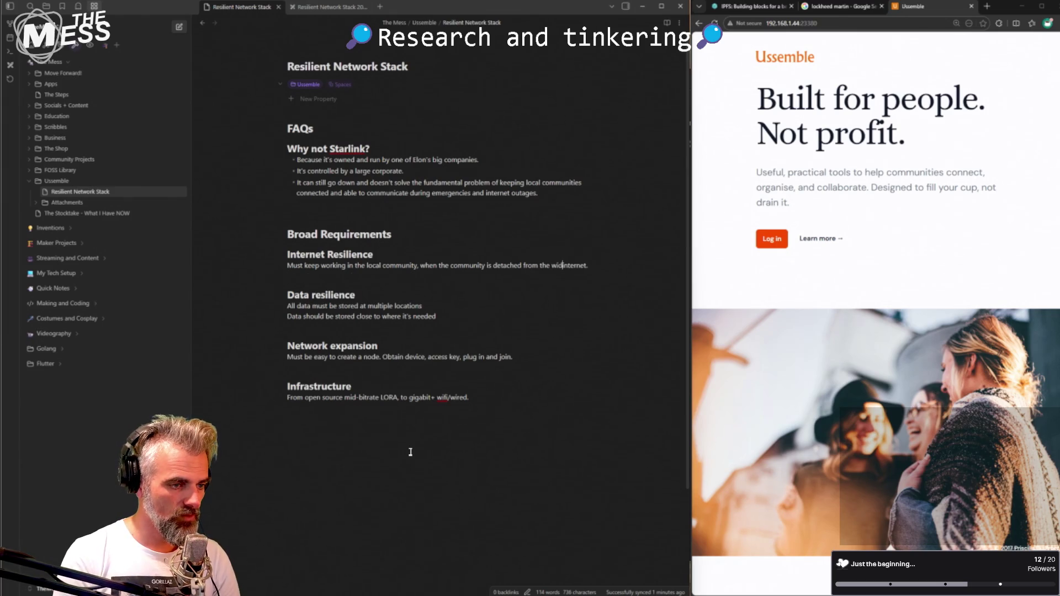
pyautogui.press('Down')
pyautogui.press('Up')
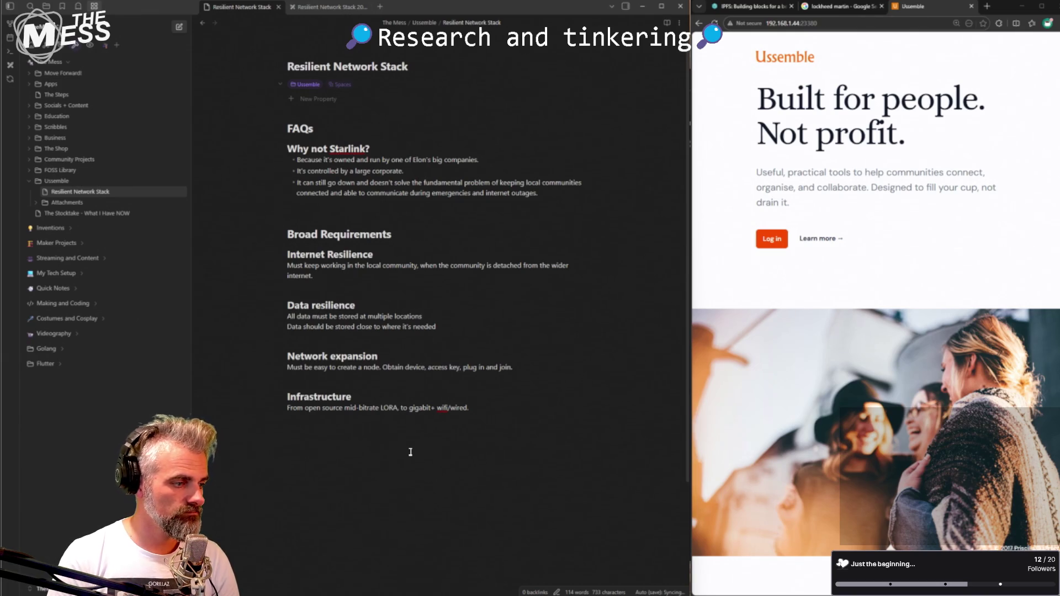
# Step: Add the heading '## Little-to-no tech knowledge for end-users' below Internet Resilience
pyautogui.press('Return')
pyautogui.write('## MN')
pyautogui.press('BackSpace')
pyautogui.press('BackSpace')
pyautogui.write('My to')
pyautogui.press('BackSpace')
pyautogui.press('BackSpace')
pyautogui.press('BackSpace')
pyautogui.press('BackSpace')
pyautogui.press('BackSpace')
pyautogui.write('My loc')
pyautogui.press('BackSpace')
pyautogui.press('BackSpace')
pyautogui.press('BackSpace')
pyautogui.press('BackSpace')
pyautogui.press('BackSpace')
pyautogui.write('L')
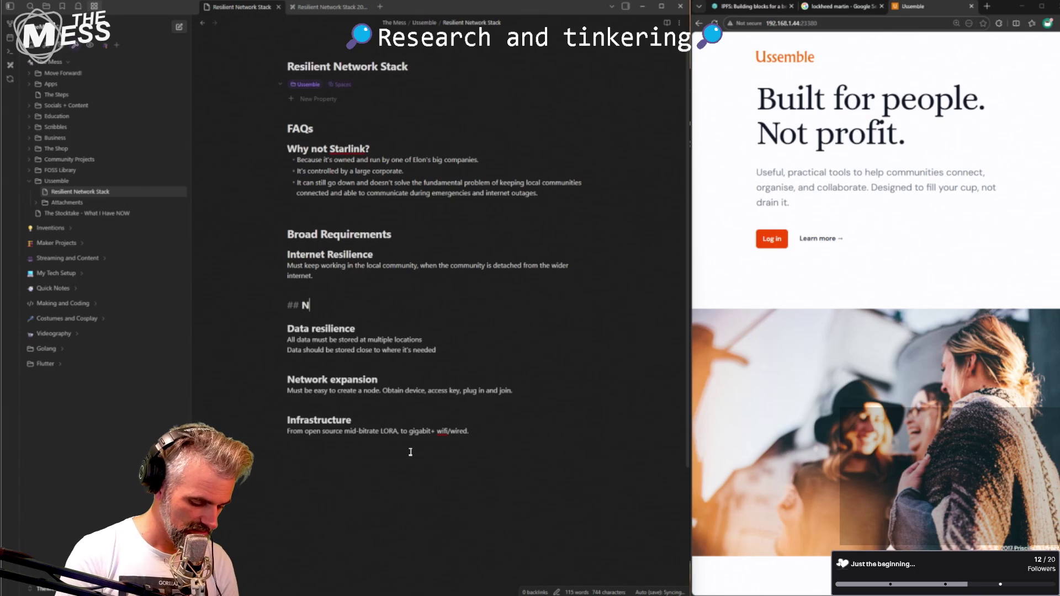
pyautogui.write('ittle-to-no tech knowledge for end-us')
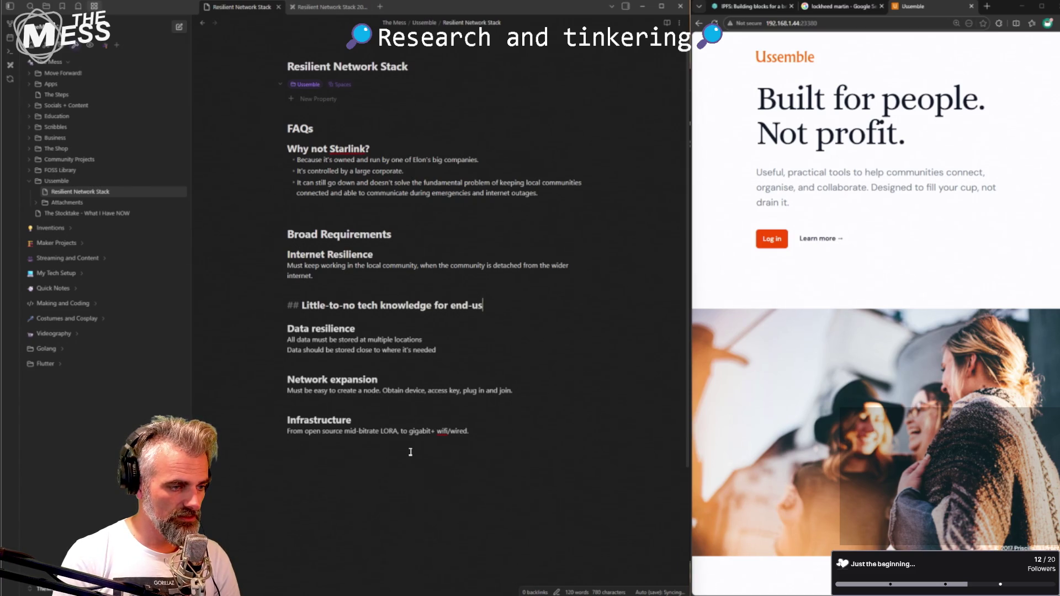
pyautogui.write('ers')
# Step: Describe it: users shouldn't need to log into routers or reconfigure DNS settings
pyautogui.press('Return')
pyautogui.write("If the internet goes down, you shouldn't need ot")
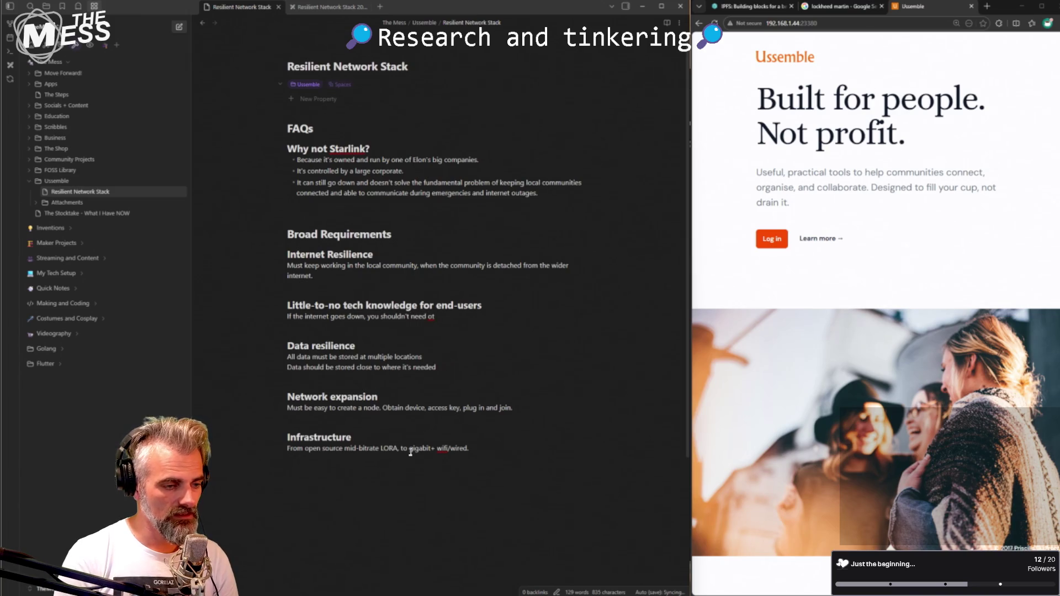
pyautogui.press('BackSpace')
pyautogui.write('to ')
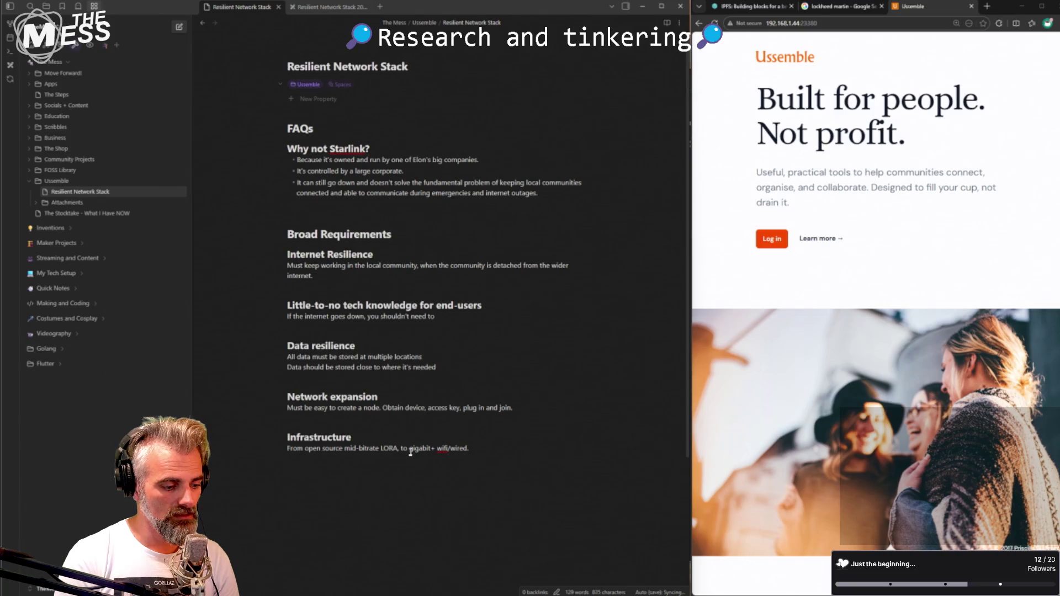
pyautogui.write('log into your router, and')
pyautogui.press('BackSpace')
pyautogui.press('BackSpace')
pyautogui.press('BackSpace')
pyautogui.press('BackSpace')
pyautogui.write('recongi')
pyautogui.press('BackSpace')
pyautogui.press('BackSpace')
pyautogui.write('figureDN')
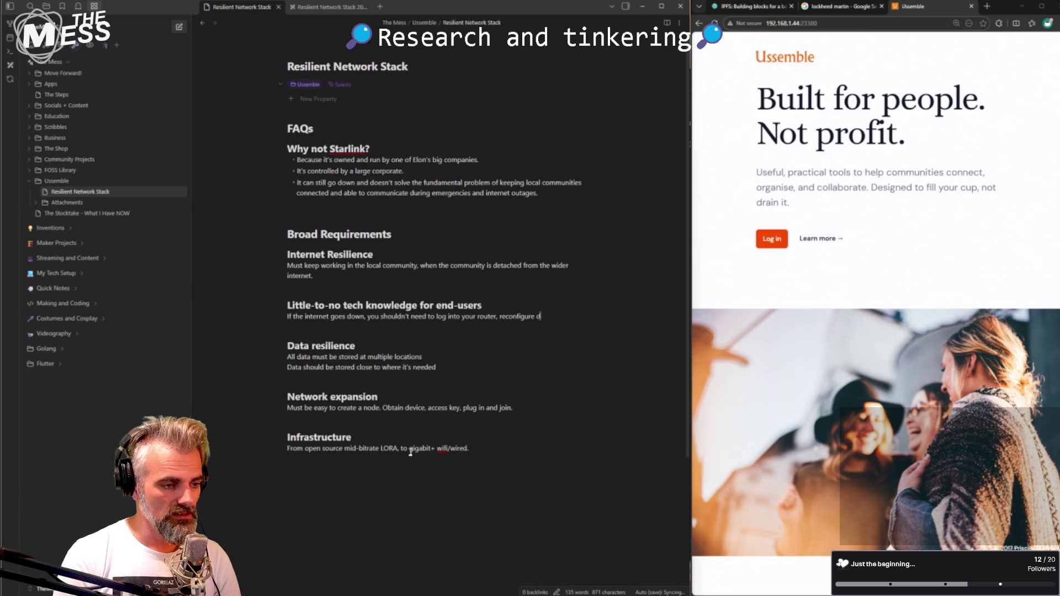
pyautogui.write('S settings')
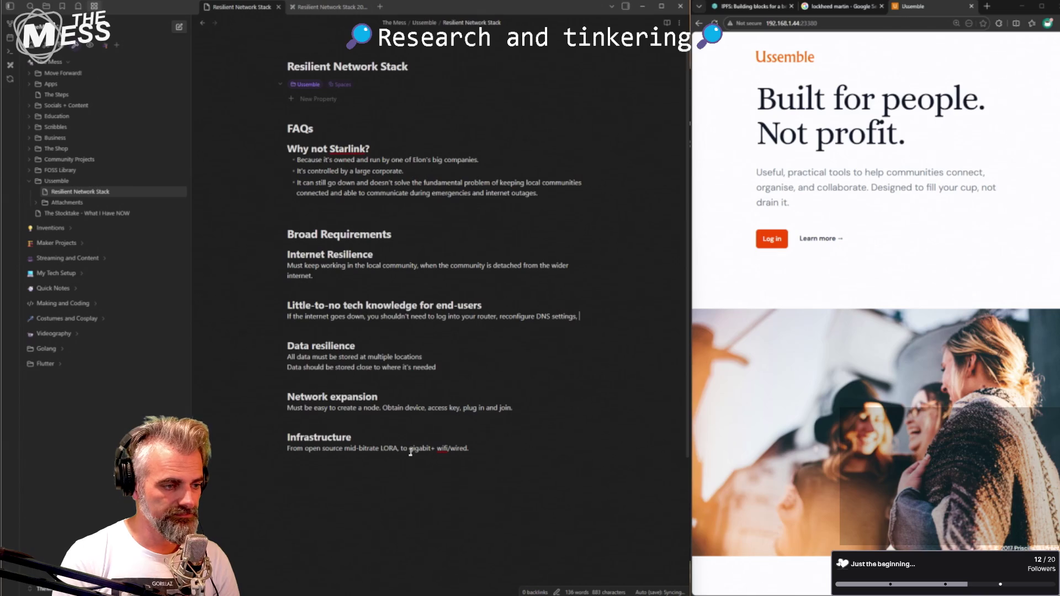
pyautogui.write('.')
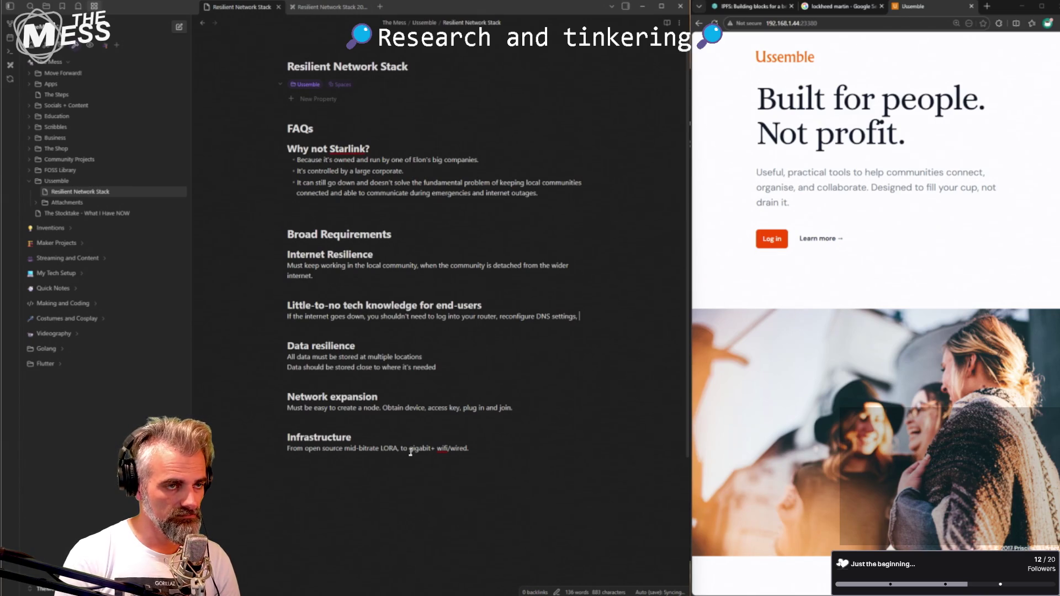
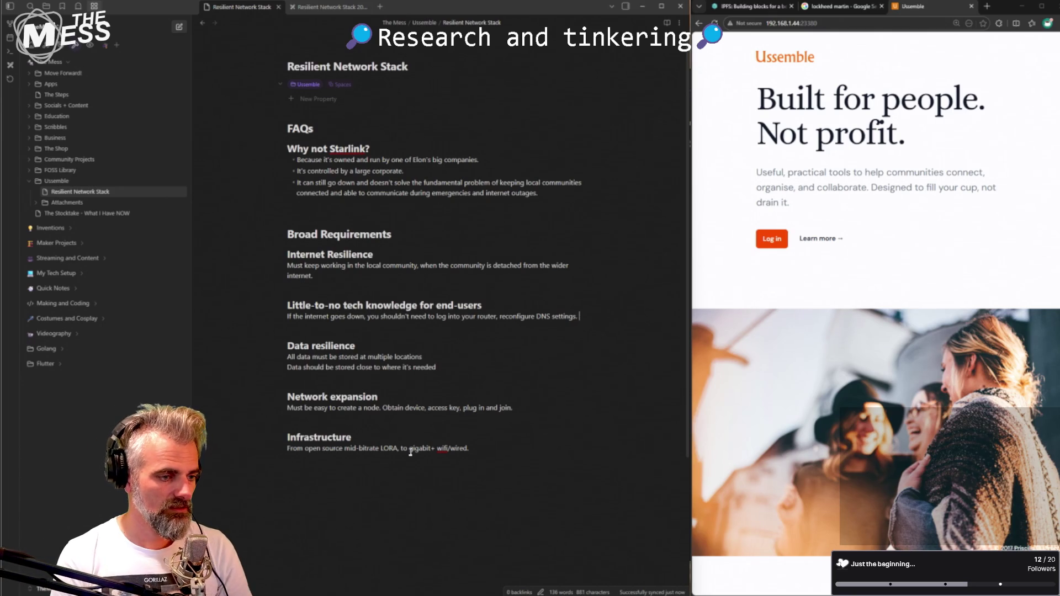
# Step: Undo the text added after 'DNS settings.' and start a new line under the Data resilience points
pyautogui.press('Return')
pyautogui.write('Aut')
pyautogui.press('BackSpace')
pyautogui.press('BackSpace')
pyautogui.press('BackSpace')
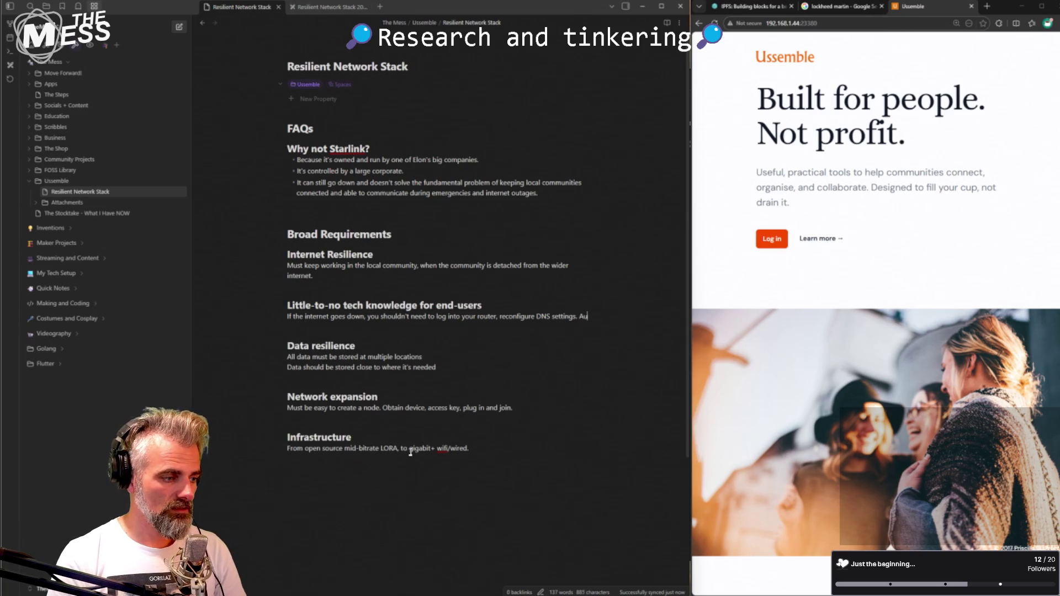
pyautogui.write('at th')
pyautogui.press('BackSpace')
pyautogui.press('BackSpace')
pyautogui.press('BackSpace')
pyautogui.press('BackSpace')
pyautogui.press('BackSpace')
pyautogui.press('BackSpace')
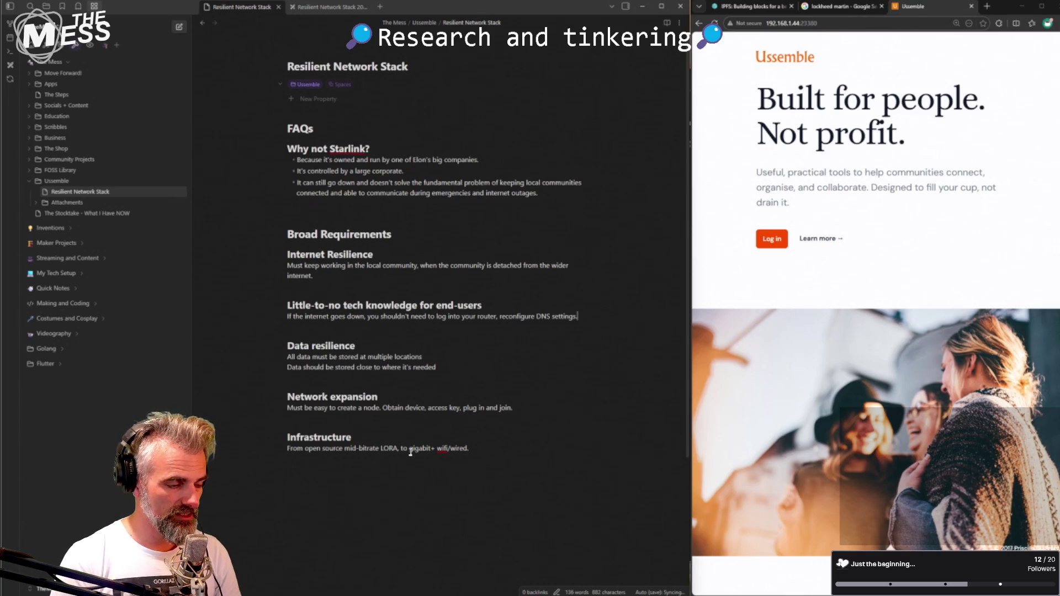
pyautogui.press('Up')
pyautogui.press('Up')
pyautogui.press('Up')
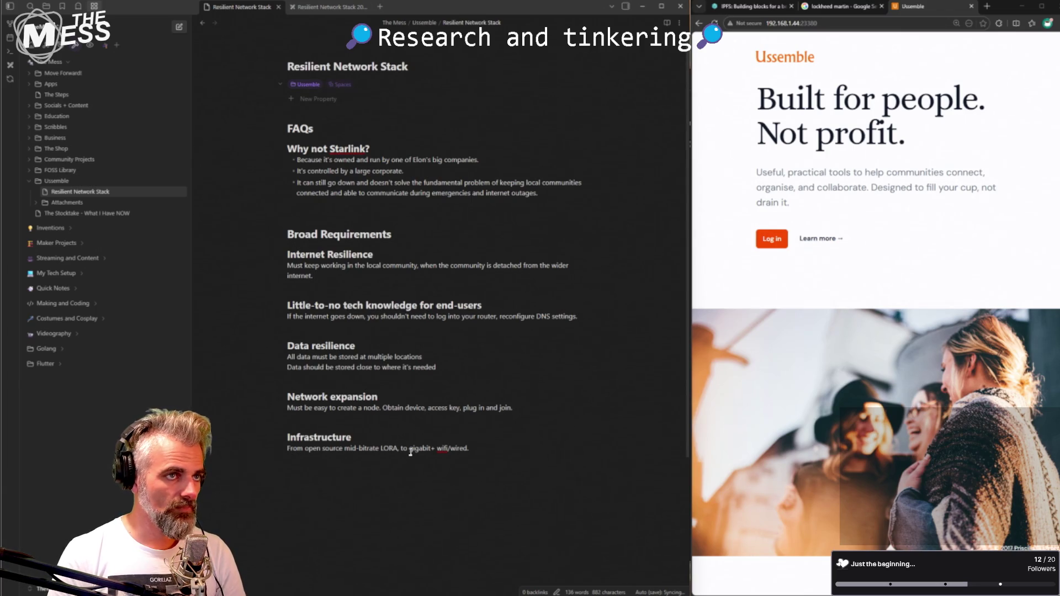
pyautogui.press('Return')
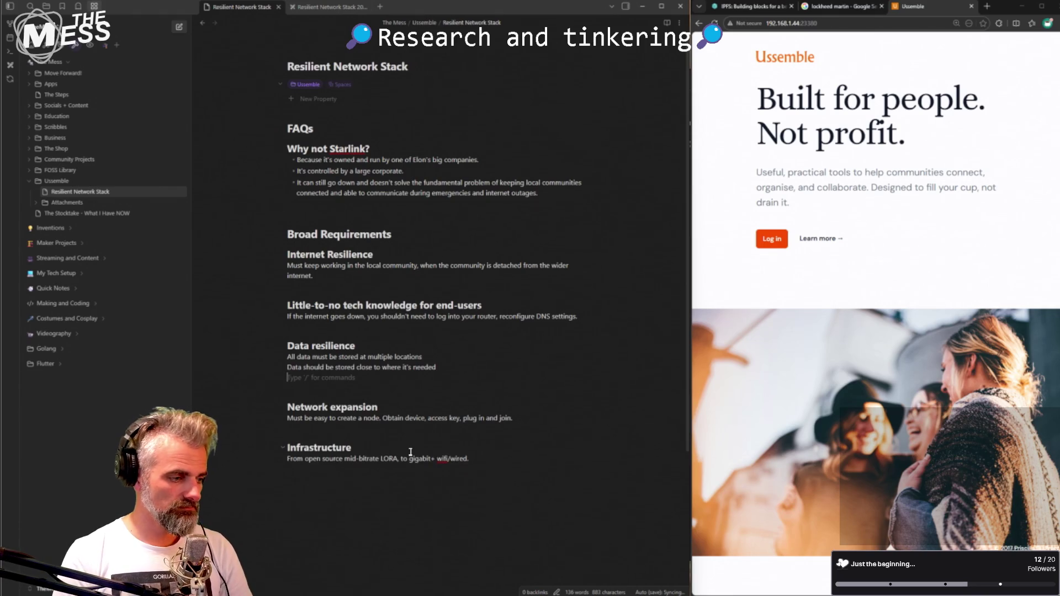
pyautogui.write('Full backg')
pyautogui.write('ps possible')
# Step: Add 'Full backups possible' and a mandatory-encryption point ending 'reading the filesystem of a node.'
pyautogui.press('Return')
pyautogui.write('Encryption is a must-have')
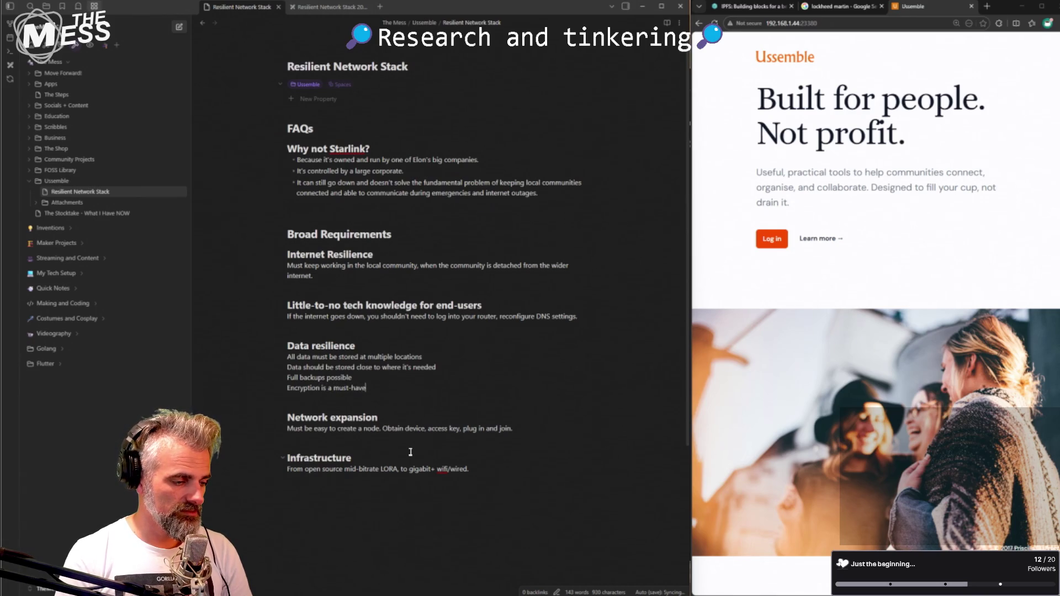
pyautogui.write(', not nice-to-have')
pyautogui.press('Return')
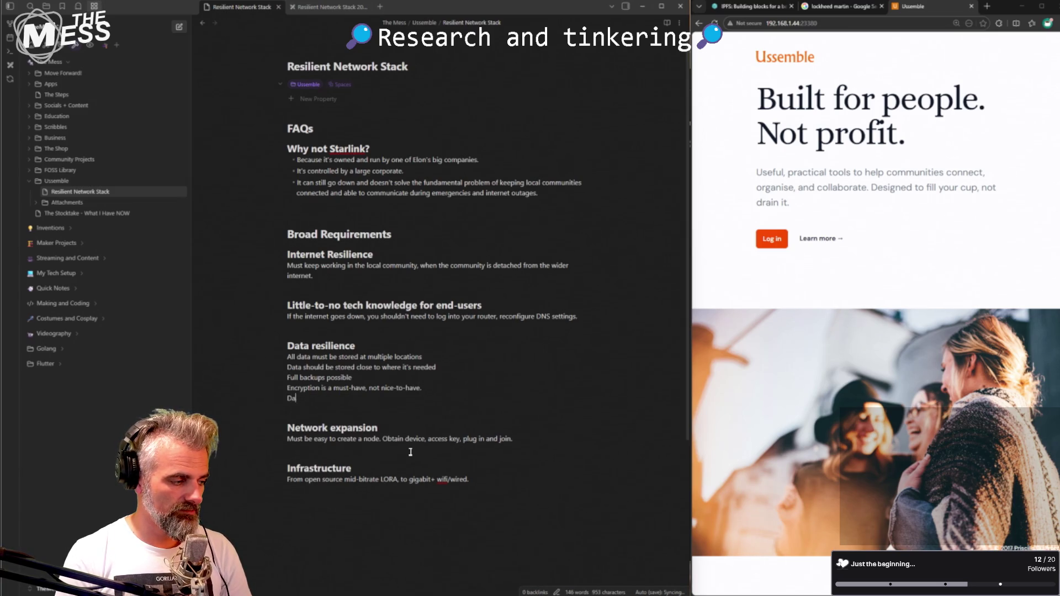
pyautogui.press('BackSpace')
pyautogui.write("ata shouldn't be accessible ")
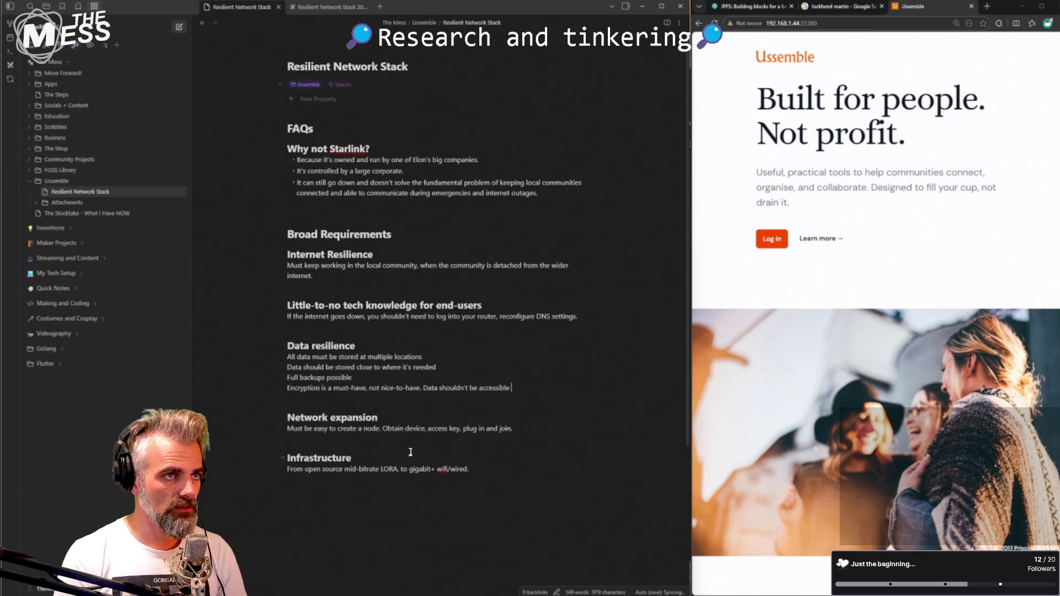
pyautogui.write('from')
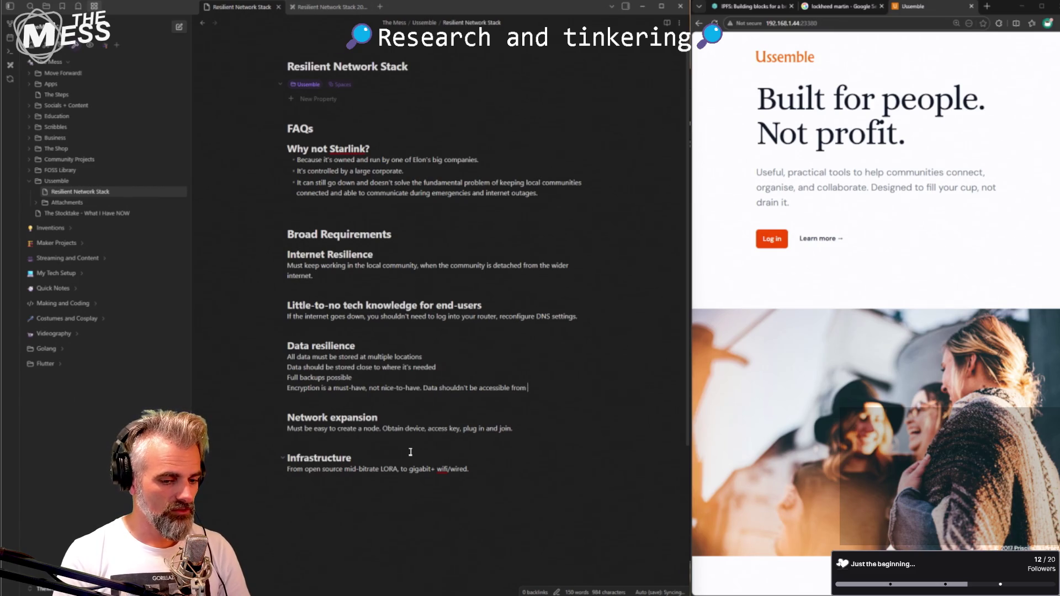
pyautogui.write(' a ')
pyautogui.write('reading the filesystem of a node.')
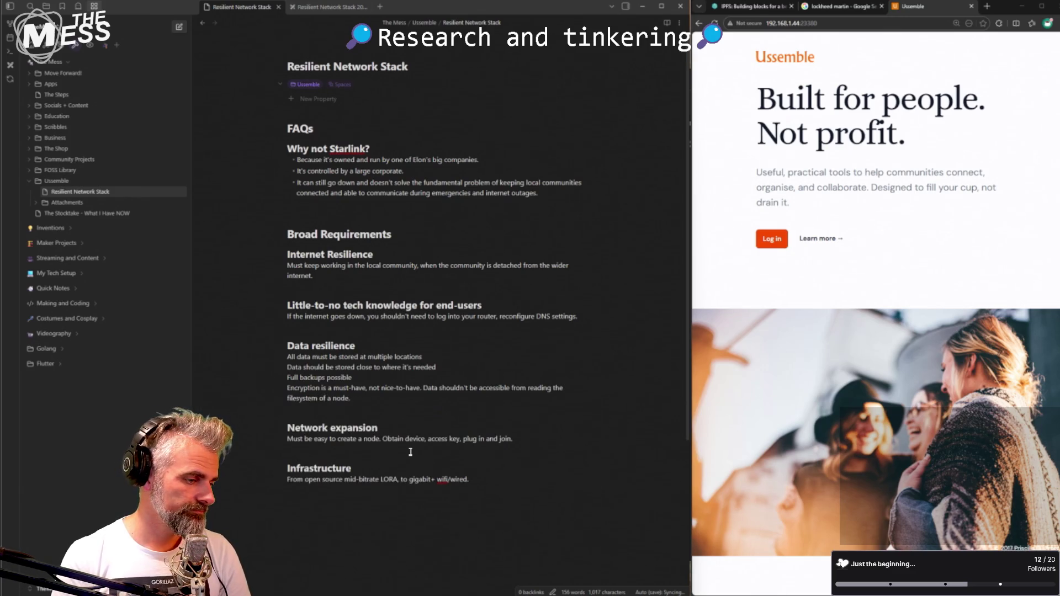
pyautogui.press('Home')
# Step: Move down the note to the end of the Infrastructure line
pyautogui.press('Down')
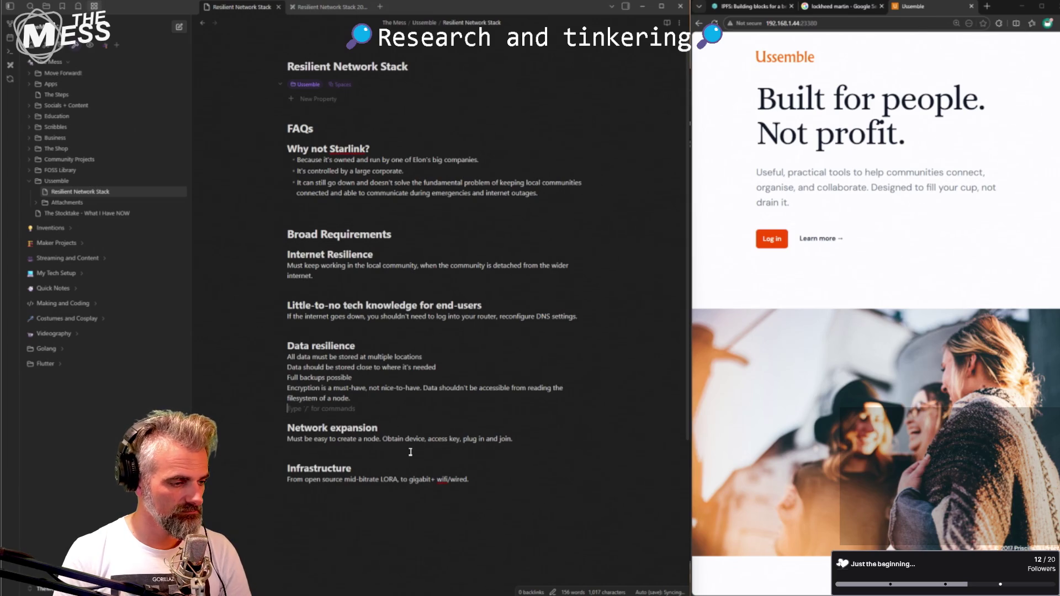
pyautogui.press('Down')
pyautogui.press('Down')
pyautogui.press('Down')
pyautogui.press('Up')
pyautogui.press('Up')
pyautogui.press('Up')
pyautogui.press('Up')
pyautogui.press('Up')
pyautogui.press('Up')
pyautogui.press('Up')
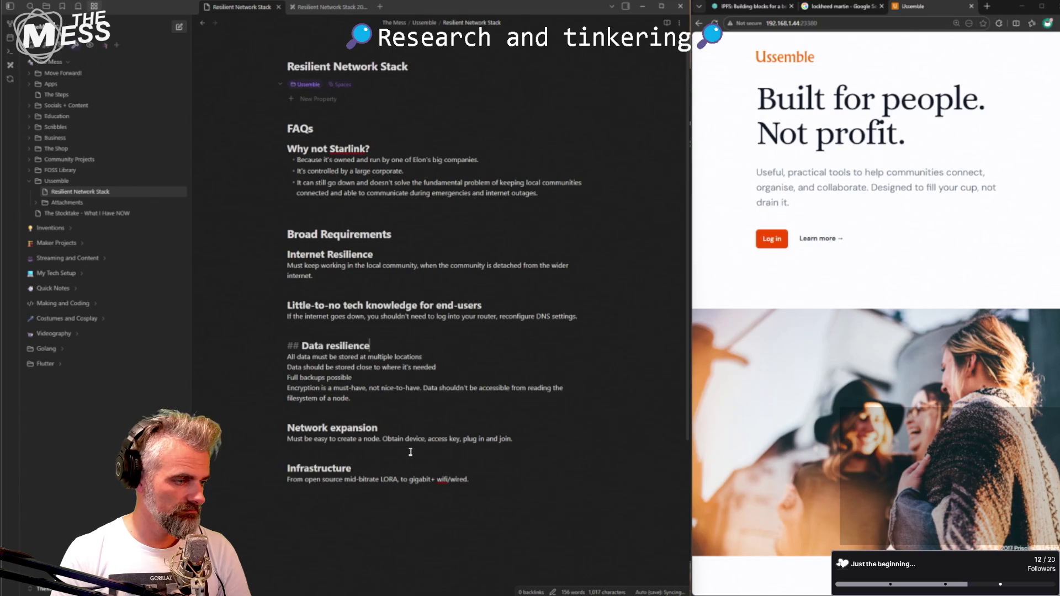
pyautogui.press('Down')
pyautogui.press('Down')
pyautogui.press('Down')
pyautogui.press('Down')
pyautogui.press('Down')
pyautogui.press('Down')
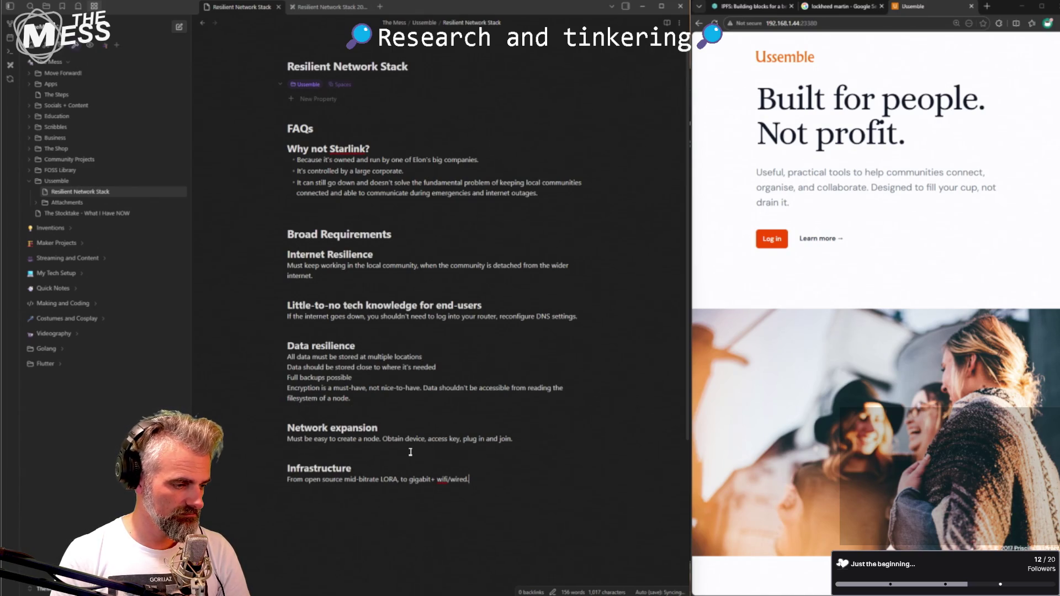
# Step: Prefix the Infrastructure line with 'Layers 1 & 2 - ' and trim it to 'Layer 1 - '
pyautogui.press('Home')
pyautogui.write('La')
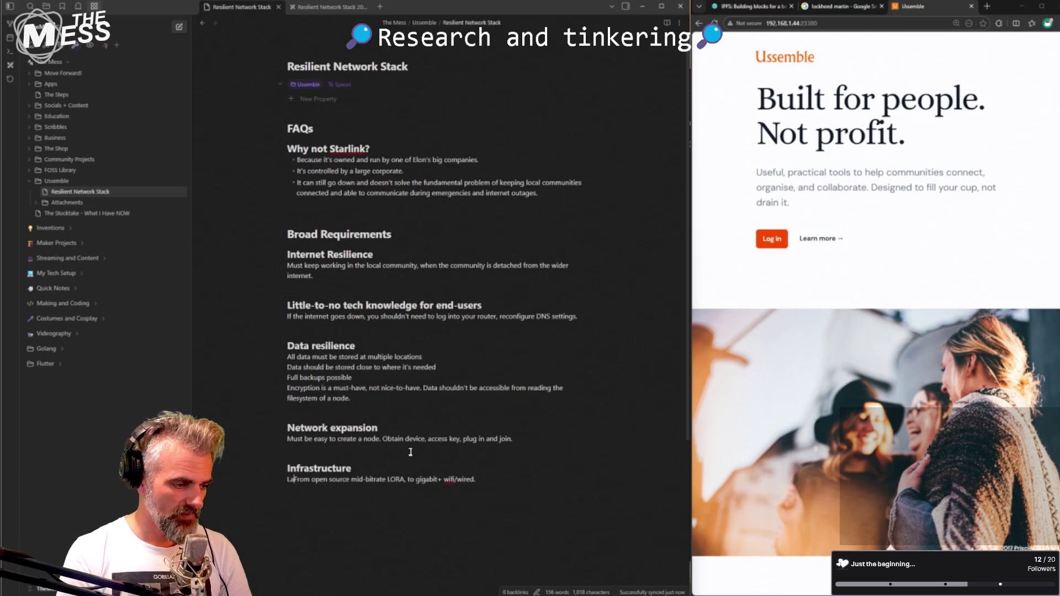
pyautogui.write('yers 1')
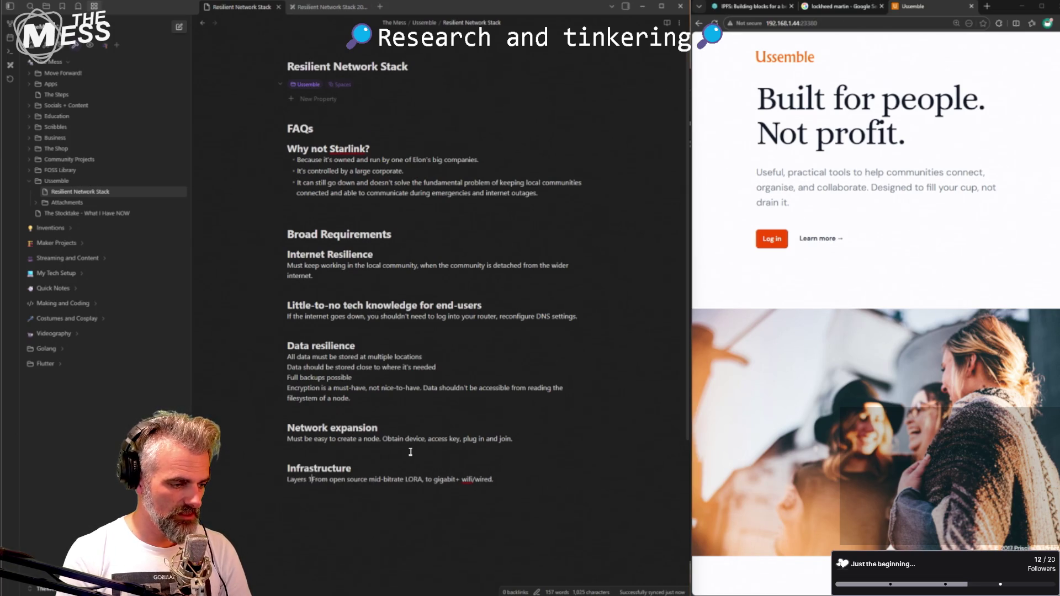
pyautogui.write(' & 2 -')
pyautogui.press('Left')
pyautogui.hotkey('shift', 'Home')
pyautogui.hotkey('ctrl', 'shift', 'Right')
pyautogui.press('BackSpace')
pyautogui.press('BackSpace')
pyautogui.press('Delete')
pyautogui.write('1')
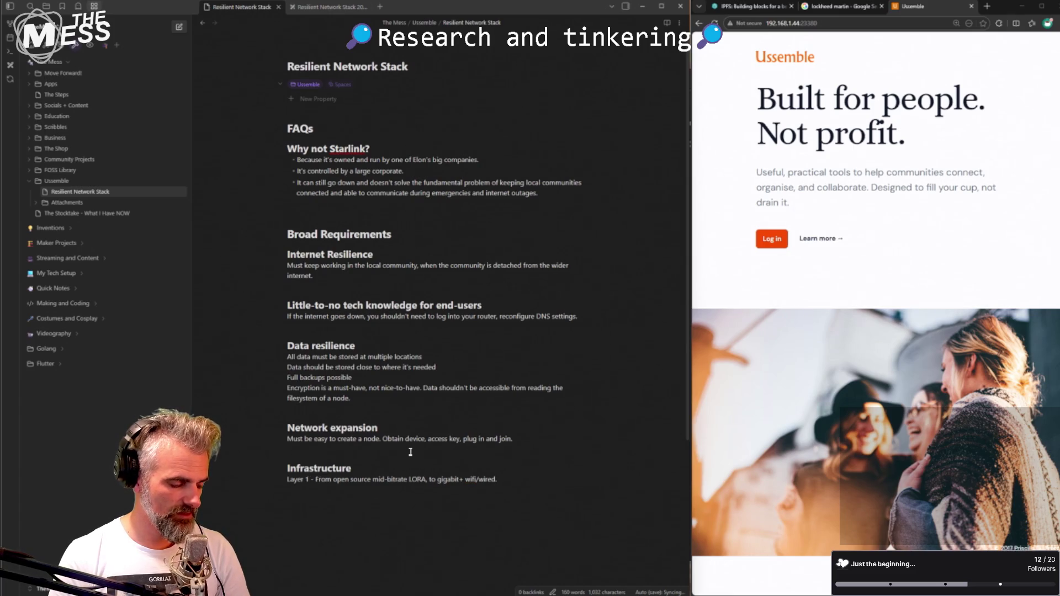
# Step: Prepend 'OSI ' so the line begins 'OSI Layer 1 - '
pyautogui.press('Up')
pyautogui.press('Down')
pyautogui.write('OSI')
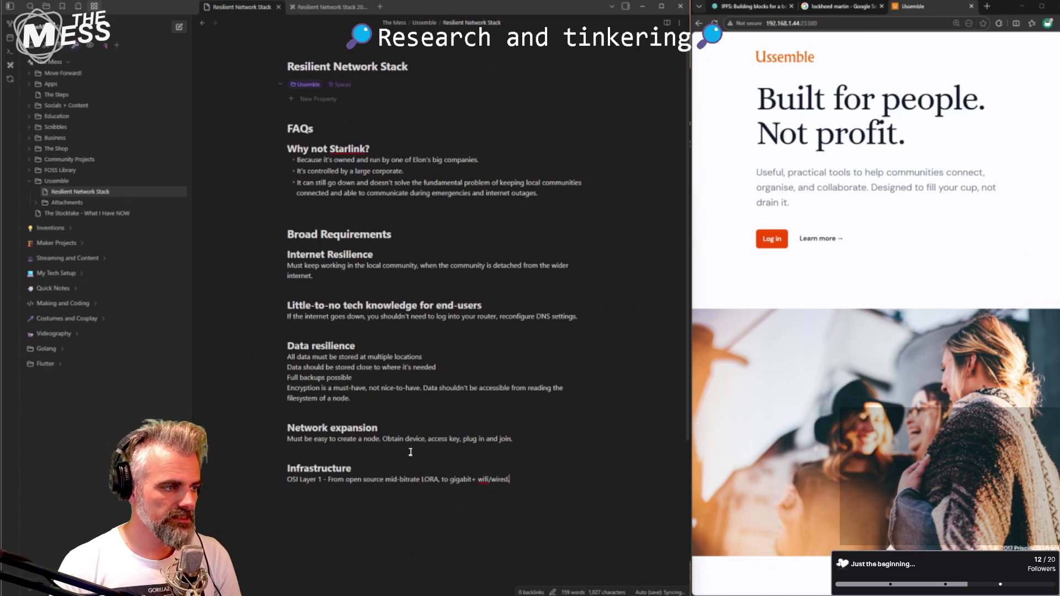
pyautogui.scroll(-3, 430, 352)
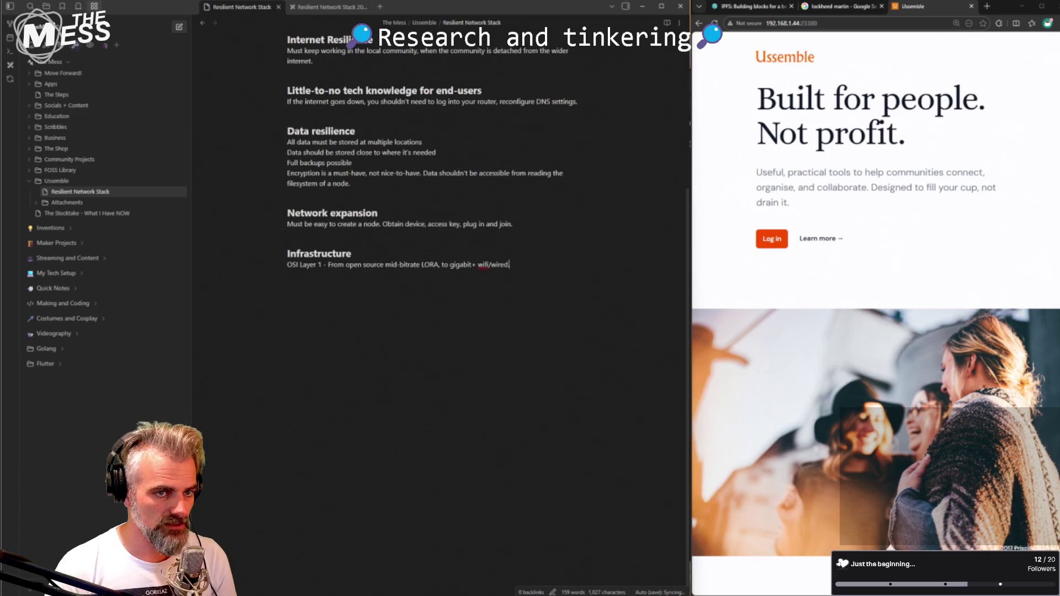
pyautogui.write('.')
pyautogui.click(986, 5)
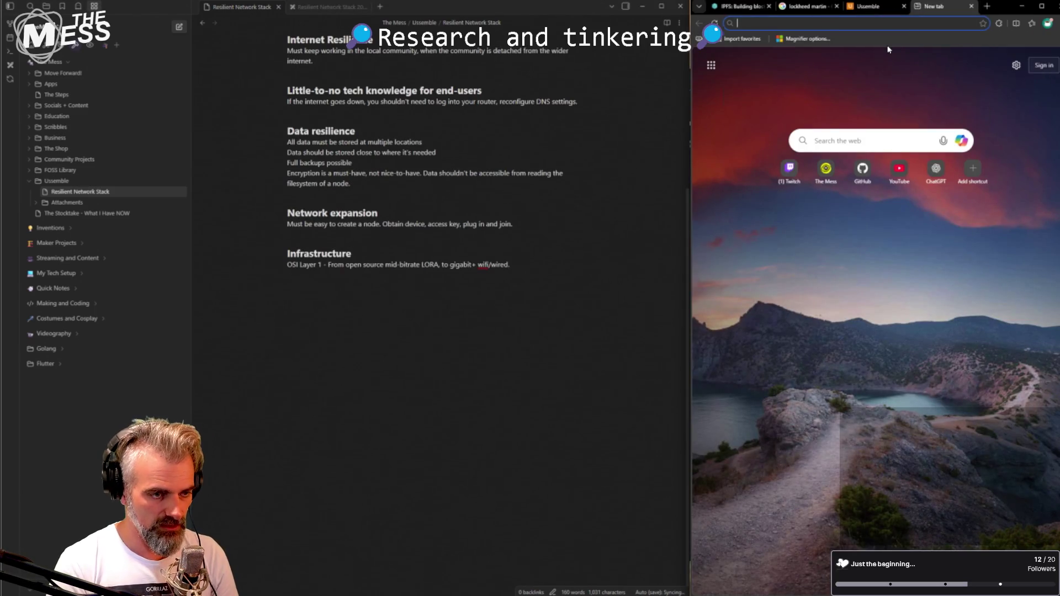
pyautogui.write('osi medel')
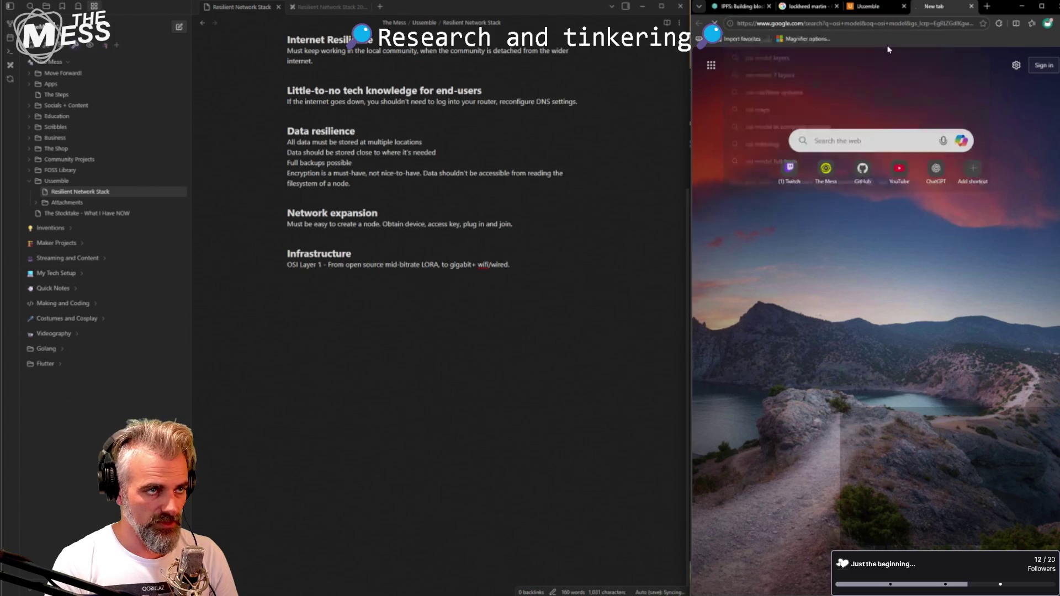
# Step: Search Google images for 'osi model template'
pyautogui.press('Return')
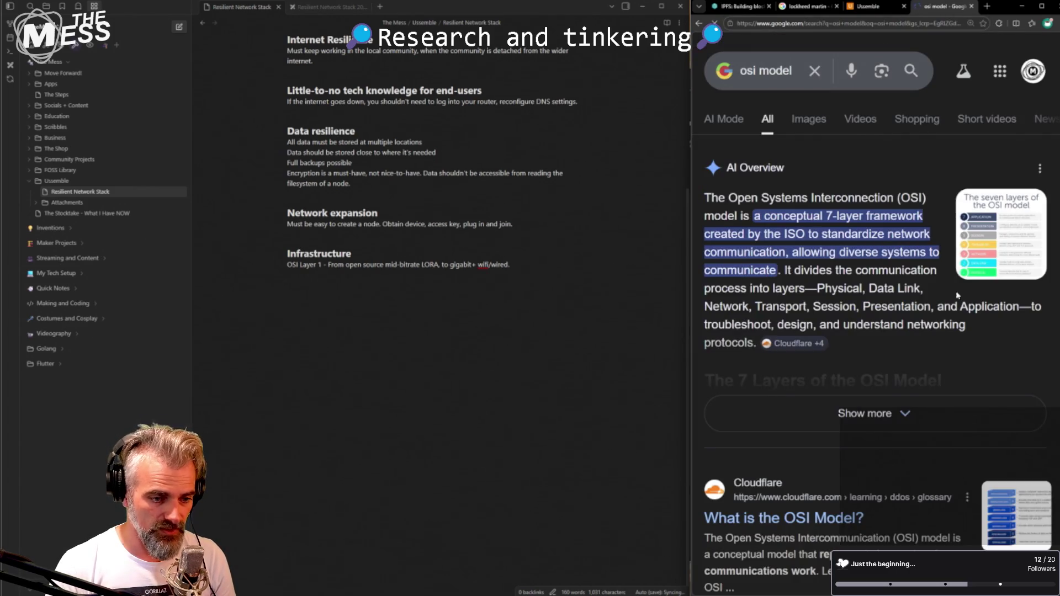
pyautogui.scroll(-1, 812, 391)
pyautogui.scroll(-2, 813, 390)
pyautogui.scroll(-1, 881, 347)
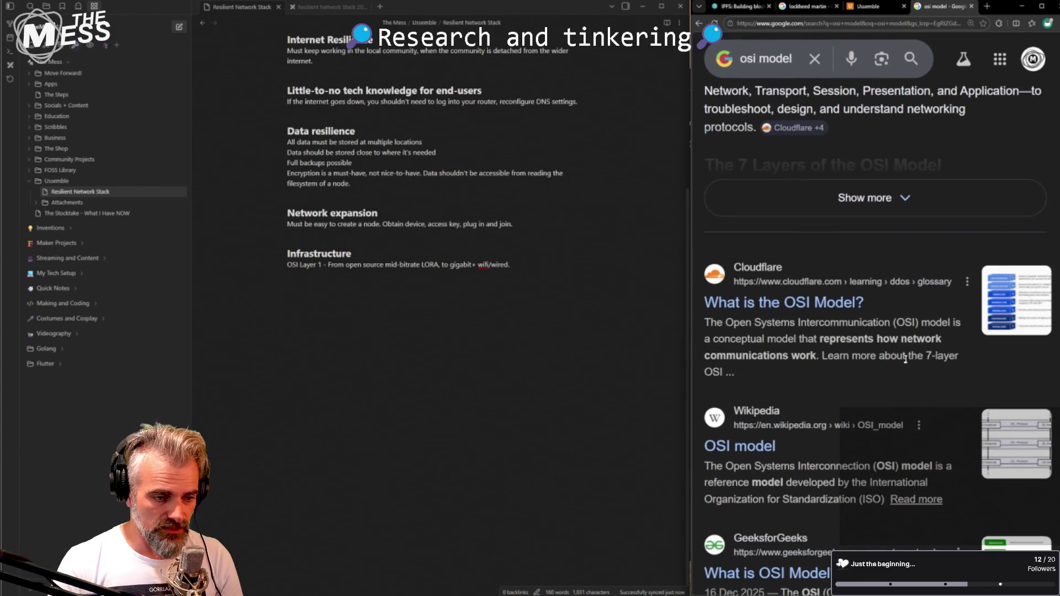
pyautogui.scroll(4, 882, 347)
pyautogui.click(809, 118)
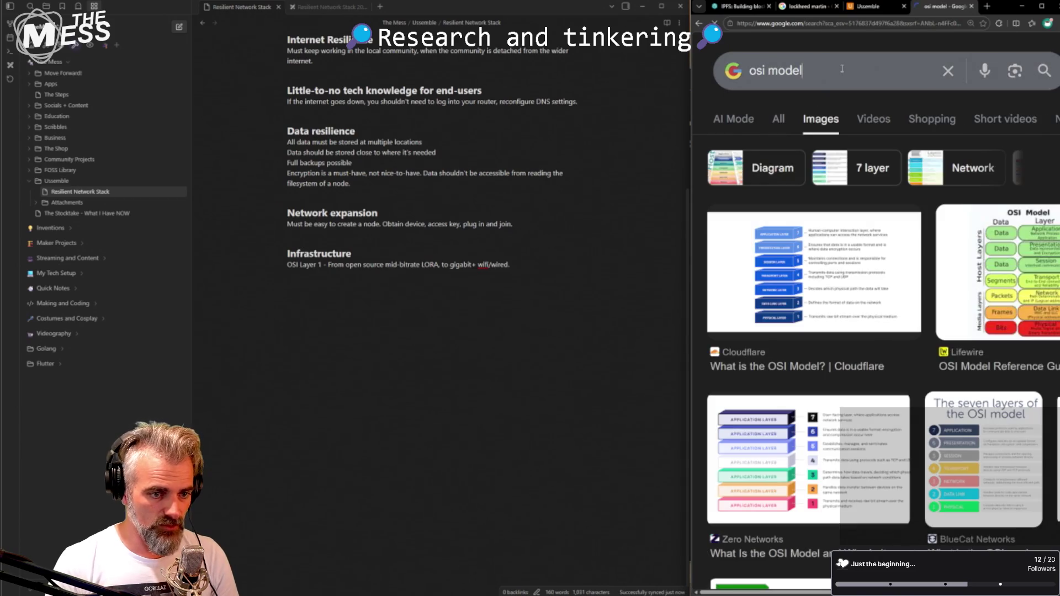
pyautogui.click(842, 71)
pyautogui.write('template')
pyautogui.press('Return')
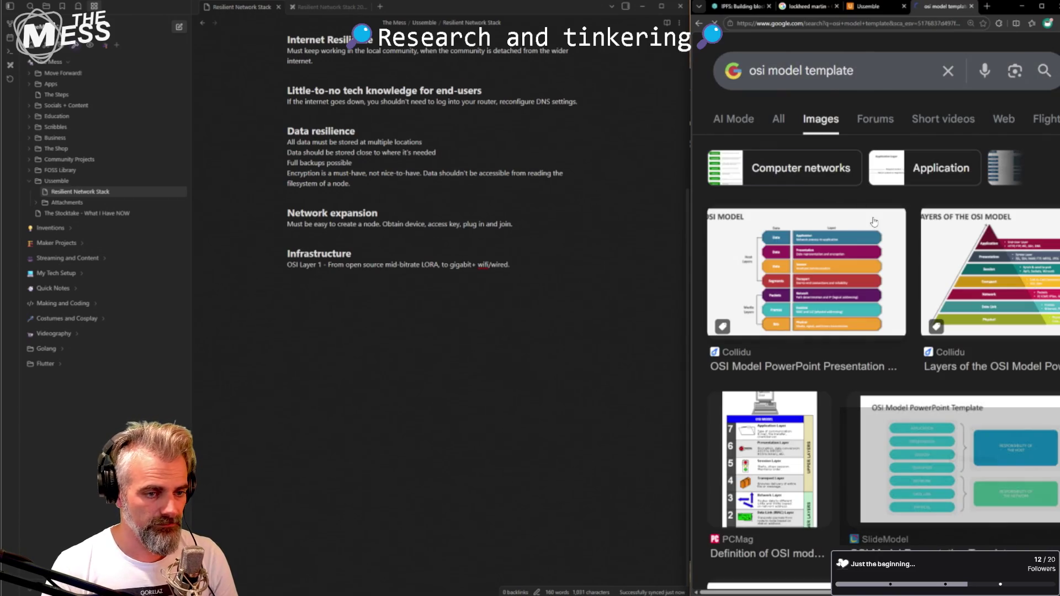
pyautogui.scroll(-1, 793, 358)
pyautogui.scroll(-2, 793, 357)
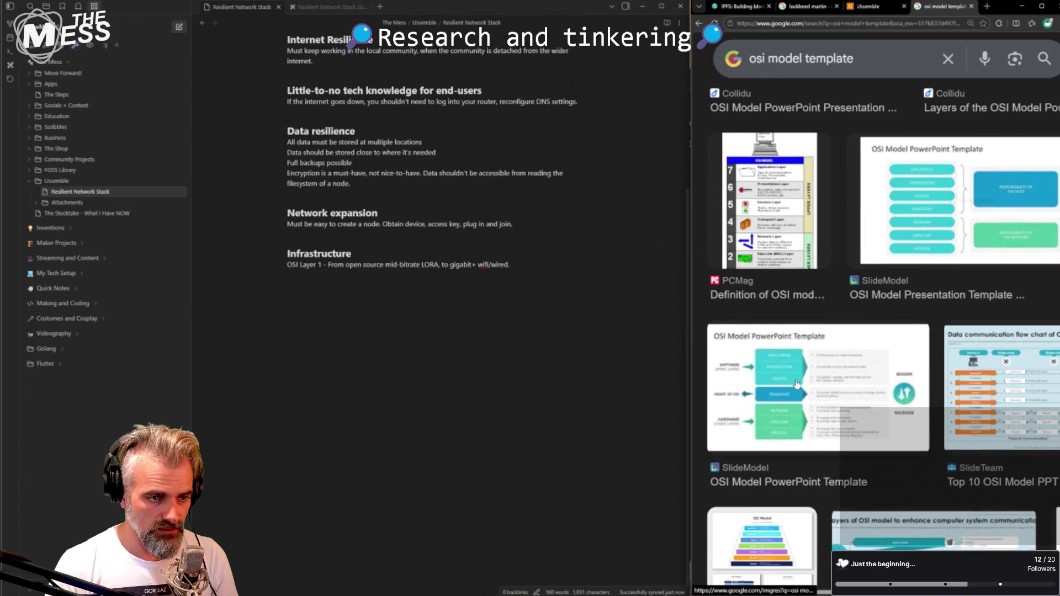
# Step: Preview the PCMag seven-layer OSI model diagram from the results
pyautogui.click(799, 250)
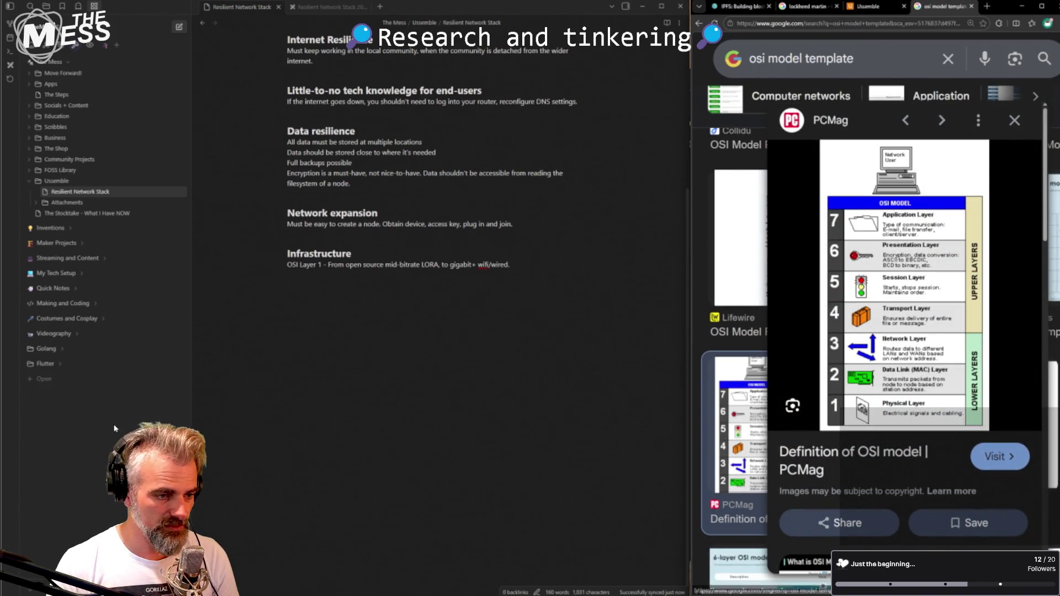
pyautogui.click(361, 311)
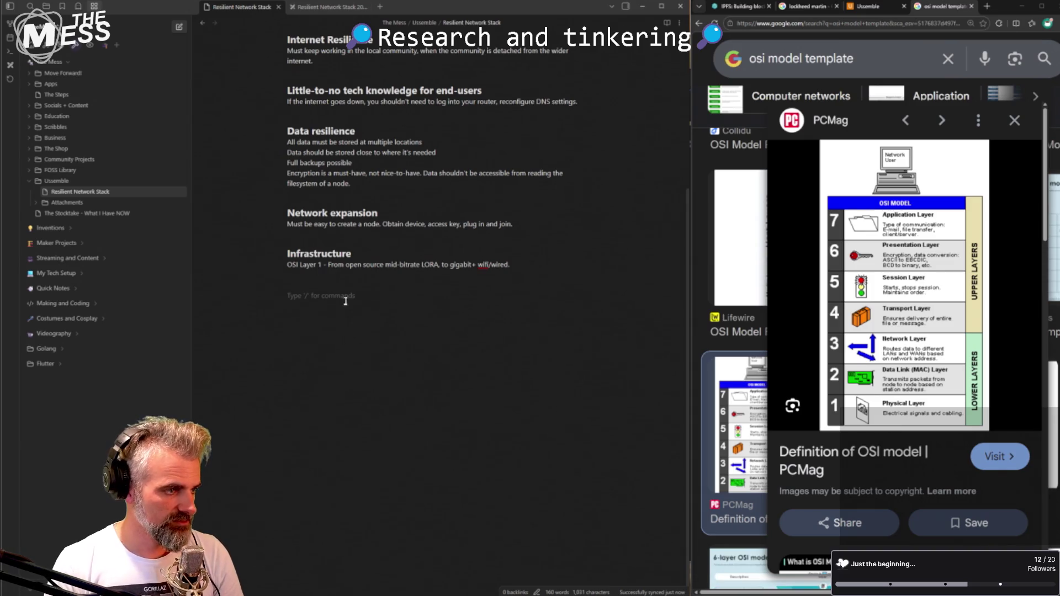
pyautogui.write('/table')
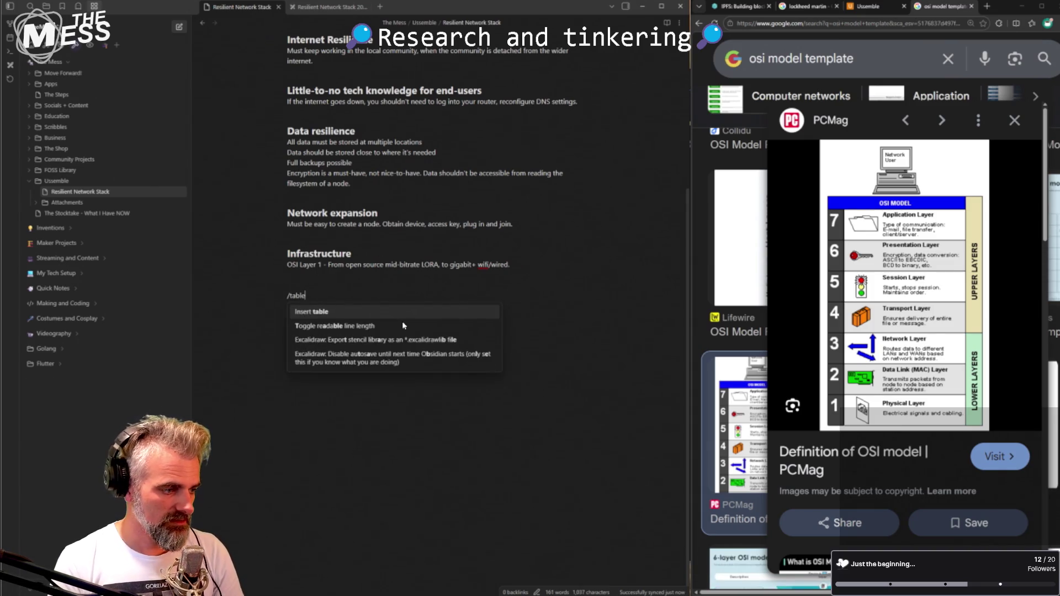
# Step: Insert a table under Infrastructure with 'OSI MODEL' in the first header cell
pyautogui.press('Return')
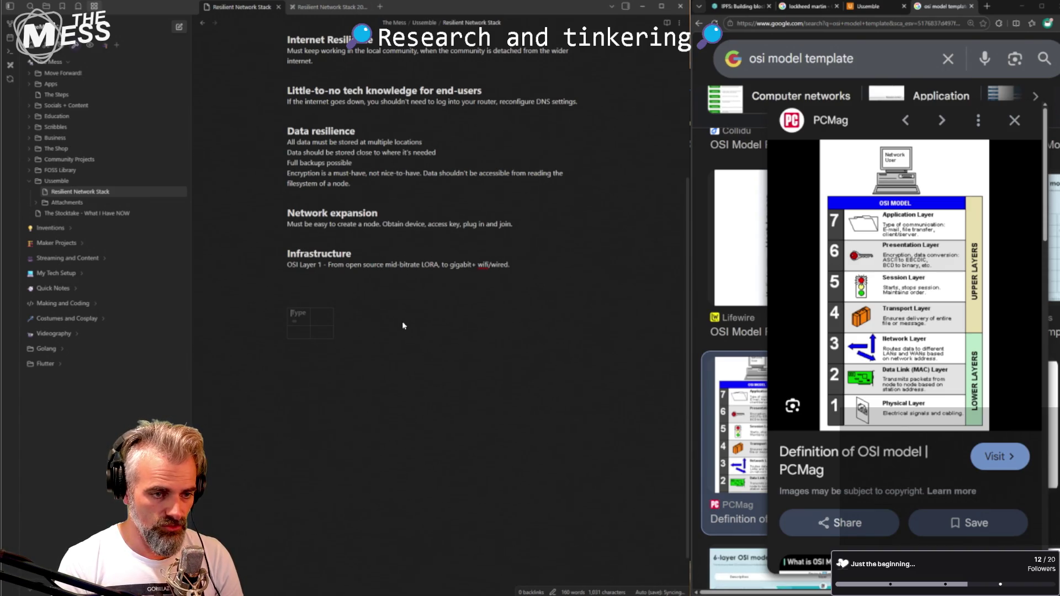
pyautogui.write('OSI MODEL')
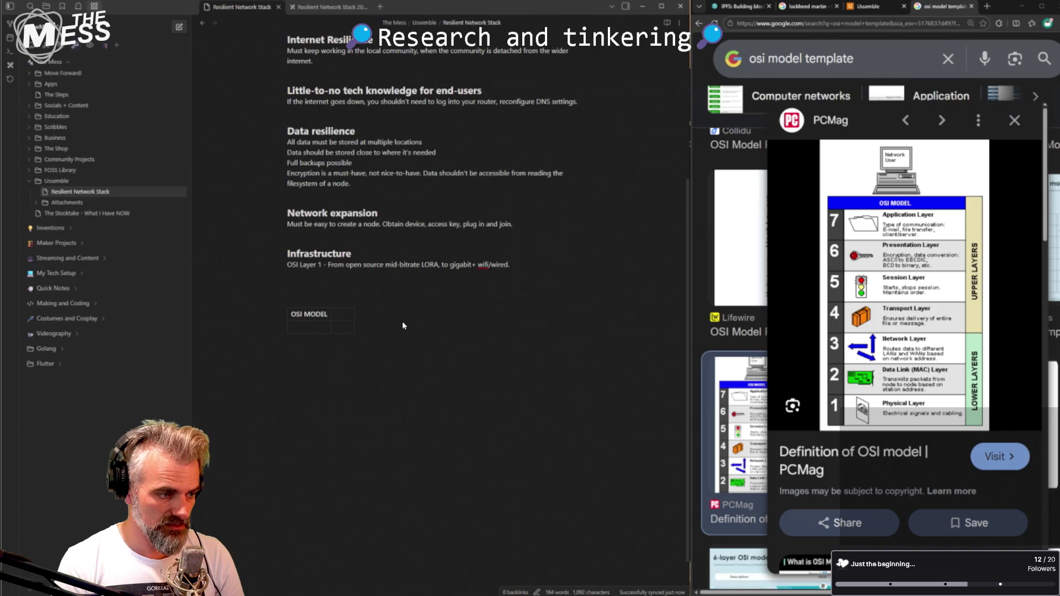
pyautogui.press('Tab')
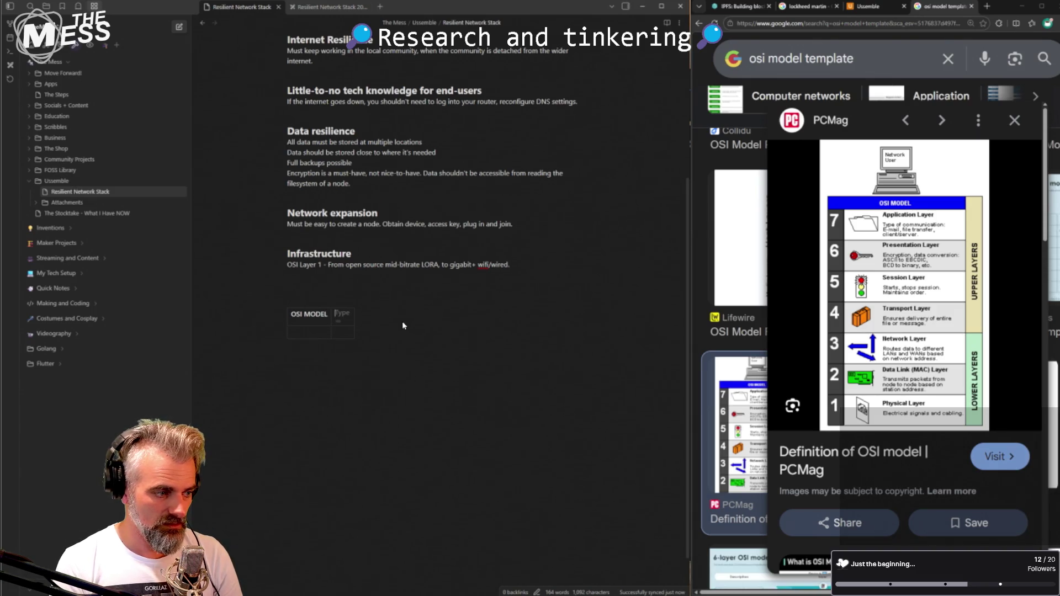
pyautogui.press('Tab')
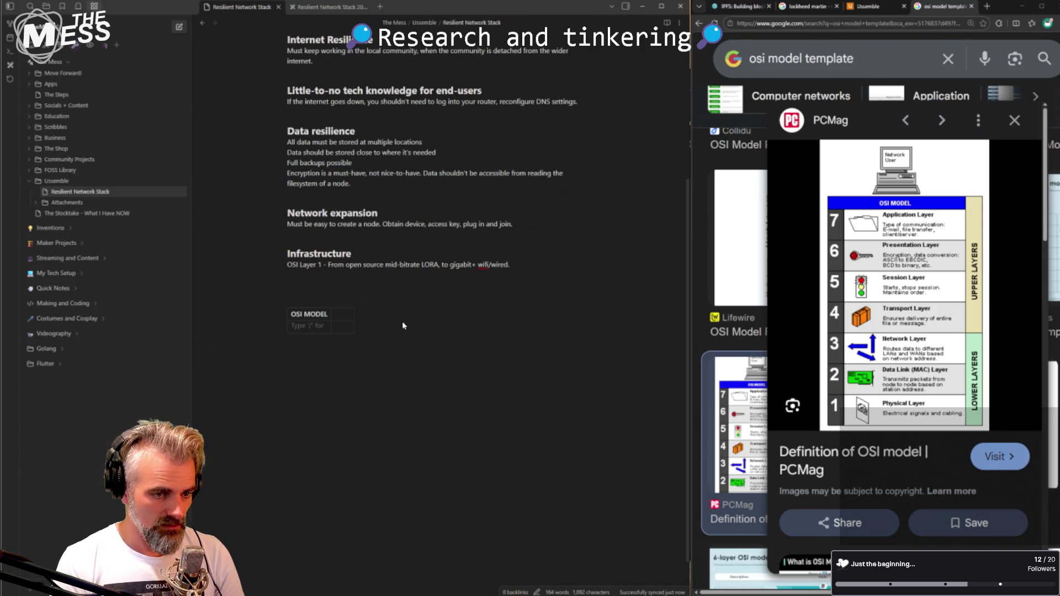
pyautogui.write('7')
pyautogui.press('Tab')
# Step: Number the table's first column from 7 down to 1, adding rows as needed
pyautogui.press('Tab')
pyautogui.write('6')
pyautogui.press('Tab')
pyautogui.press('Tab')
pyautogui.write('5')
pyautogui.press('Tab')
pyautogui.press('Tab')
pyautogui.write('4')
pyautogui.press('Tab')
pyautogui.press('Tab')
pyautogui.write('3')
pyautogui.press('Tab')
pyautogui.press('Tab')
pyautogui.write('2')
pyautogui.press('Tab')
pyautogui.press('Tab')
pyautogui.write('1')
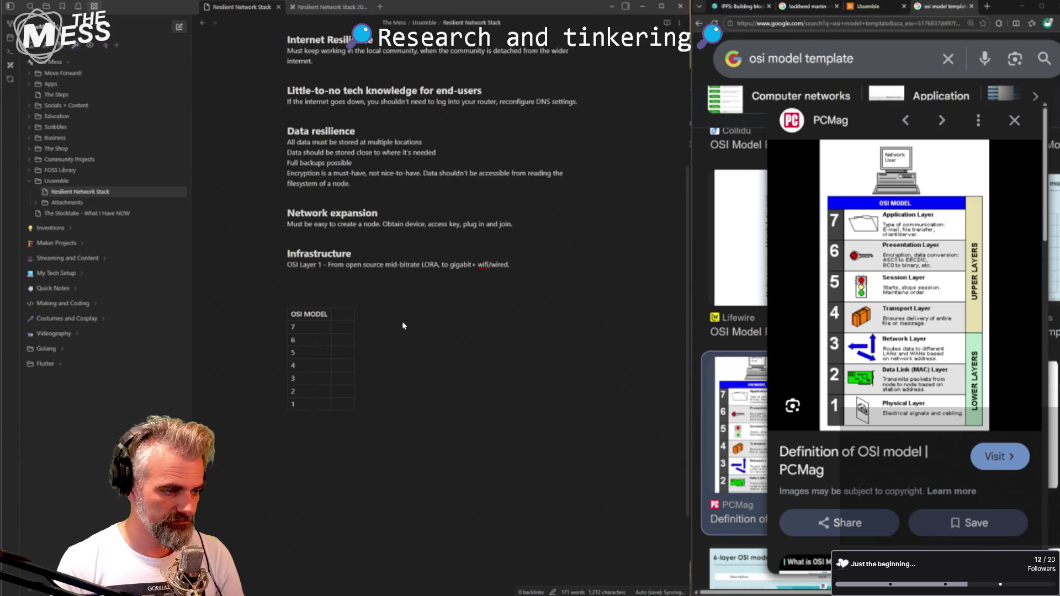
pyautogui.press('Tab')
pyautogui.write('Phsy')
pyautogui.write('ical')
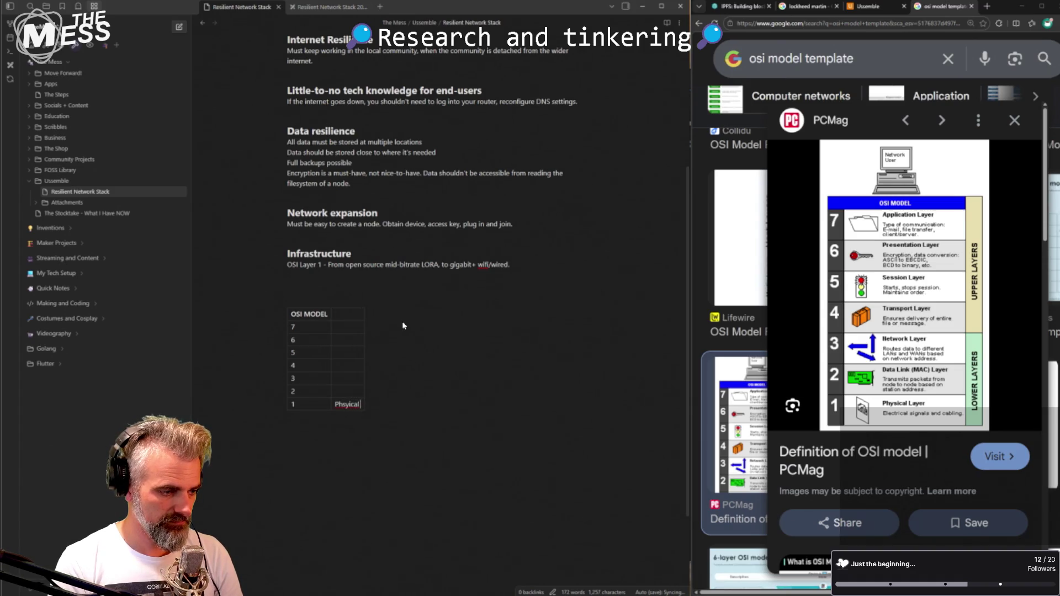
# Step: Name layers 1 to 5 from Physical and Data Link up through the middle layers, with MAC, IP and HTTP notes
pyautogui.hotkey('shift', 'Tab')
pyautogui.hotkey('shift', 'Tab')
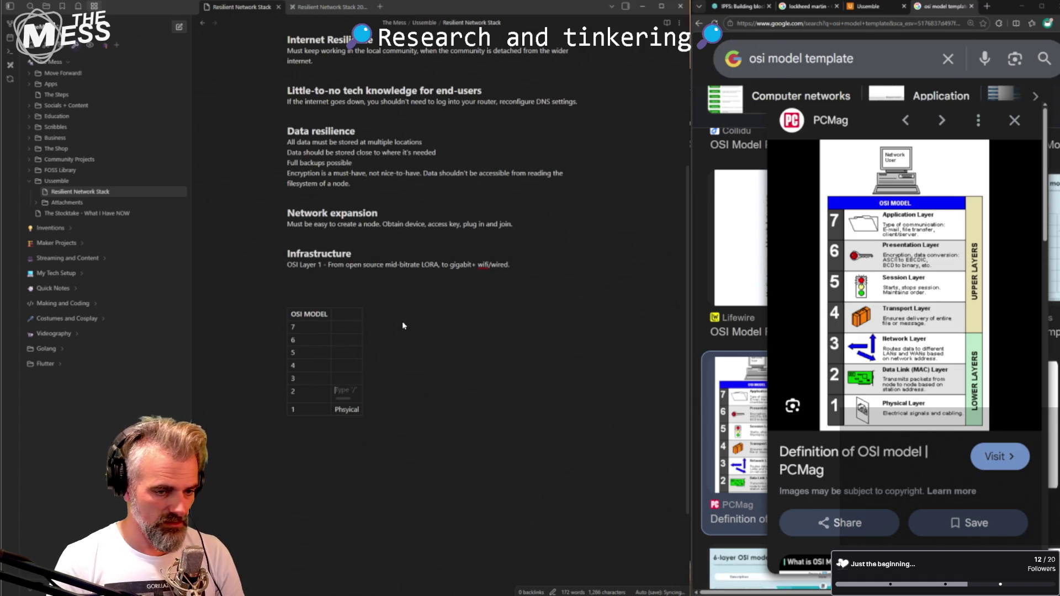
pyautogui.write('Dta Lin')
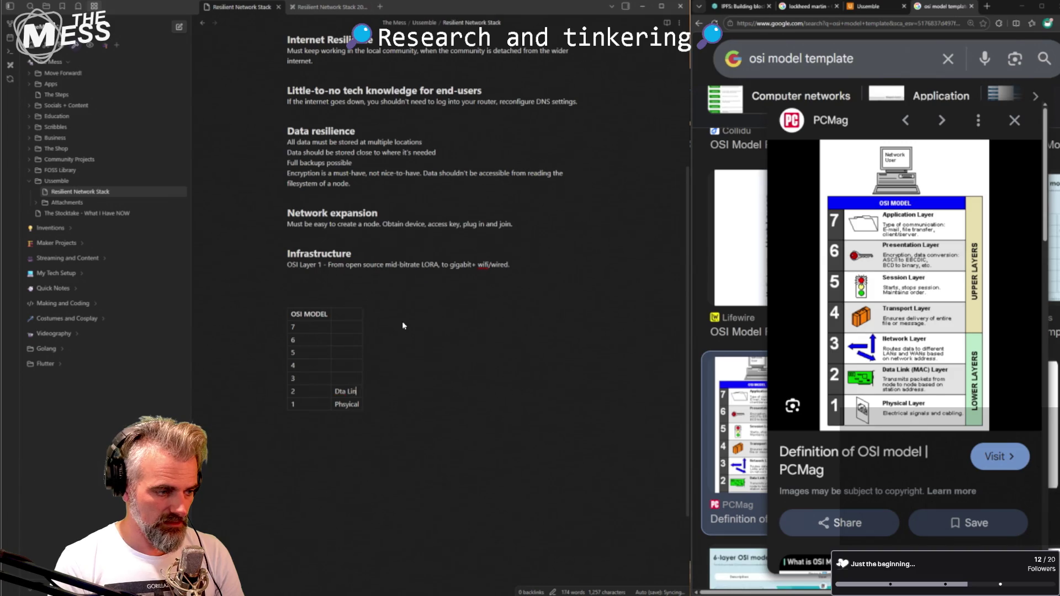
pyautogui.press('Left')
pyautogui.press('Left')
pyautogui.press('Left')
pyautogui.write('a')
pyautogui.press('End')
pyautogui.write('nk')
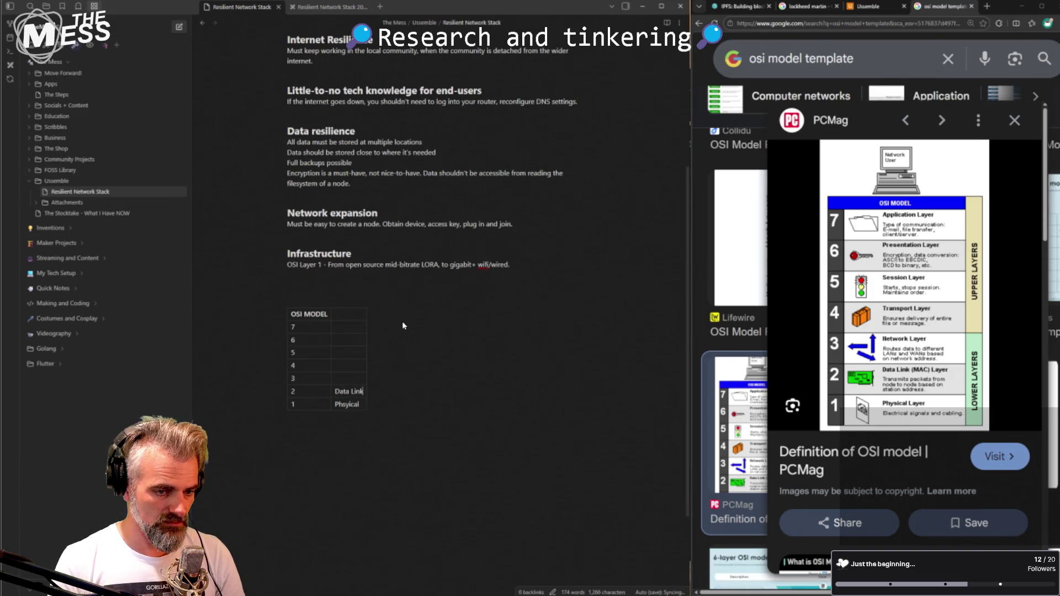
pyautogui.write(' (MAC')
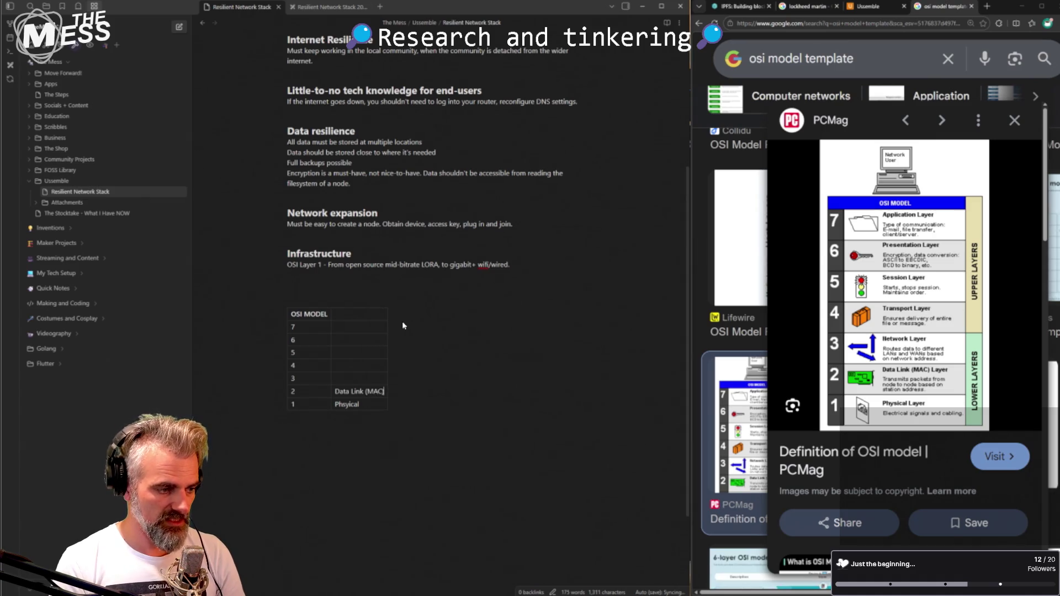
pyautogui.press('Up')
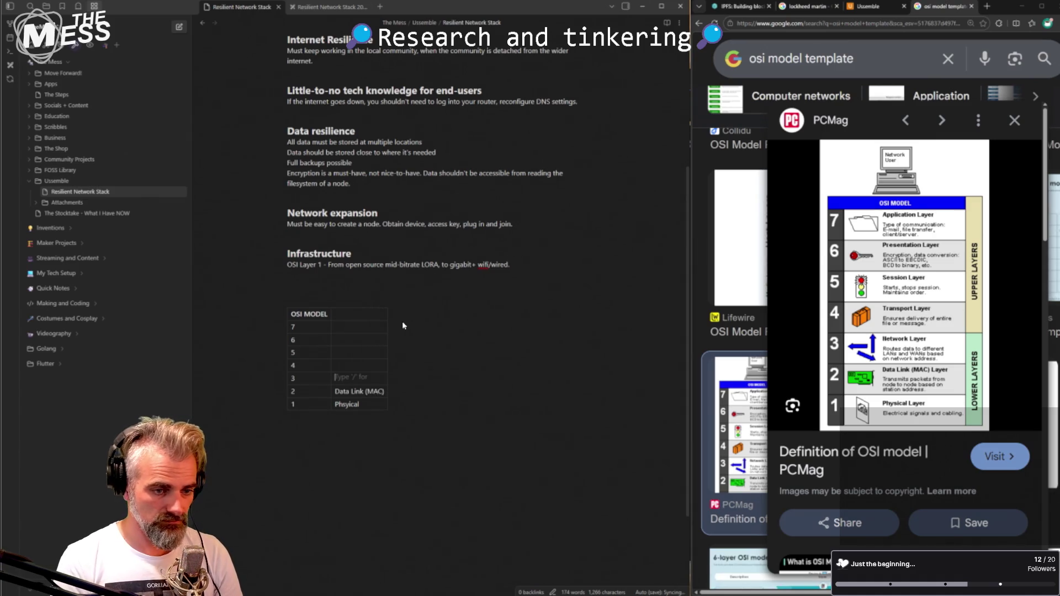
pyautogui.write('Network Layer (IP)')
pyautogui.press('Up')
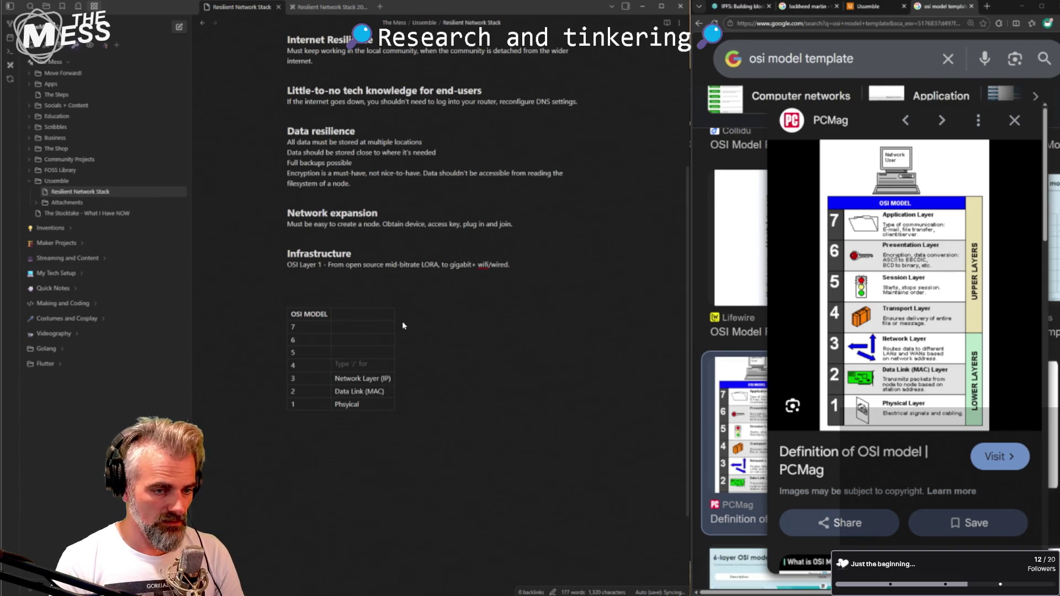
pyautogui.write('Trans')
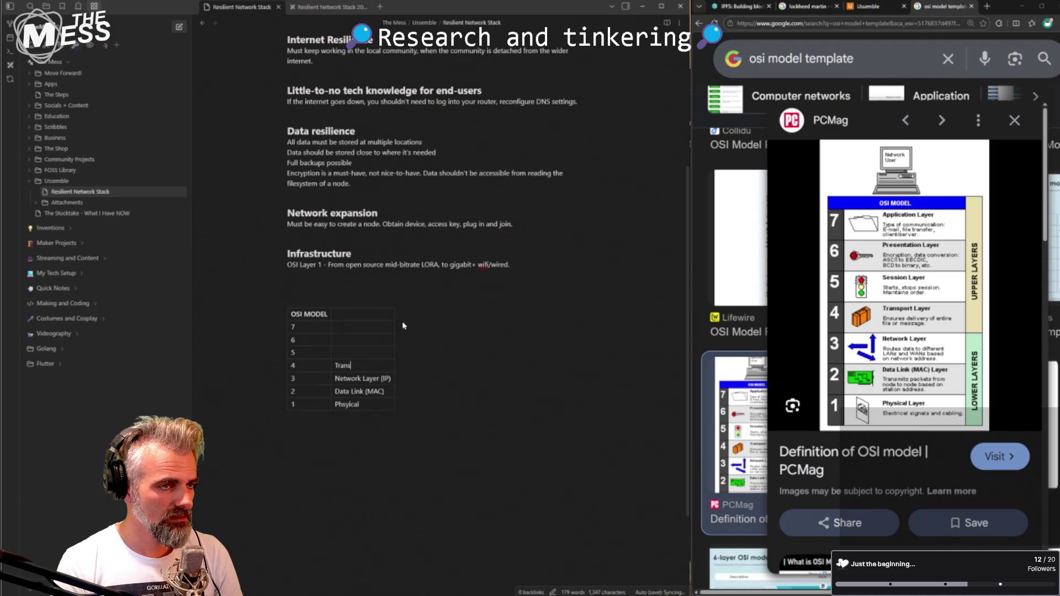
pyautogui.write('port')
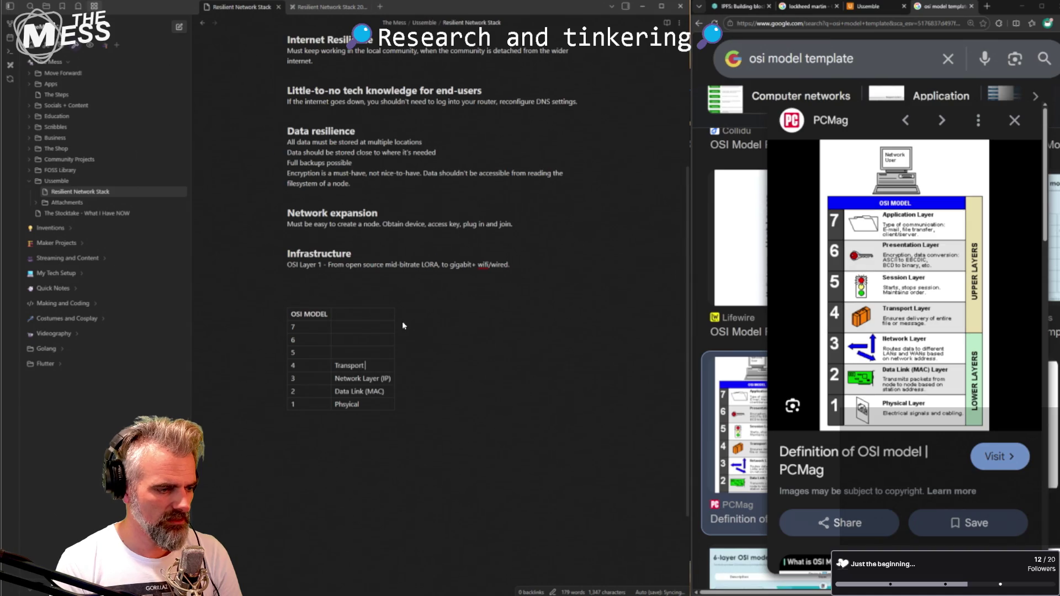
pyautogui.write(' Layer')
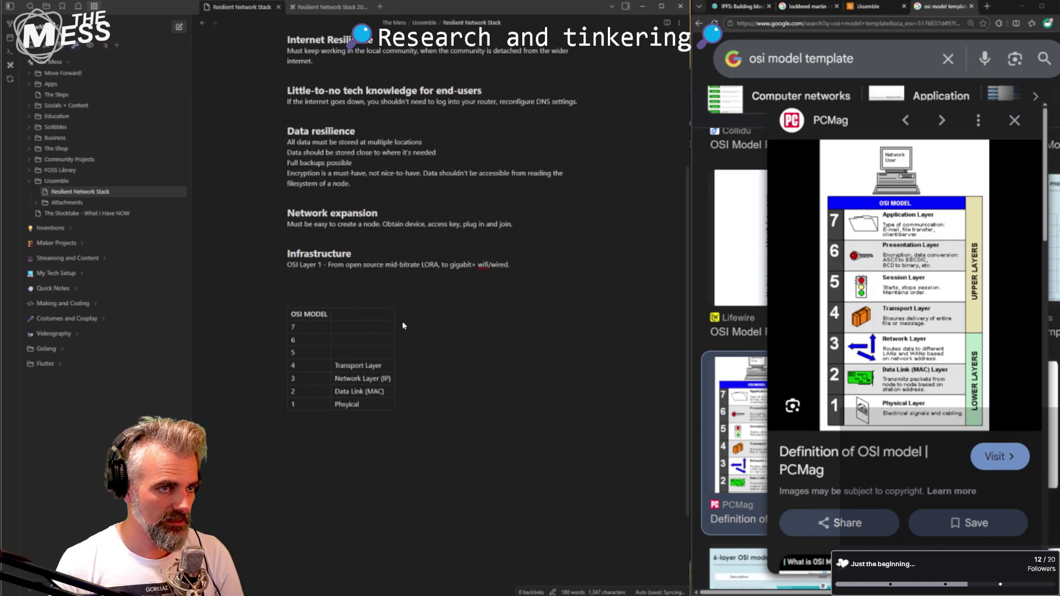
pyautogui.write('(HTTP')
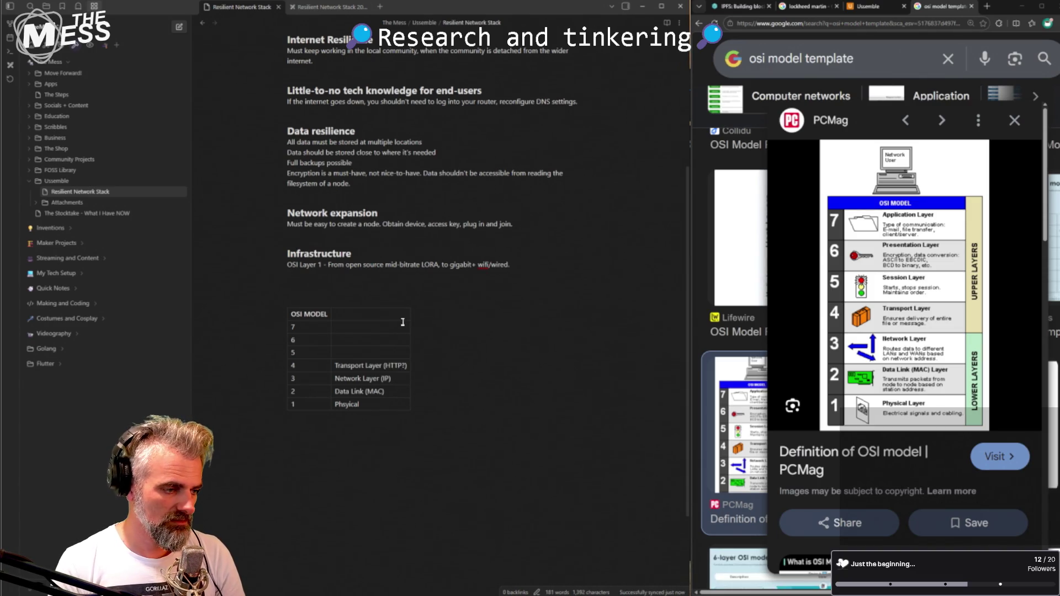
pyautogui.press('Up')
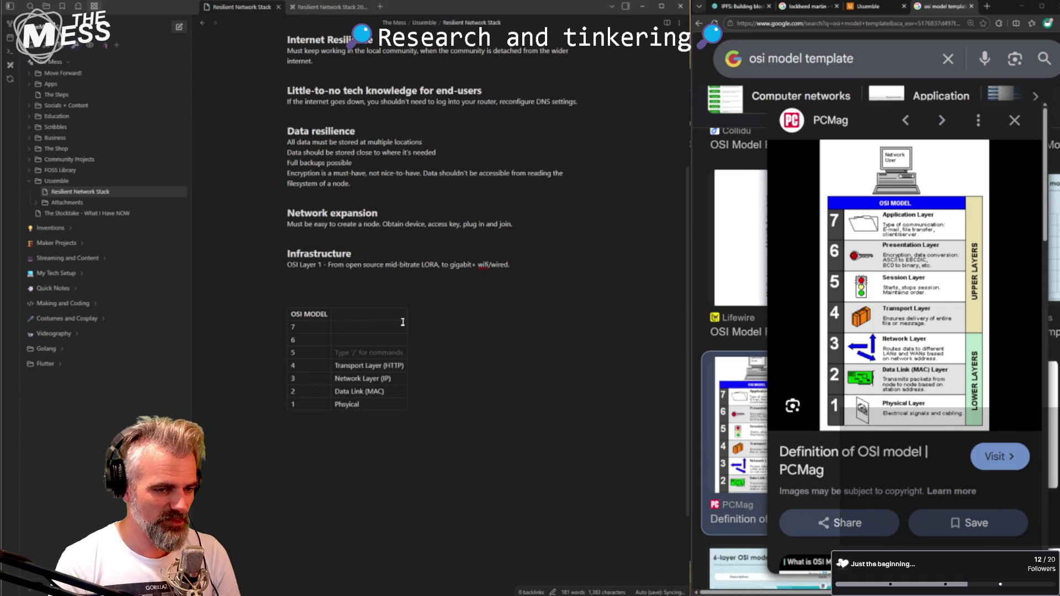
pyautogui.write('Se')
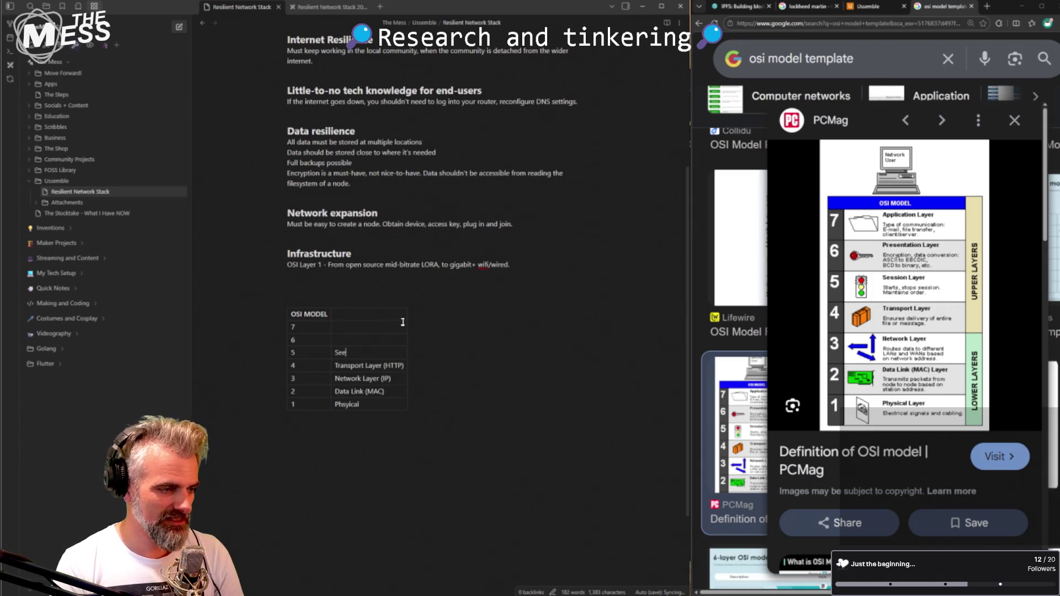
pyautogui.write('ssion Layer')
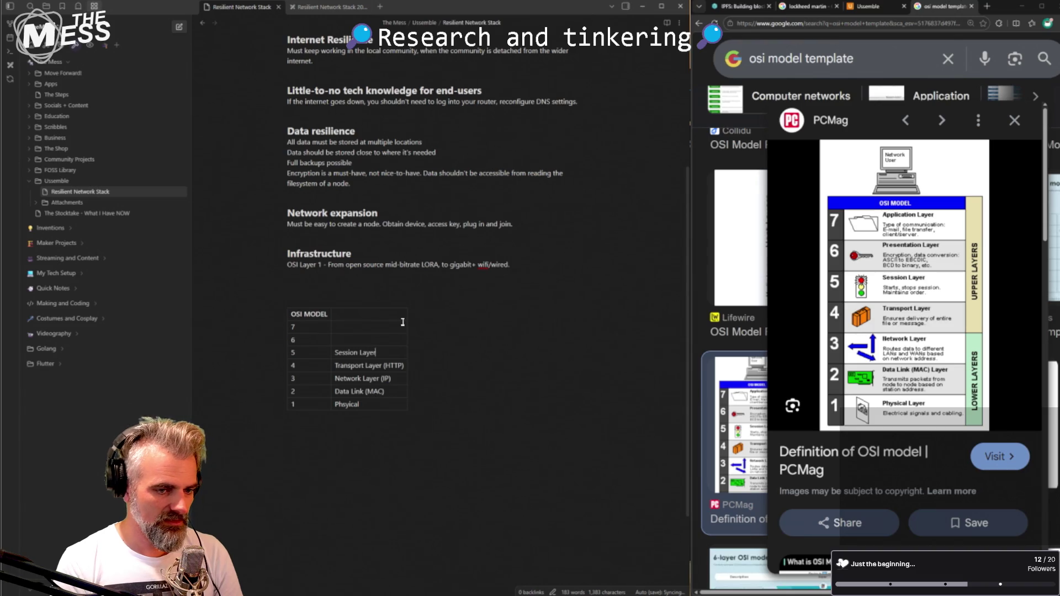
# Step: Name layers 6 and 7 up to Application Layer and add a third column on the right
pyautogui.hotkey('shift', 'Home')
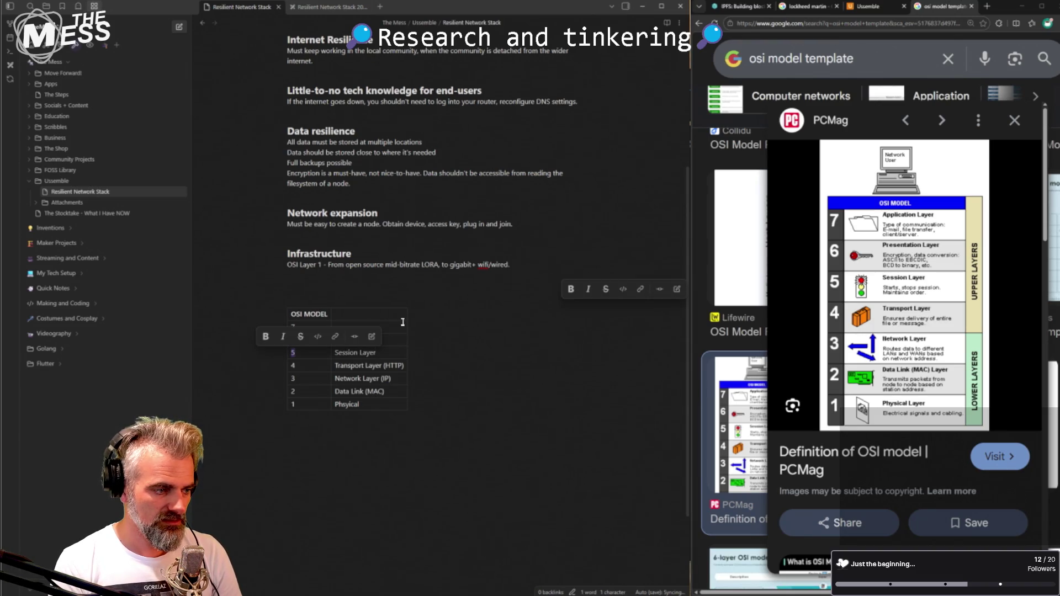
pyautogui.press('Up')
pyautogui.write('Presentation La')
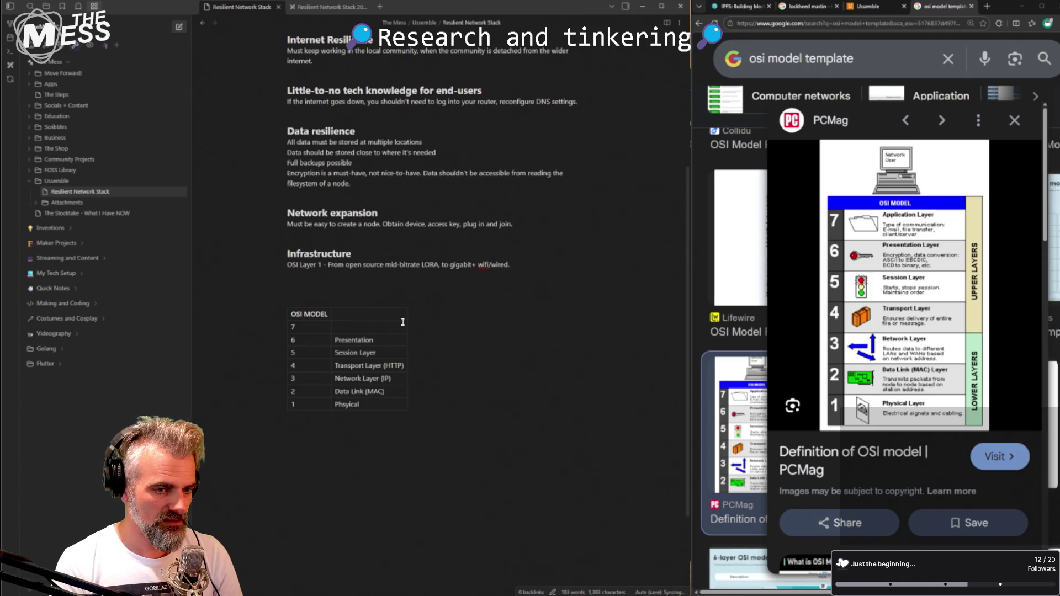
pyautogui.write('yer')
pyautogui.press('Up')
pyautogui.write('Application Layer')
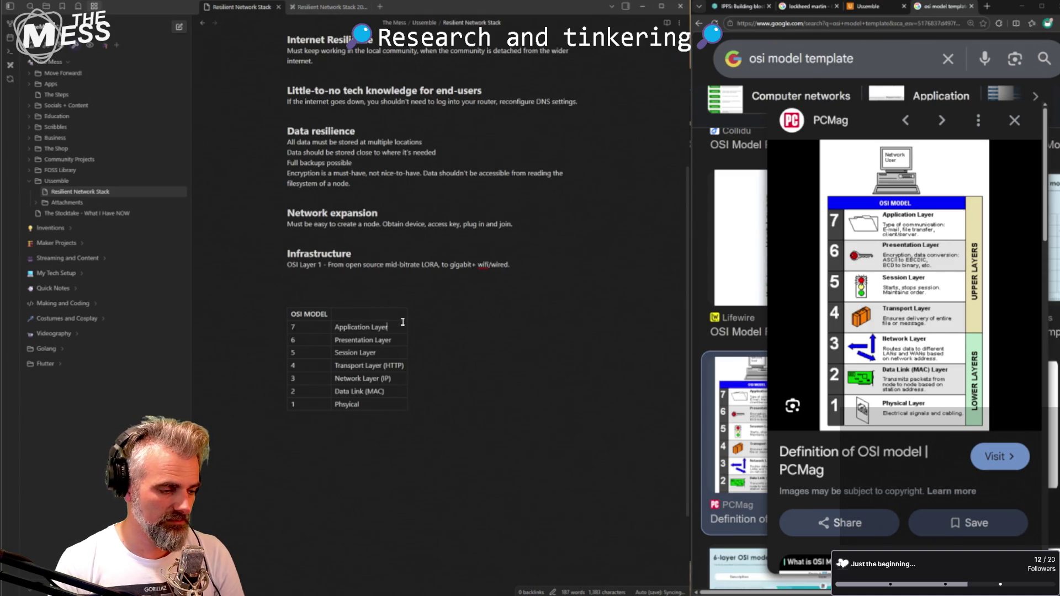
pyautogui.hotkey('shift', 'Tab')
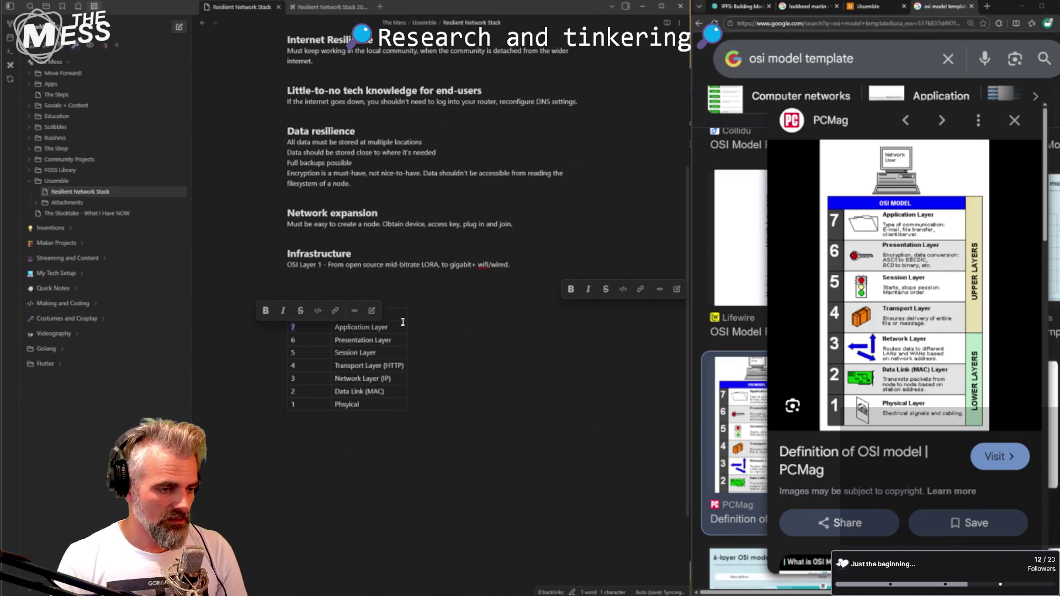
pyautogui.click(406, 314)
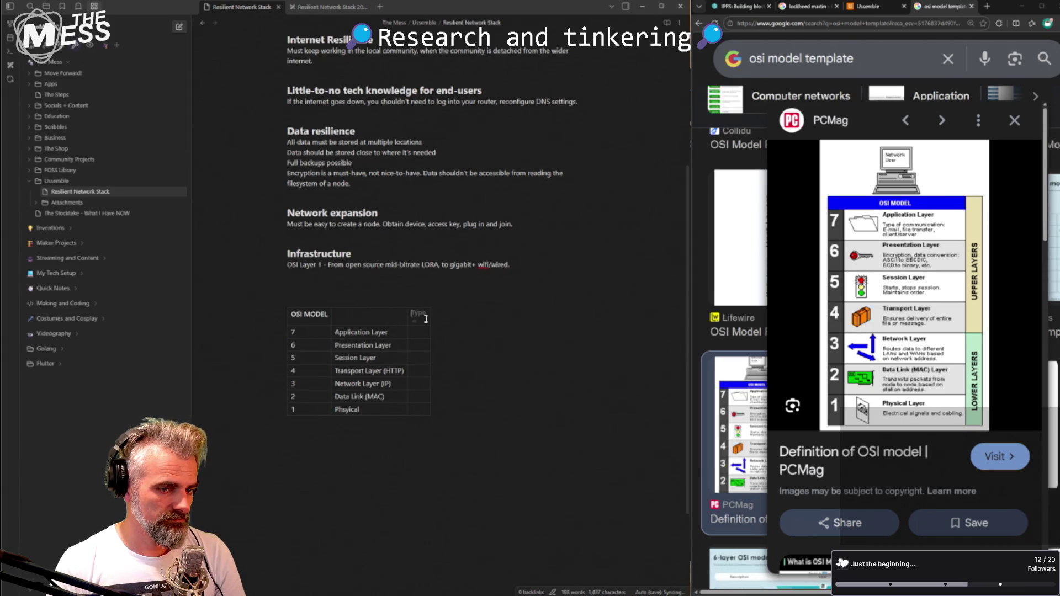
# Step: Look for a merge option in the context menus of the selected header cells, changing nothing
pyautogui.moveTo(427, 315); pyautogui.dragTo(255, 316)
pyautogui.rightClick(377, 316)
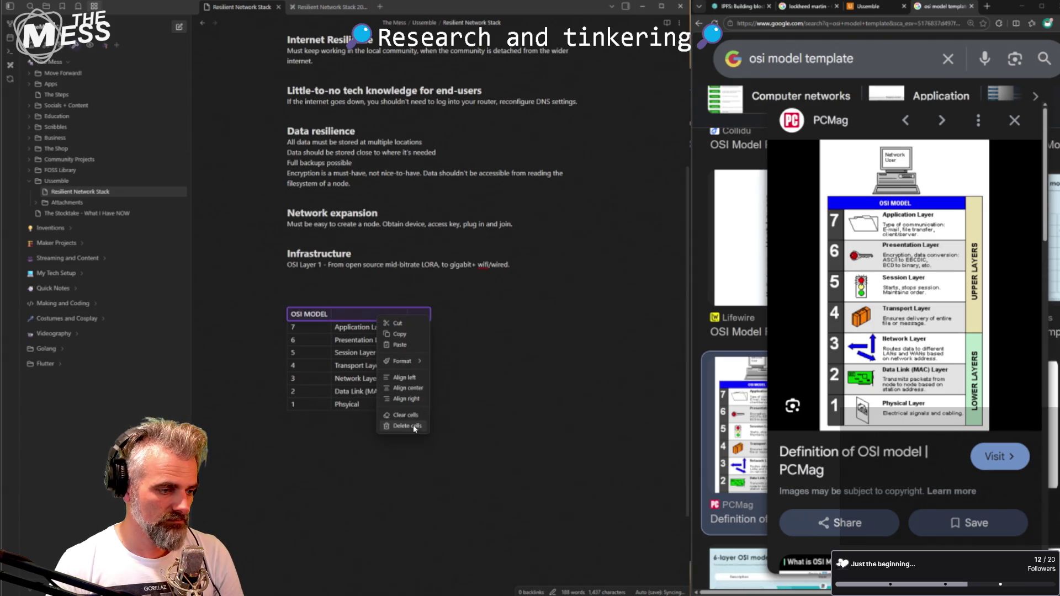
pyautogui.moveTo(402, 361)
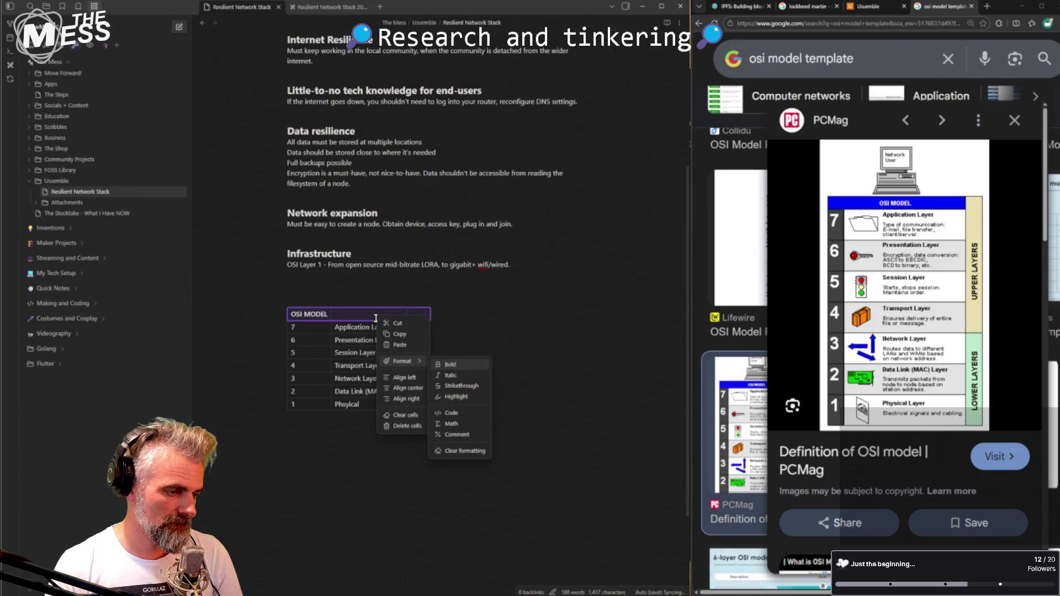
pyautogui.click(375, 319)
pyautogui.click(314, 314)
pyautogui.rightClick(315, 315)
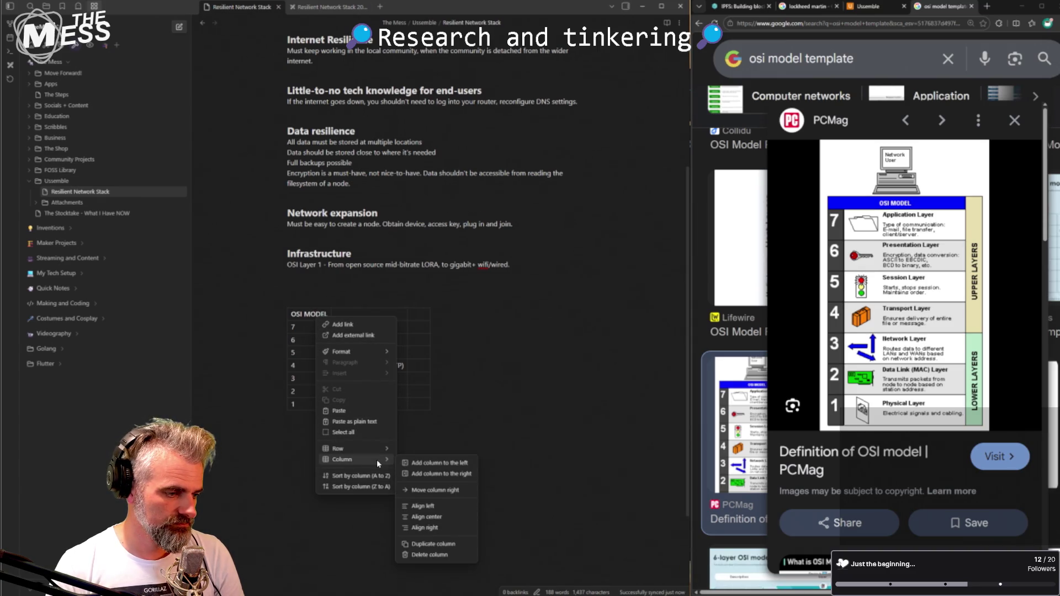
pyautogui.moveTo(348, 448)
pyautogui.press('Escape')
# Step: Check the options for the OSI MODEL header and its neighbour again, then leave the table
pyautogui.click(388, 314)
pyautogui.moveTo(388, 315); pyautogui.dragTo(411, 314)
pyautogui.rightClick(411, 314)
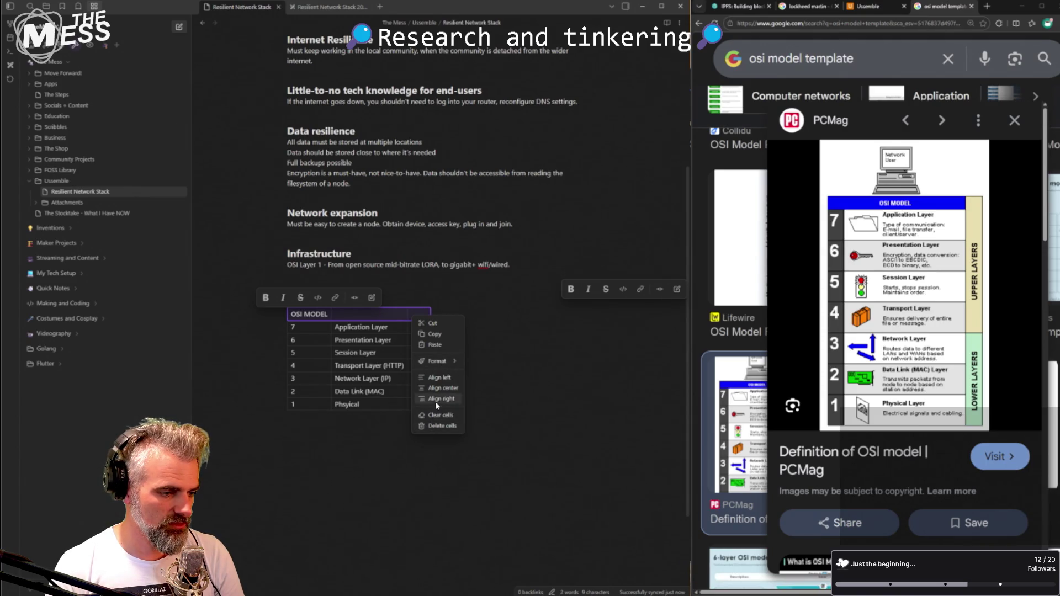
pyautogui.click(482, 299)
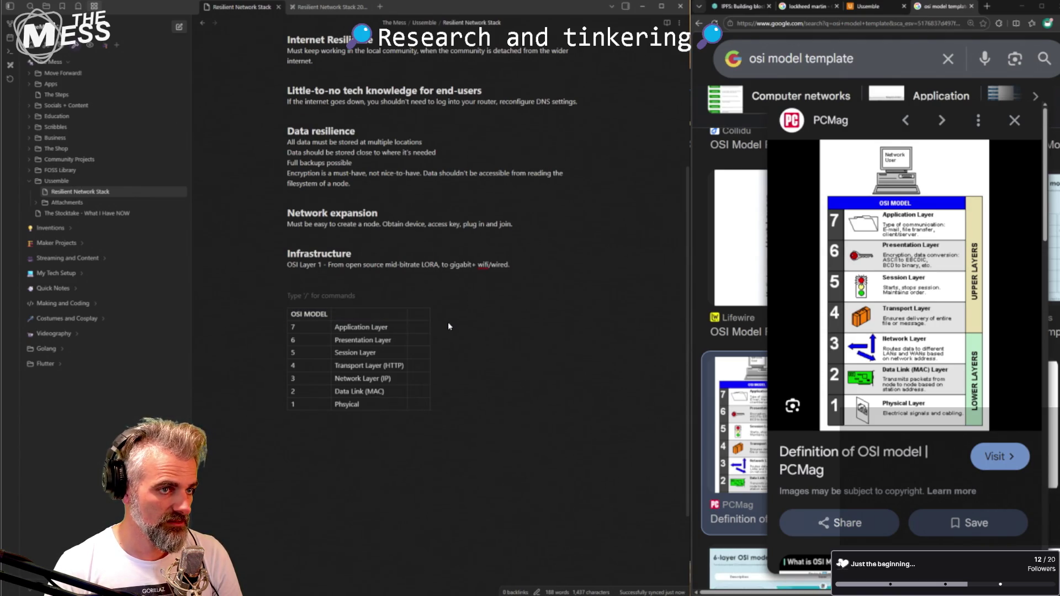
pyautogui.click(987, 7)
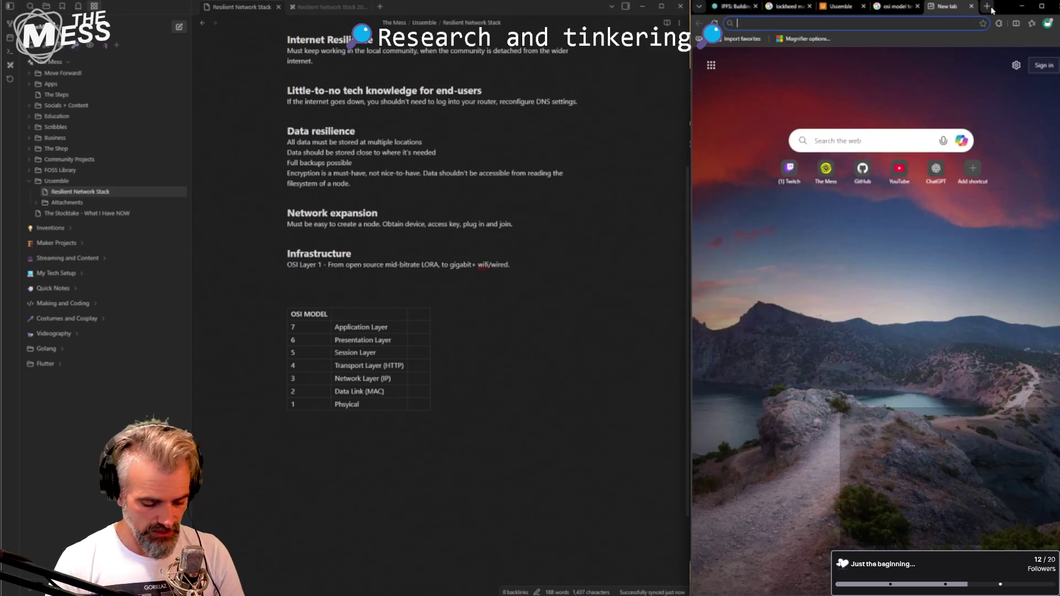
pyautogui.write('merge markdown table e')
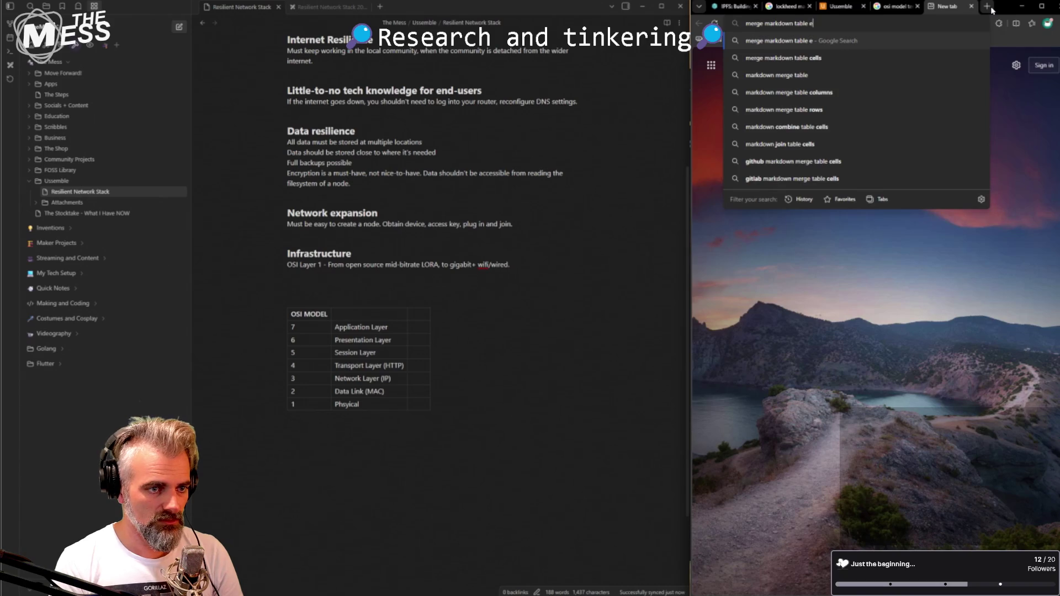
pyautogui.write(' cells')
# Step: Search 'merge markdown table cells', read the expanded AI Overview, and close the tab
pyautogui.press('Return')
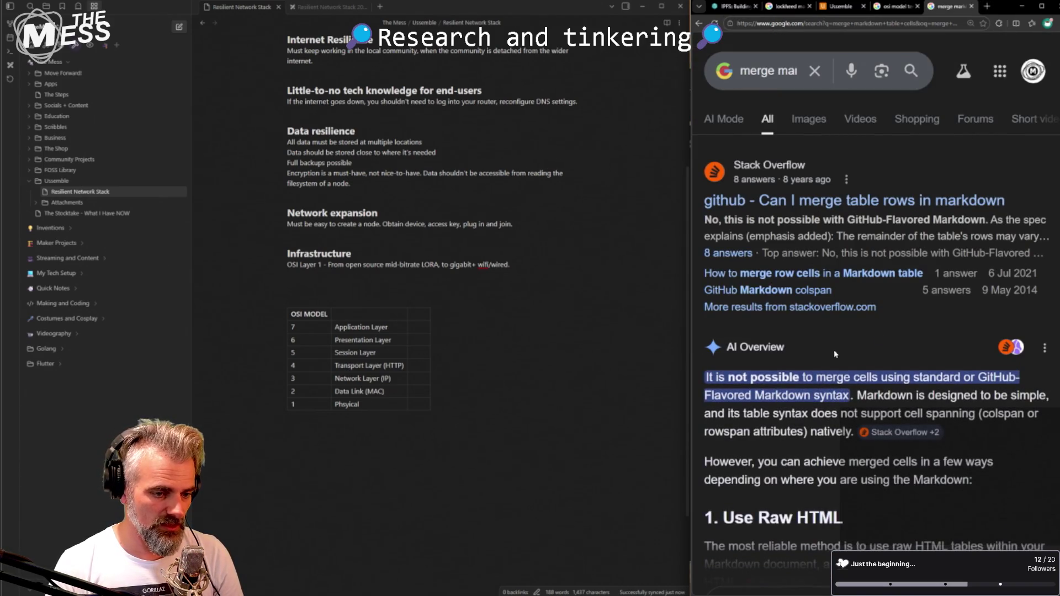
pyautogui.scroll(-2, 909, 456)
pyautogui.click(908, 447)
pyautogui.scroll(-2, 884, 436)
pyautogui.scroll(-3, 884, 437)
pyautogui.scroll(-3, 884, 437)
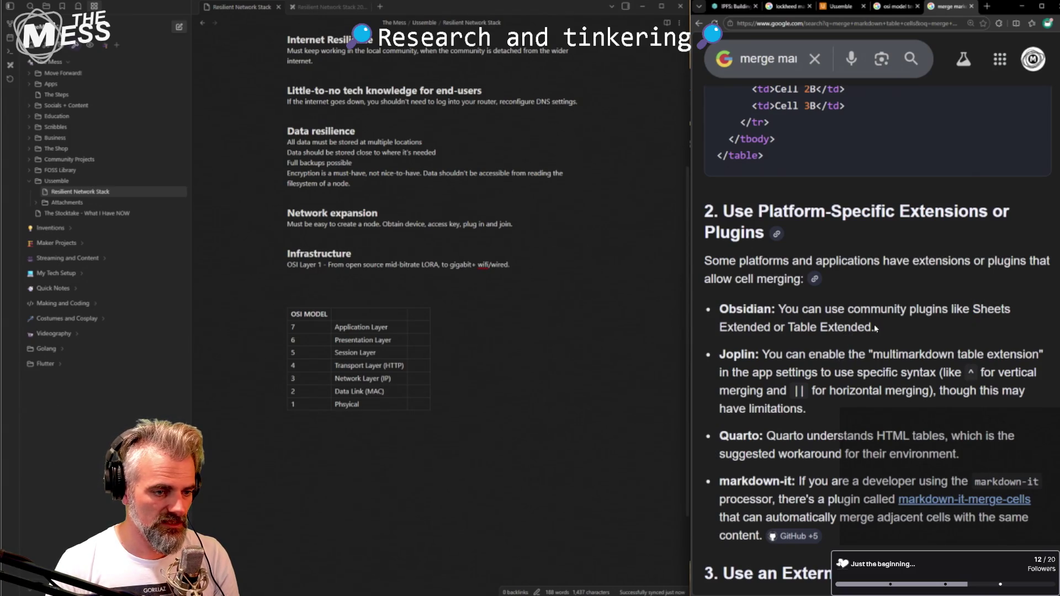
pyautogui.click(973, 6)
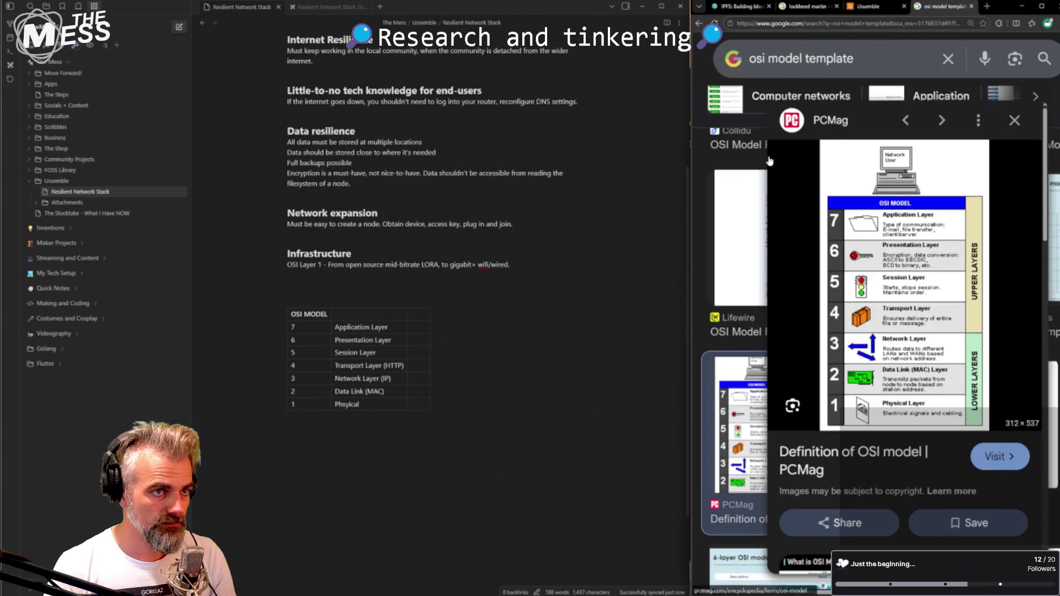
# Step: Clear the 'OSI MODEL' header text, leaving an empty line above the table
pyautogui.click(347, 314)
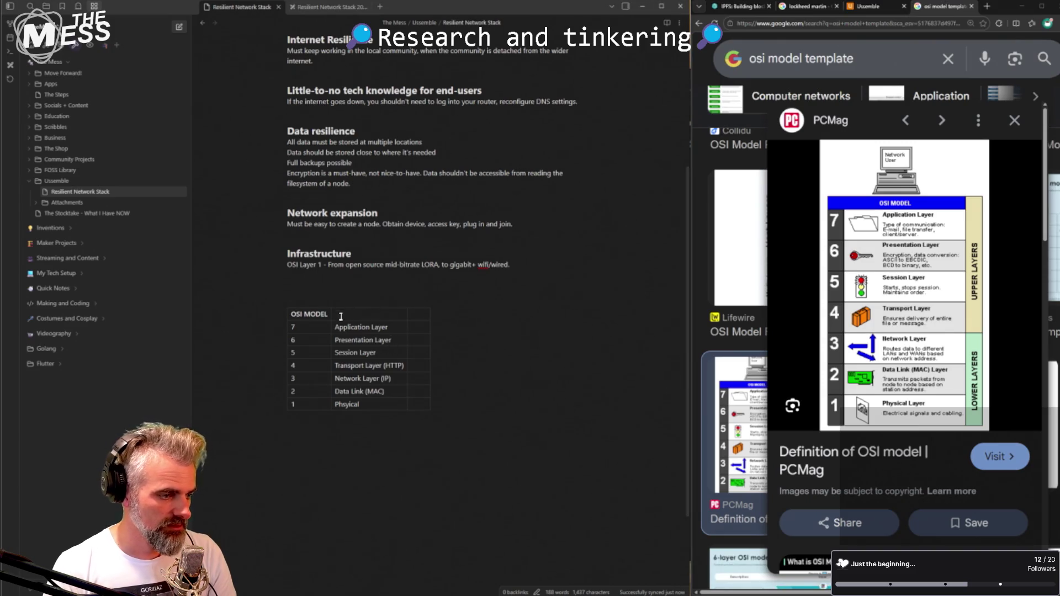
pyautogui.press('Left')
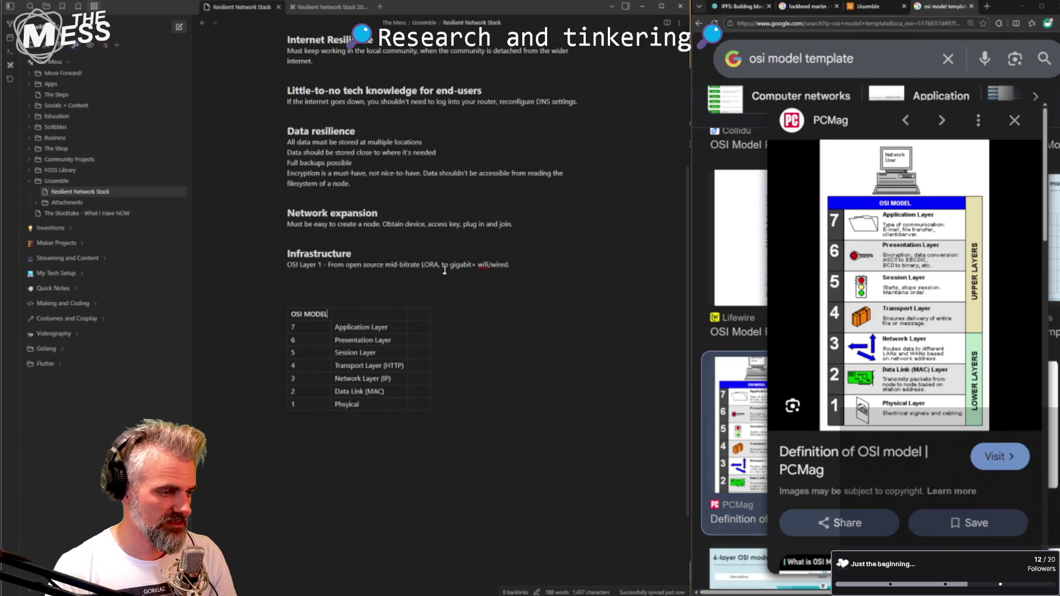
pyautogui.hotkey('shift', 'End')
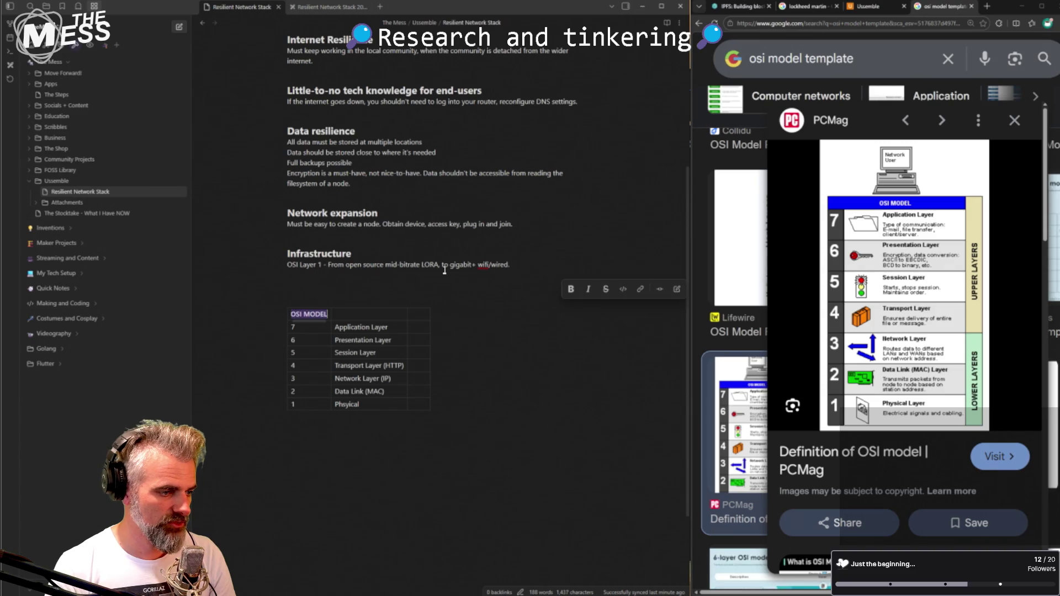
pyautogui.press('BackSpace')
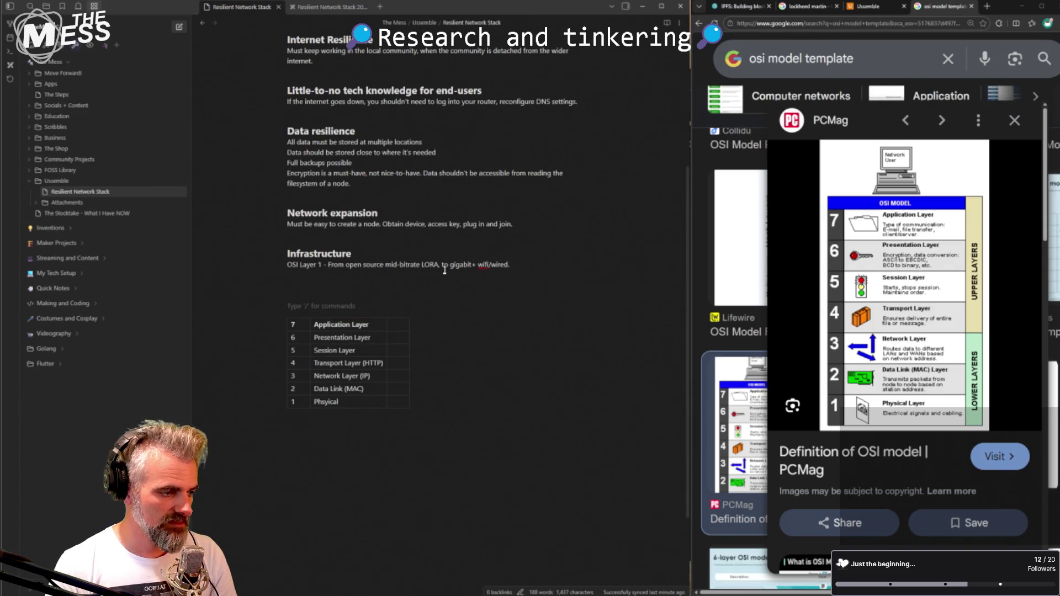
pyautogui.write('# OSI ')
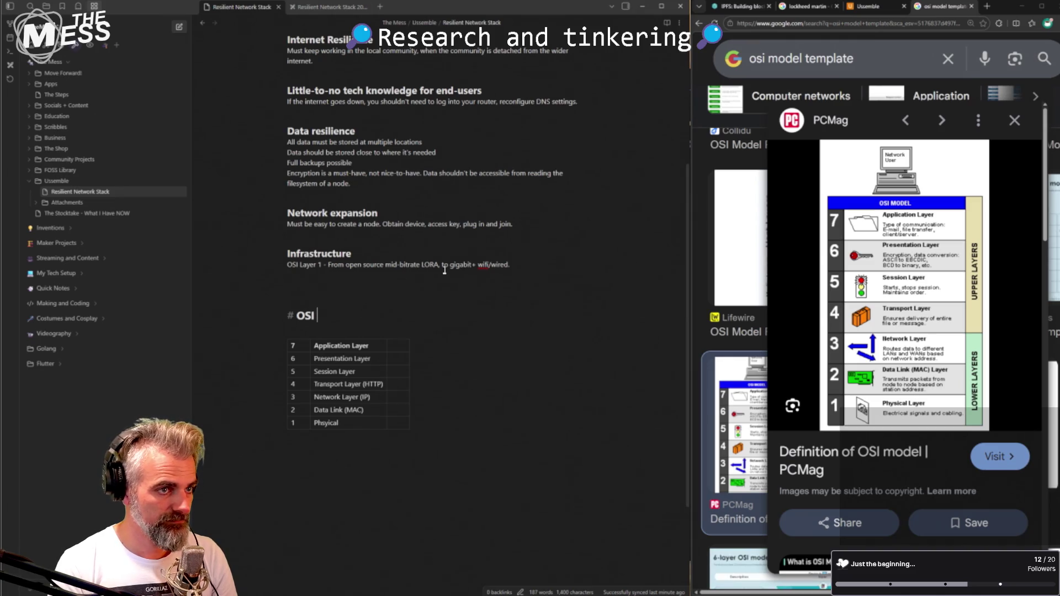
pyautogui.write('Model')
# Step: Finish the '# OSI Model' heading and inspect the empty third-column cells without changes
pyautogui.press('Down')
pyautogui.moveTo(394, 353); pyautogui.dragTo(402, 381)
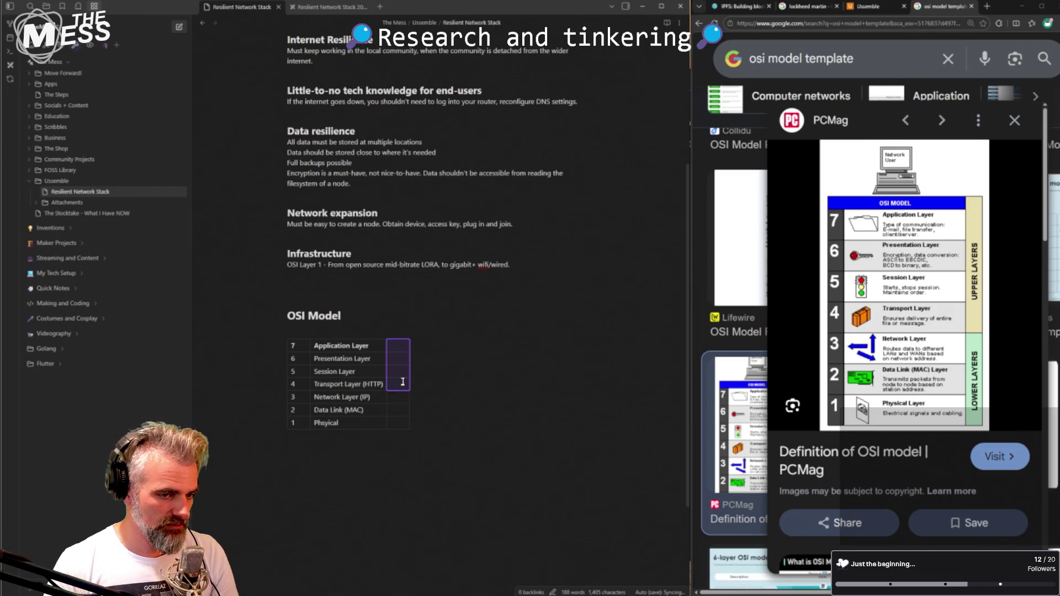
pyautogui.rightClick(402, 382)
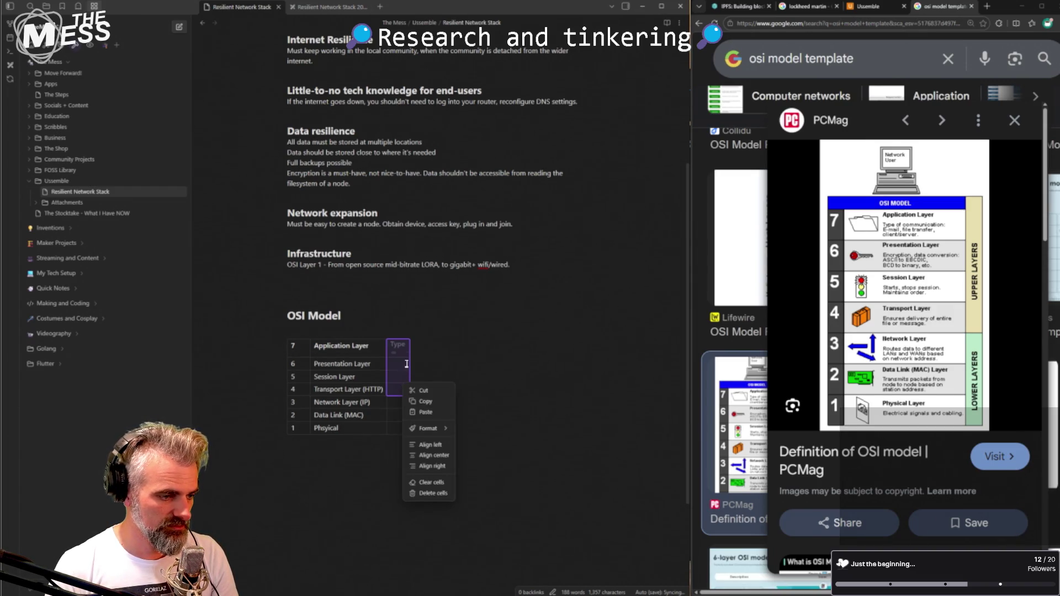
pyautogui.click(403, 360)
pyautogui.moveTo(401, 346); pyautogui.dragTo(403, 387)
pyautogui.click(404, 385)
pyautogui.click(403, 348)
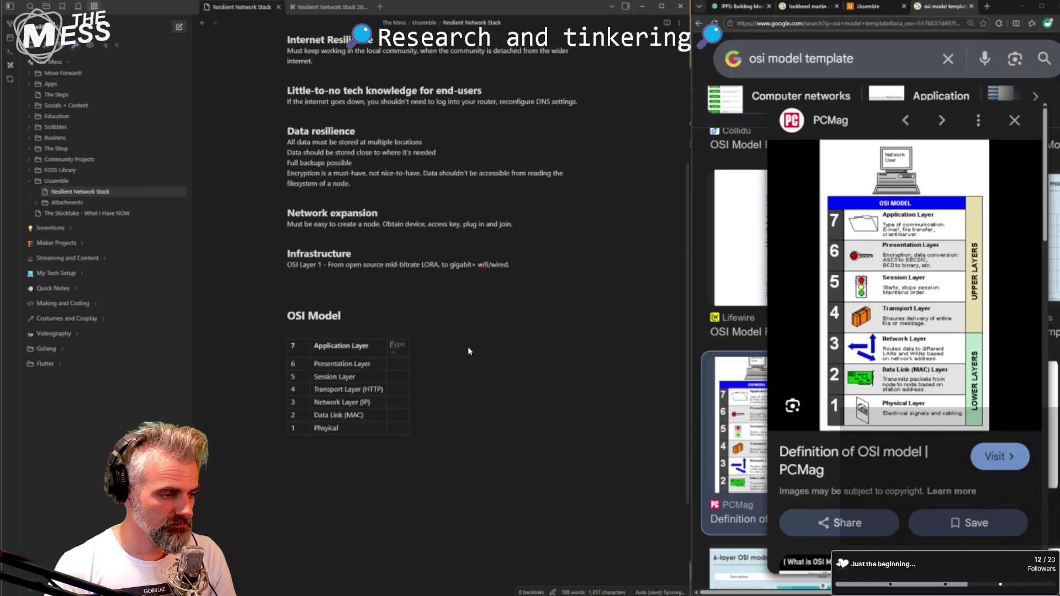
# Step: Start a fresh empty line below the 'OSI Layer 1' Infrastructure text
pyautogui.doubleClick(332, 253)
pyautogui.click(527, 243)
pyautogui.scroll(1, 497, 282)
pyautogui.click(475, 323)
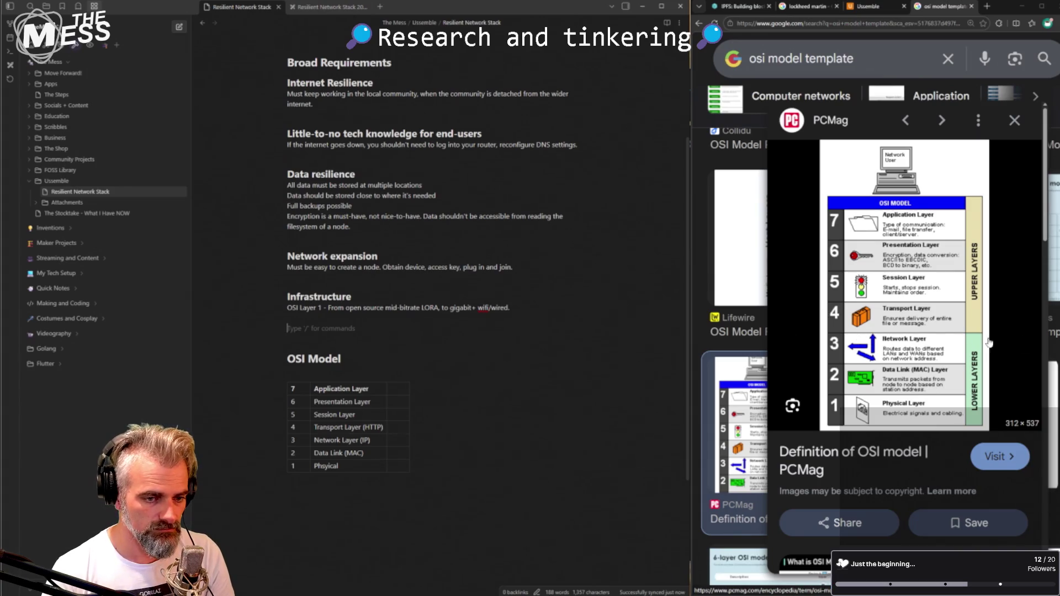
pyautogui.moveTo(311, 445); pyautogui.dragTo(412, 461)
pyautogui.rightClick(374, 460)
pyautogui.moveTo(399, 504)
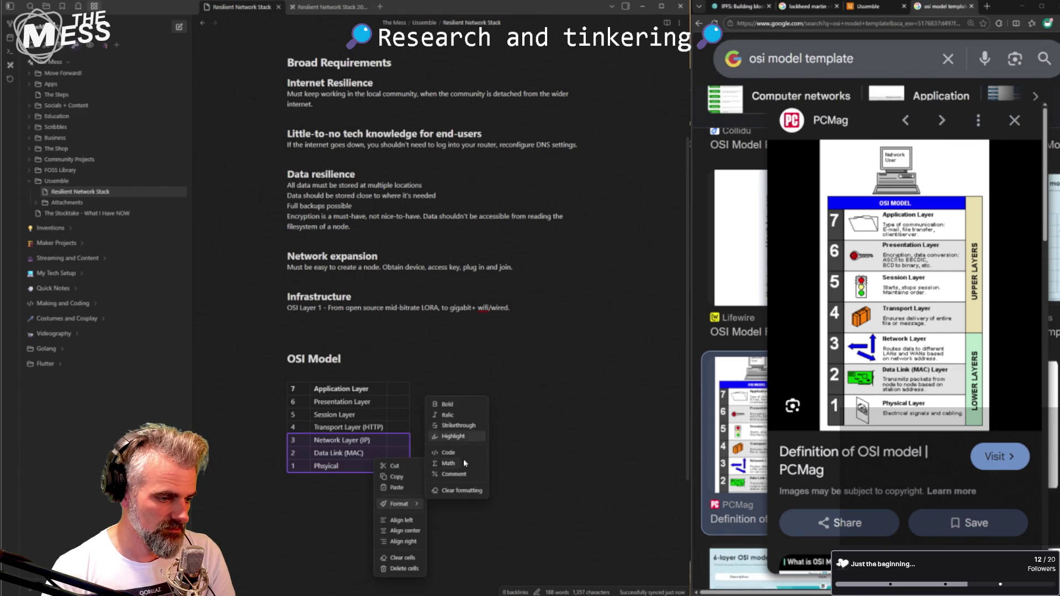
pyautogui.click(365, 443)
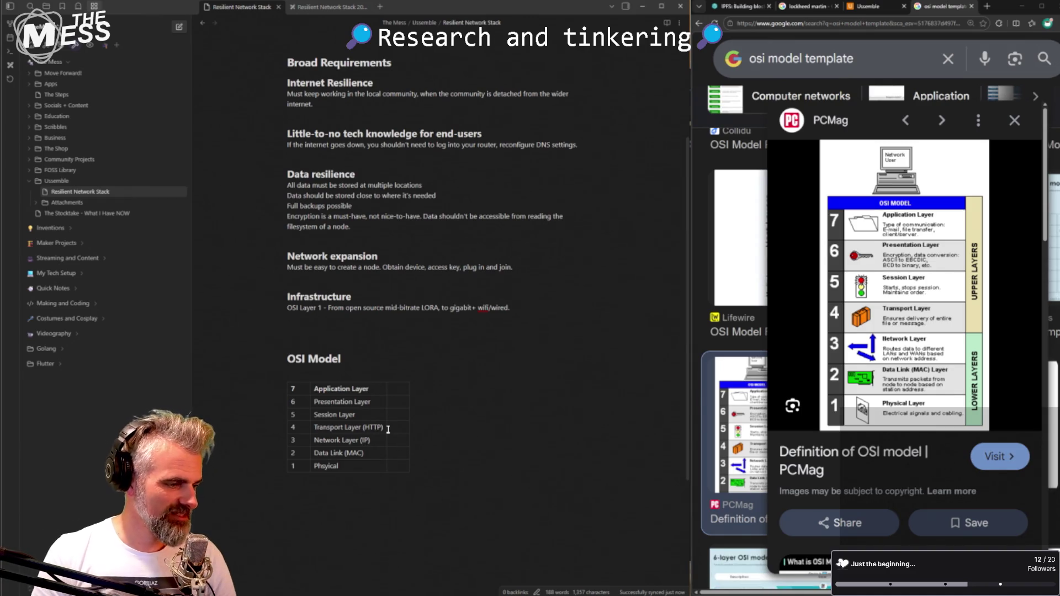
pyautogui.click(430, 319)
pyautogui.click(411, 280)
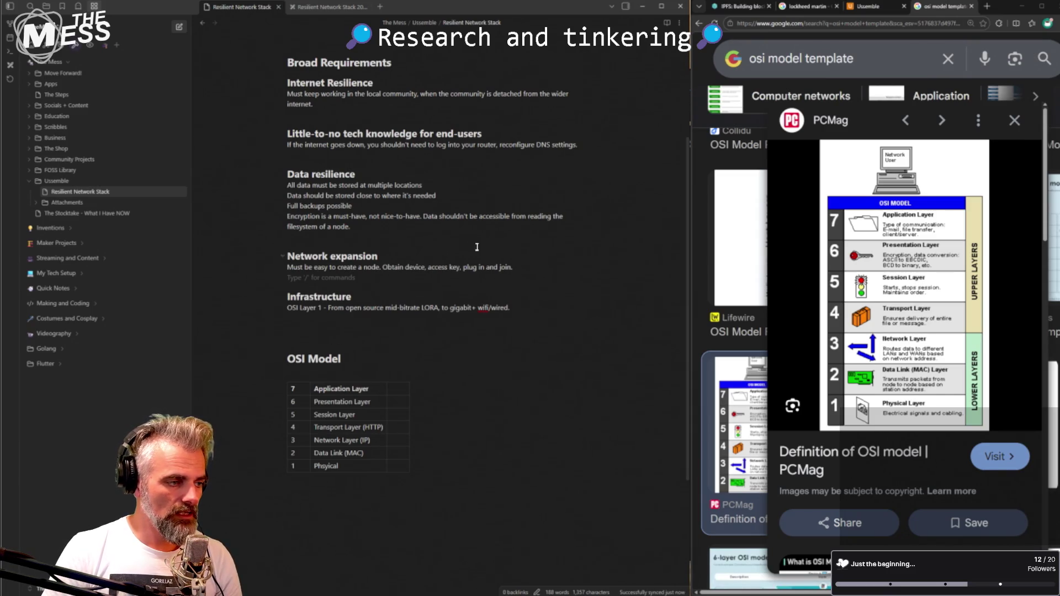
# Step: Close the PCMag OSI model image preview in the browser and return to the note's Data resilience text
pyautogui.click(940, 29)
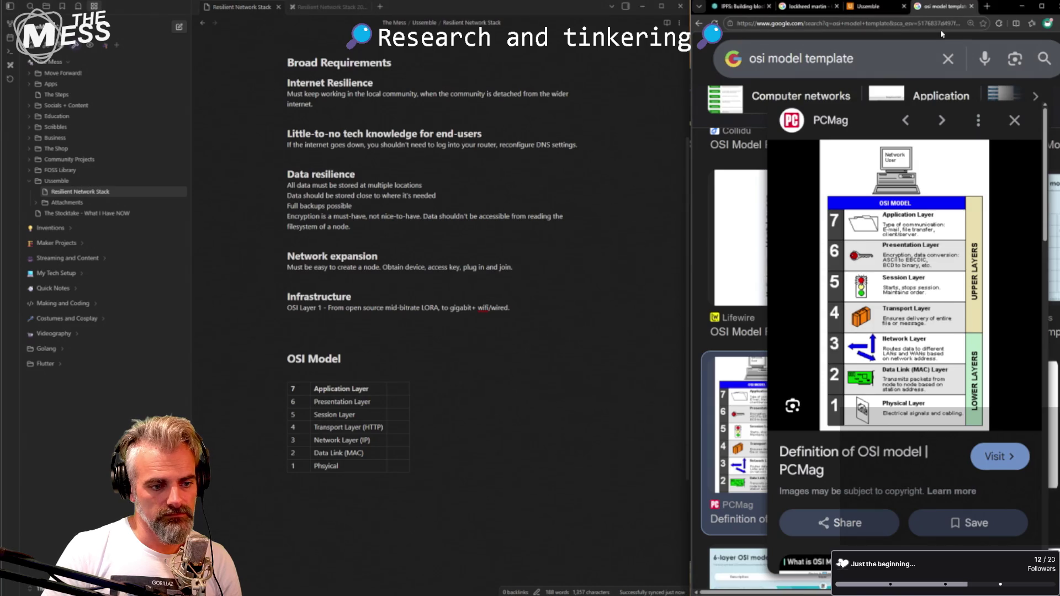
pyautogui.click(1018, 120)
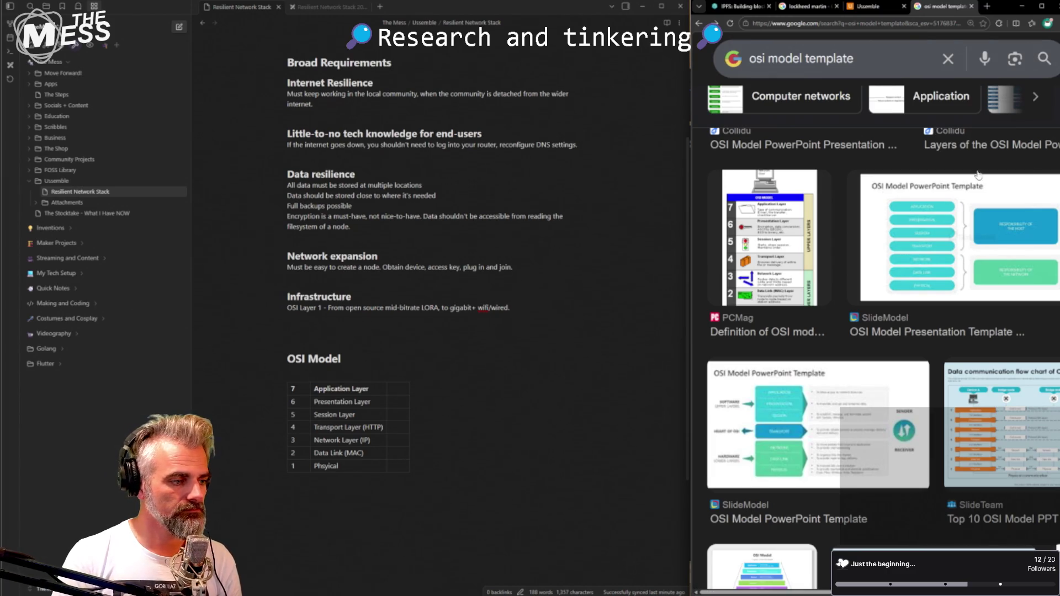
pyautogui.click(377, 295)
pyautogui.click(414, 195)
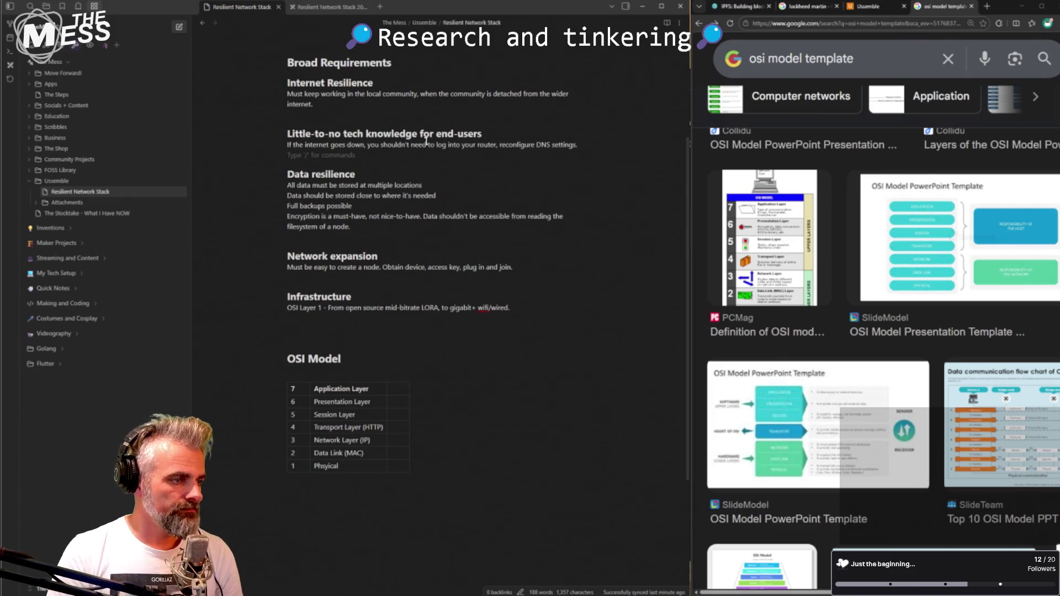
# Step: Add an '## Application Compatibility' heading with a line that it is not just for Ussemble
pyautogui.press('Return')
pyautogui.press('Return')
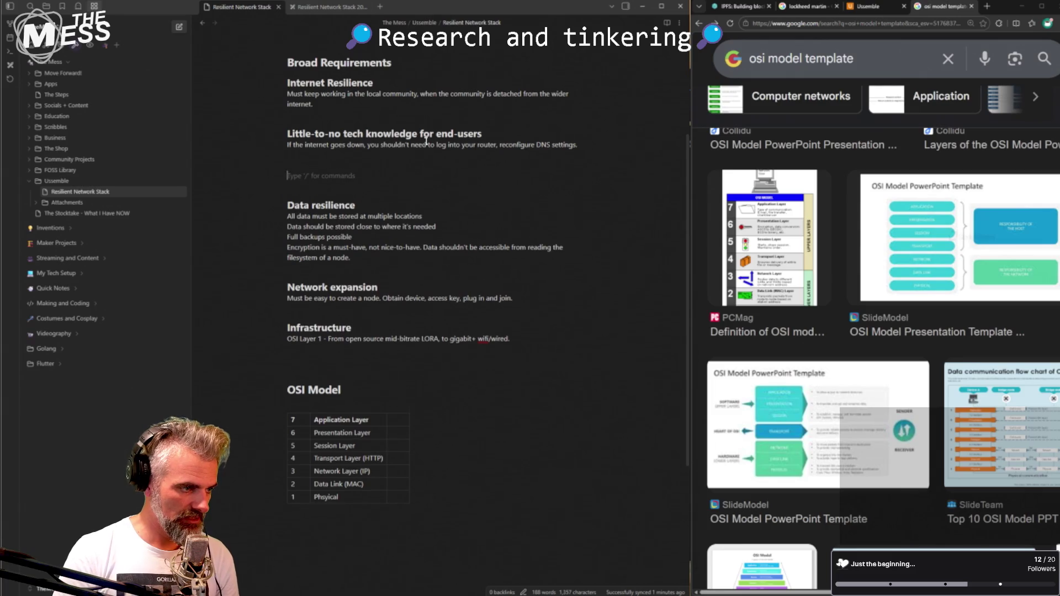
pyautogui.write('##')
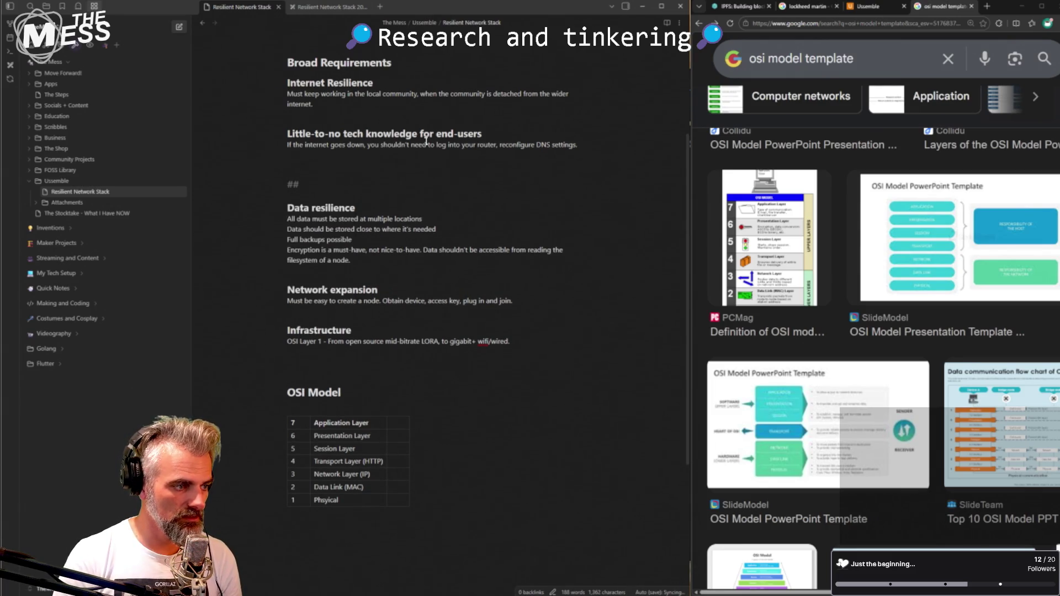
pyautogui.write('Application Compatibility')
pyautogui.press('Return')
pyautogui.write('Thi sis')
pyautogui.write(" isn't JUST for Ussem")
pyautogui.write('ble.')
pyautogui.press('Return')
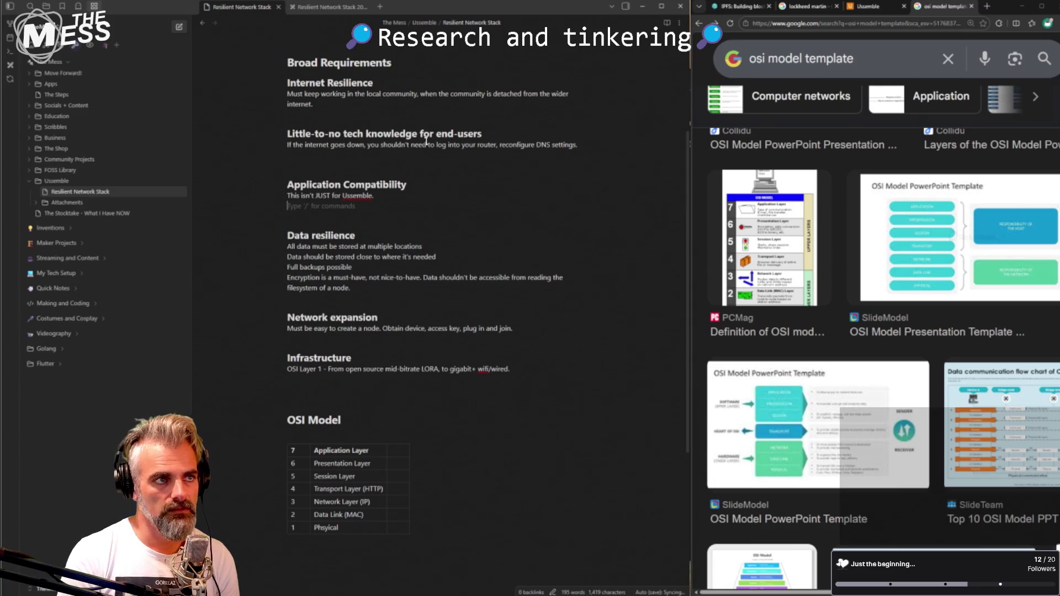
pyautogui.write('Adapt any existing web acp')
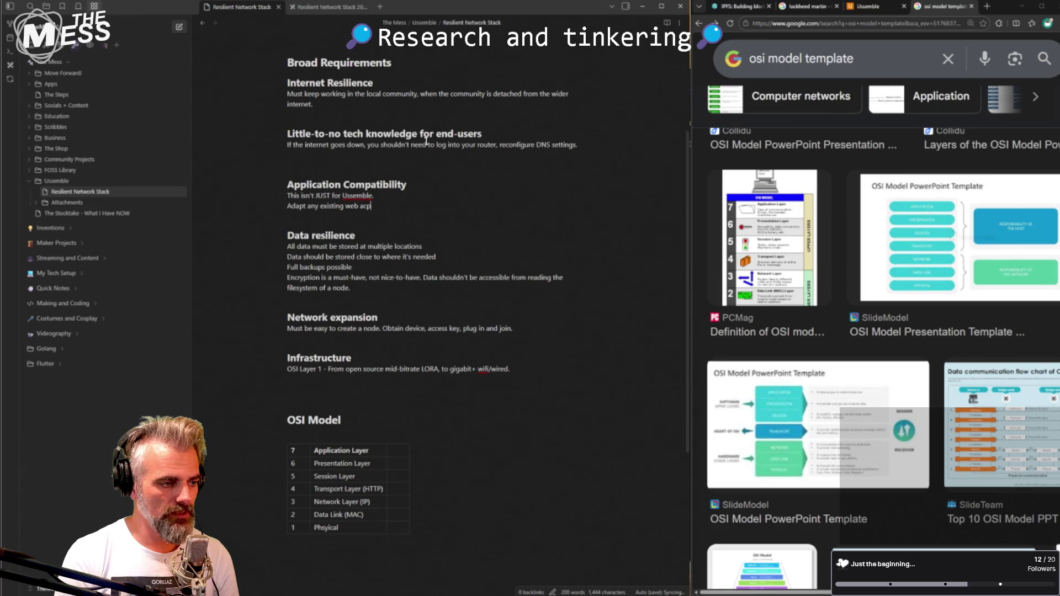
# Step: Word the second line so any existing web application should adapt to the "Resilience" model
pyautogui.hotkey('ctrl', 'Left')
pyautogui.hotkey('ctrl', 'Left')
pyautogui.hotkey('ctrl', 'Left')
pyautogui.write('nearly')
pyautogui.hotkey('ctrl', 'BackSpace')
pyautogui.press('BackSpace')
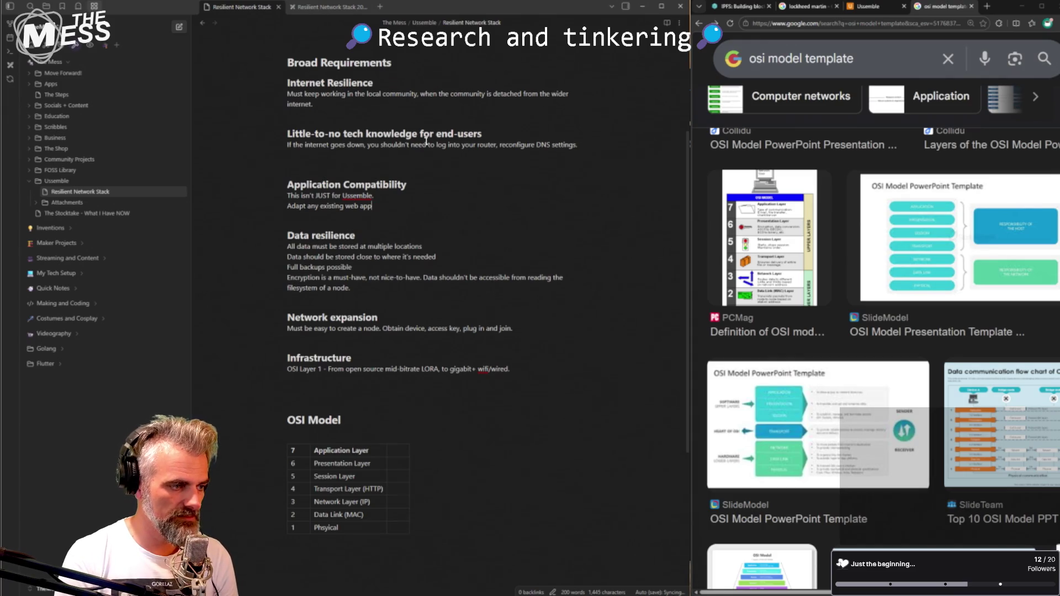
pyautogui.write('lication ')
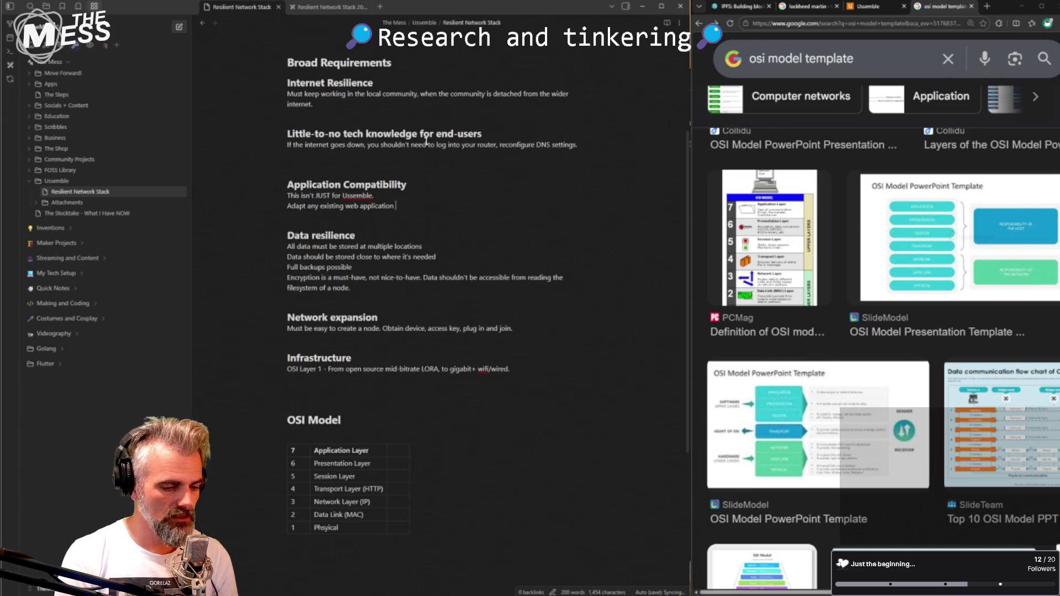
pyautogui.write('he "R"')
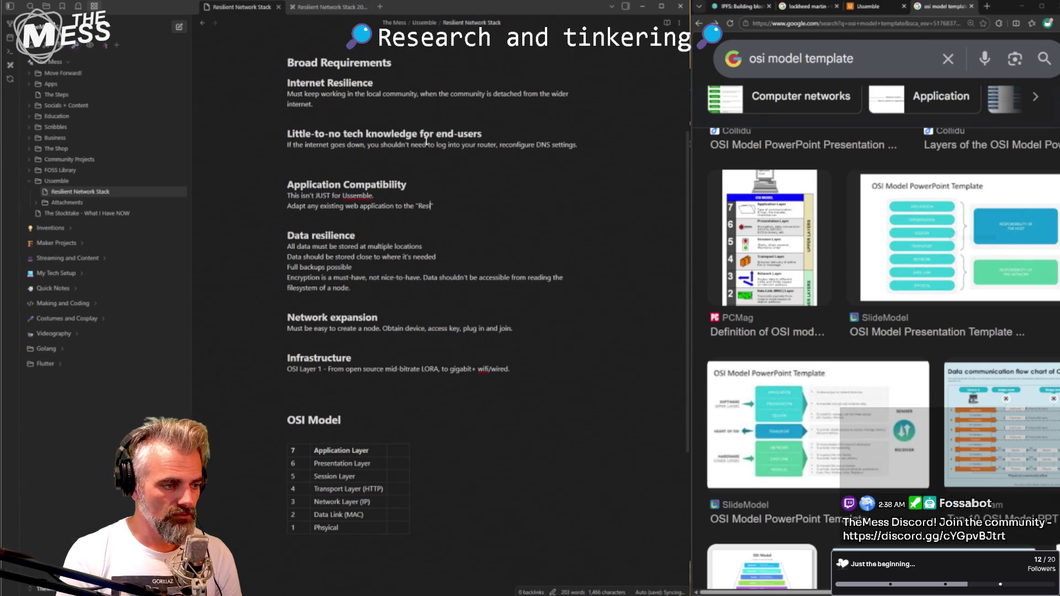
pyautogui.write('nce ')
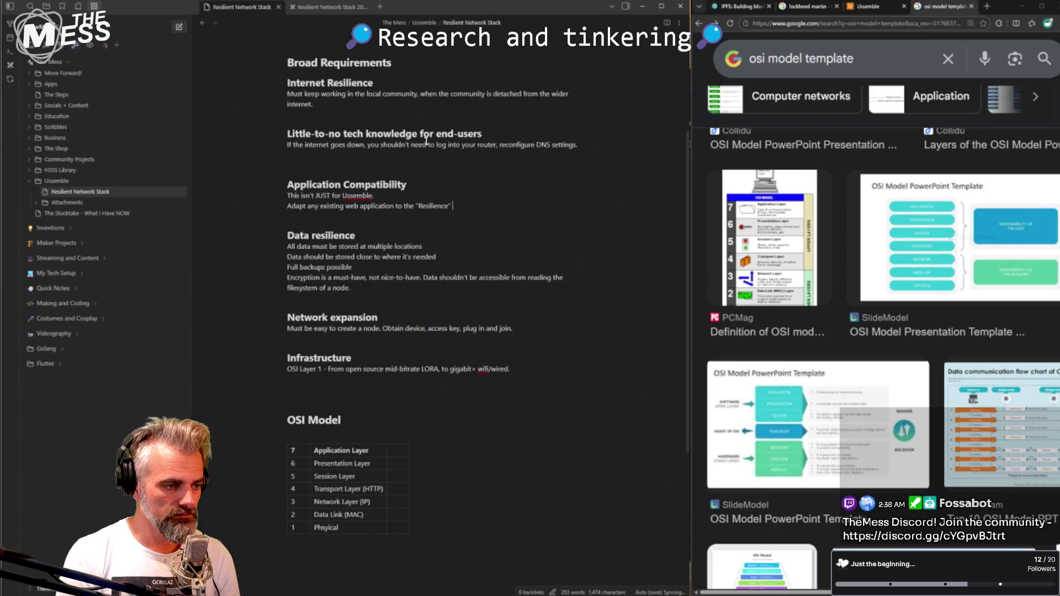
pyautogui.write('del')
pyautogui.press('Down')
pyautogui.press('Down')
pyautogui.press('Down')
pyautogui.press('Down')
pyautogui.press('Down')
pyautogui.press('Down')
pyautogui.press('Down')
pyautogui.press('Down')
pyautogui.press('Down')
pyautogui.press('Down')
pyautogui.press('Down')
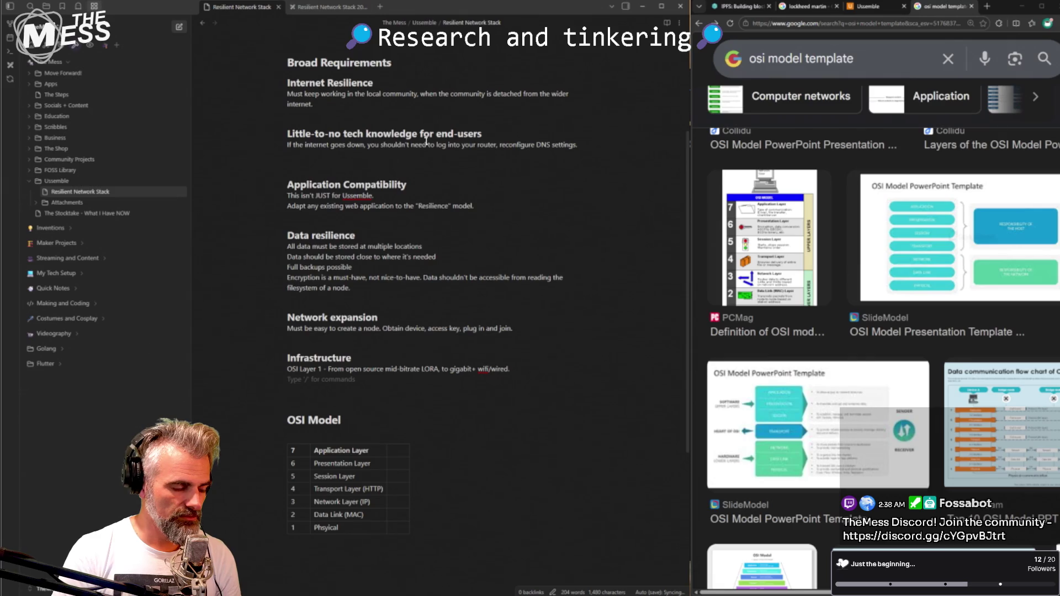
# Step: Add an '## Automation' heading below the Infrastructure section
pyautogui.press('Return')
pyautogui.press('Return')
pyautogui.press('Return')
pyautogui.write('## ')
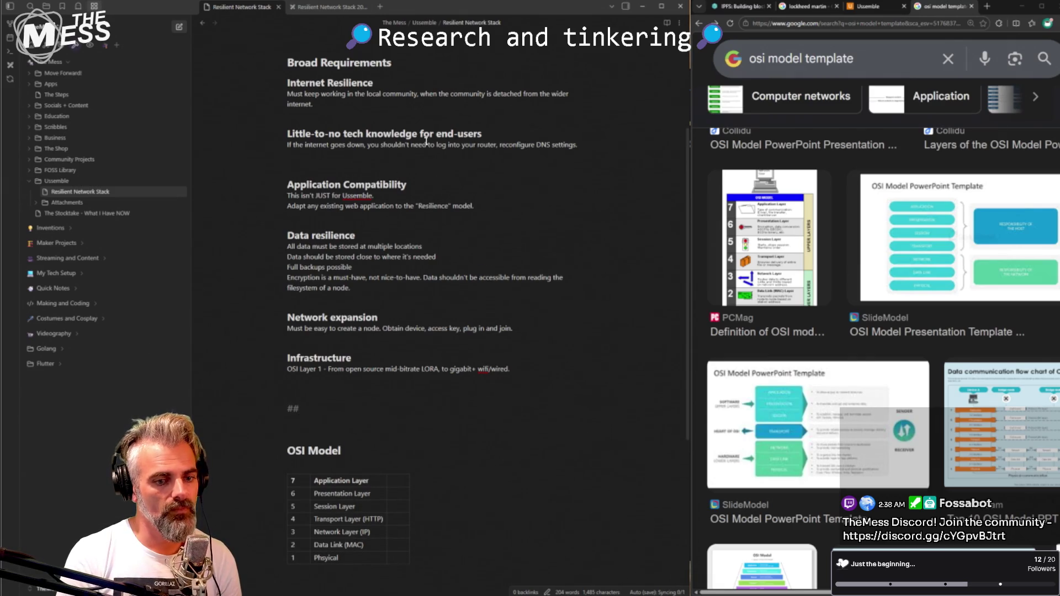
pyautogui.write('Ato')
pyautogui.press('BackSpace')
pyautogui.press('BackSpace')
pyautogui.write('utomation')
pyautogui.press('Return')
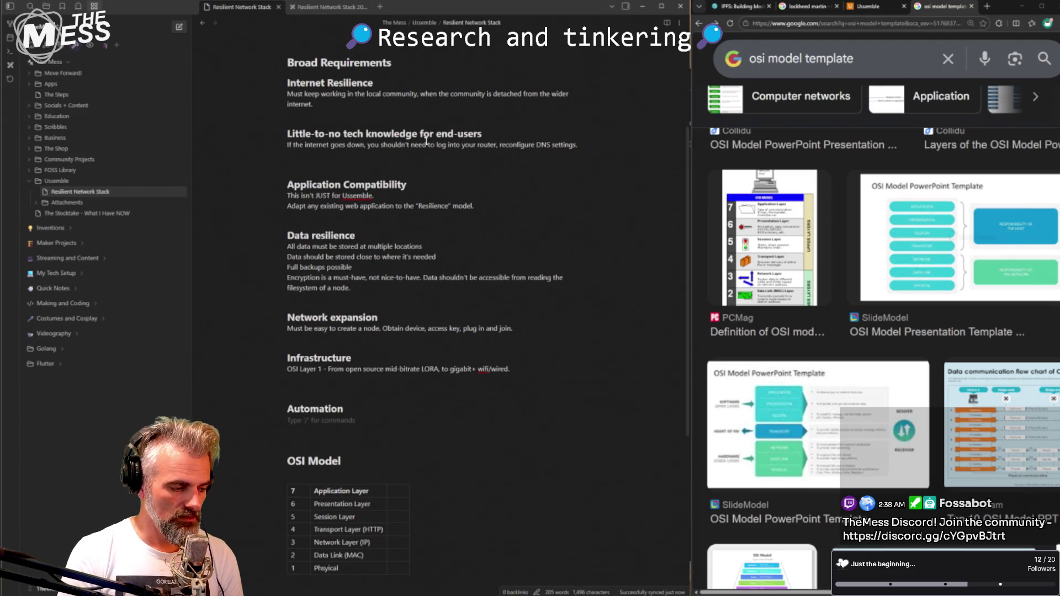
pyautogui.write('Addition, removal')
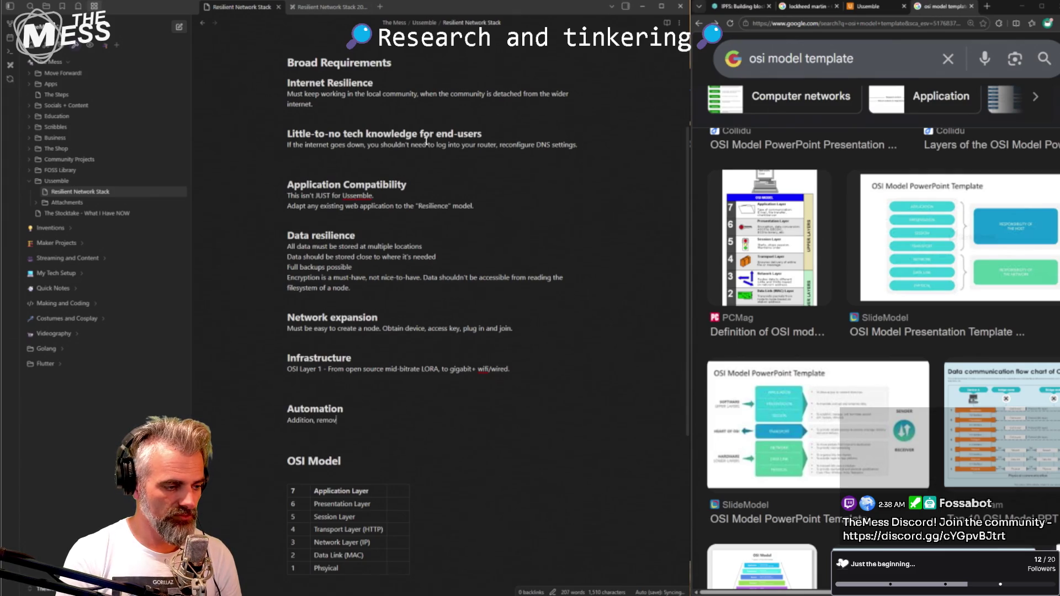
pyautogui.write(', movement ')
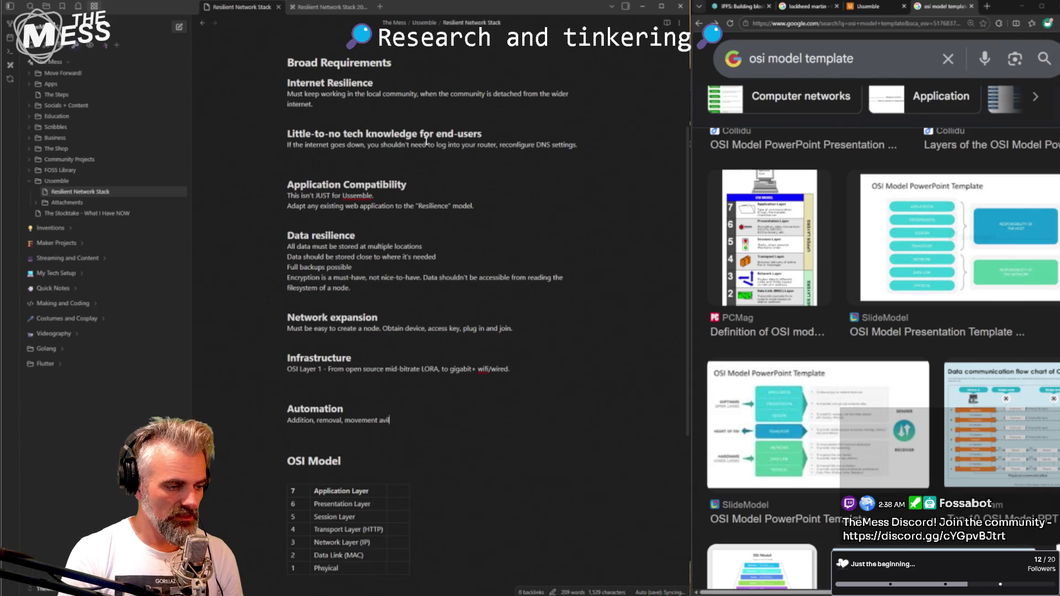
pyautogui.write('availability of nodes ')
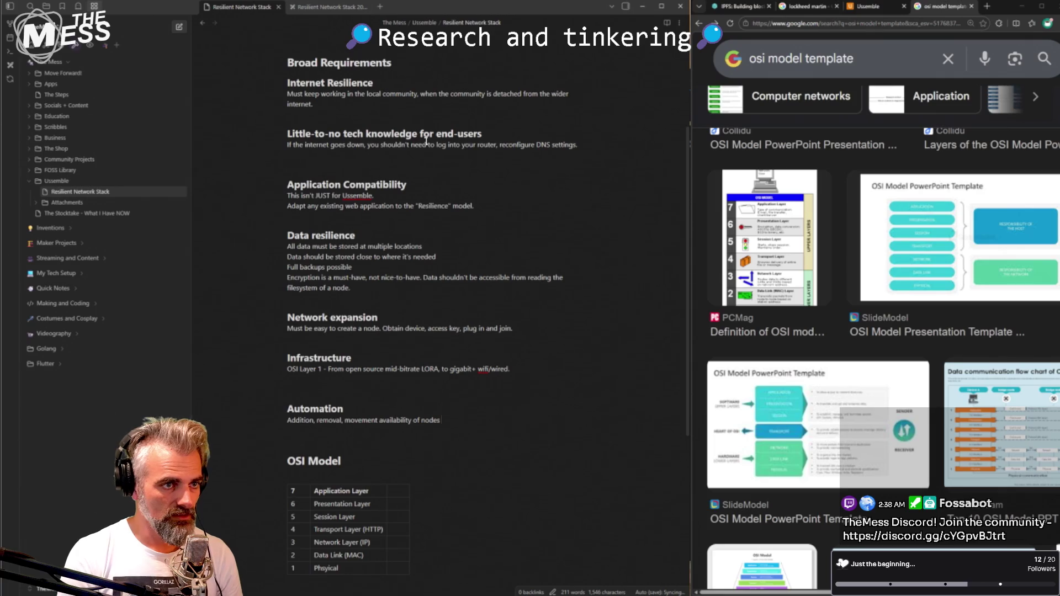
pyautogui.write('must be "seamless')
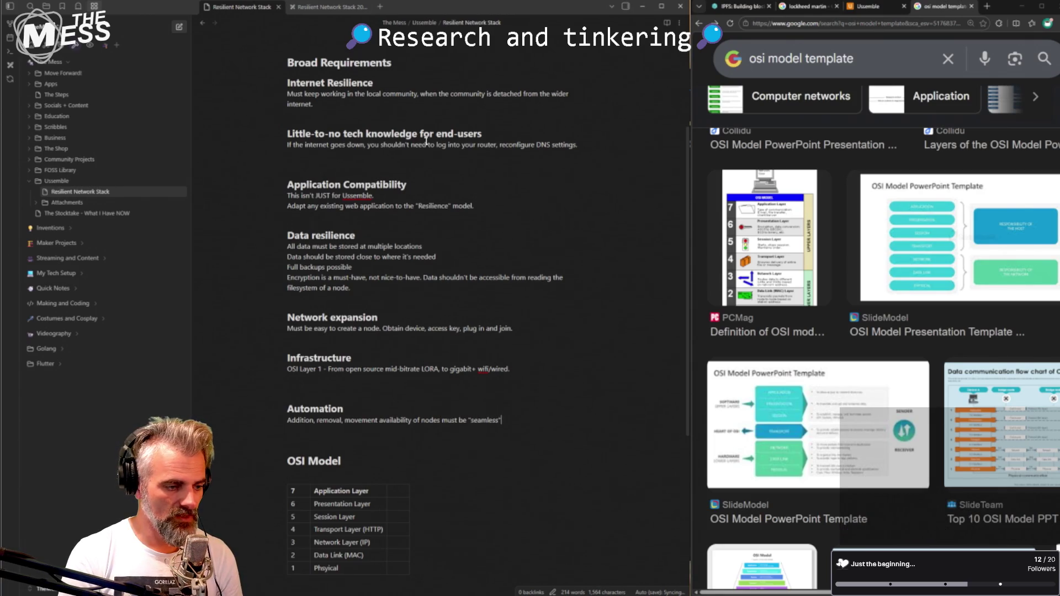
# Step: Write the Automation requirement: seamless node changes, network condition reporting from Layer 1 up to the application
pyautogui.press('Return')
pyautogui.write('Reporting of net')
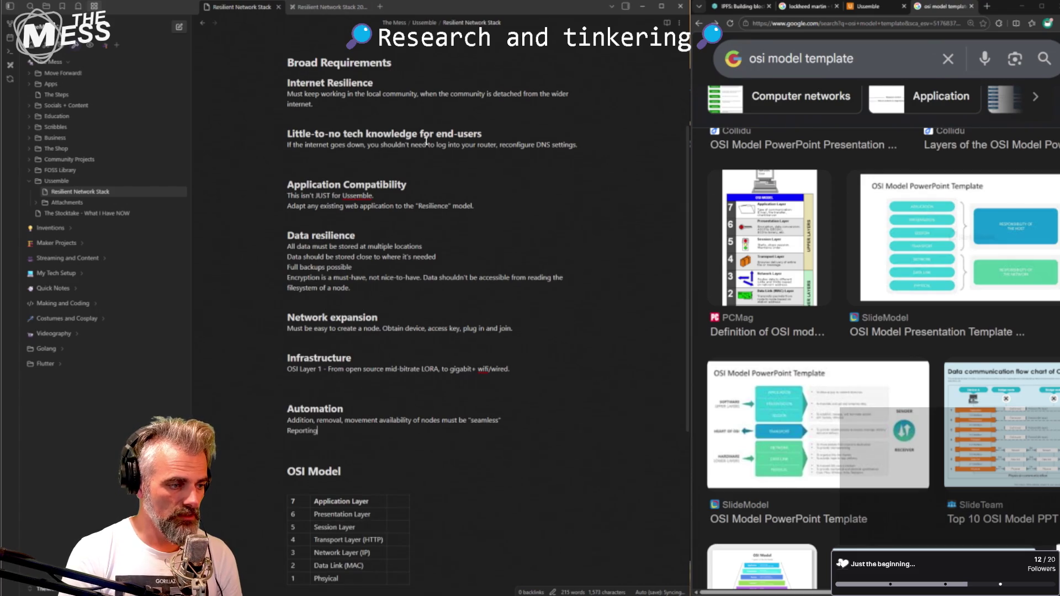
pyautogui.write('work conditions s')
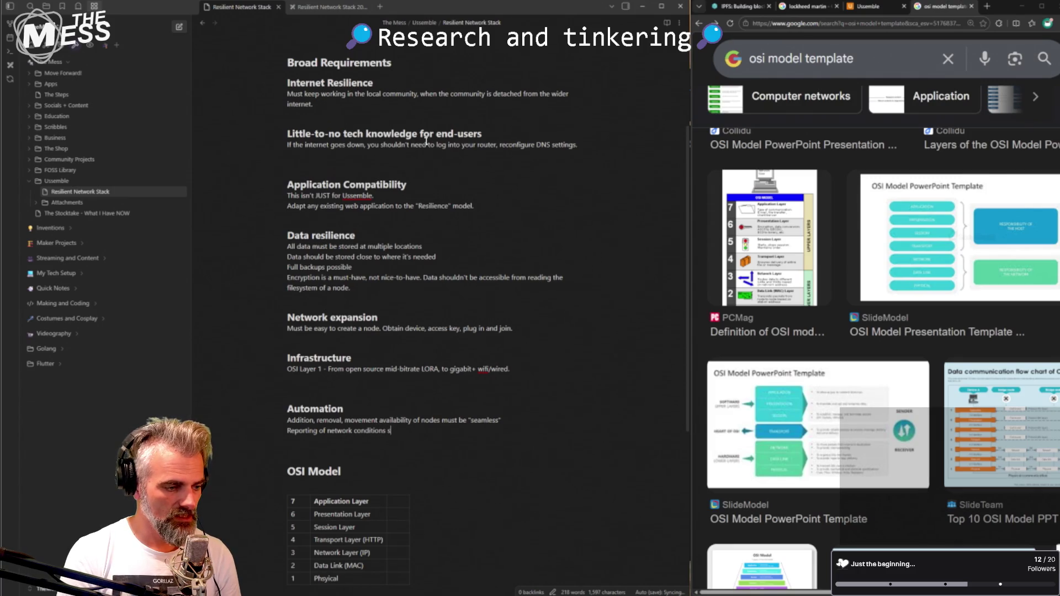
pyautogui.write('tarts from')
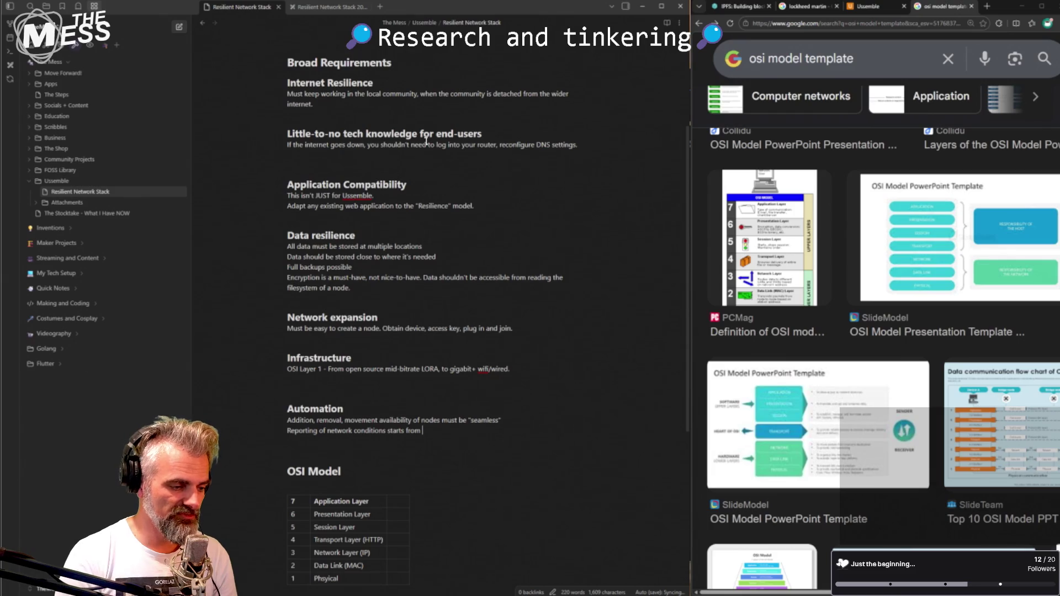
pyautogui.write('Layer 1, a')
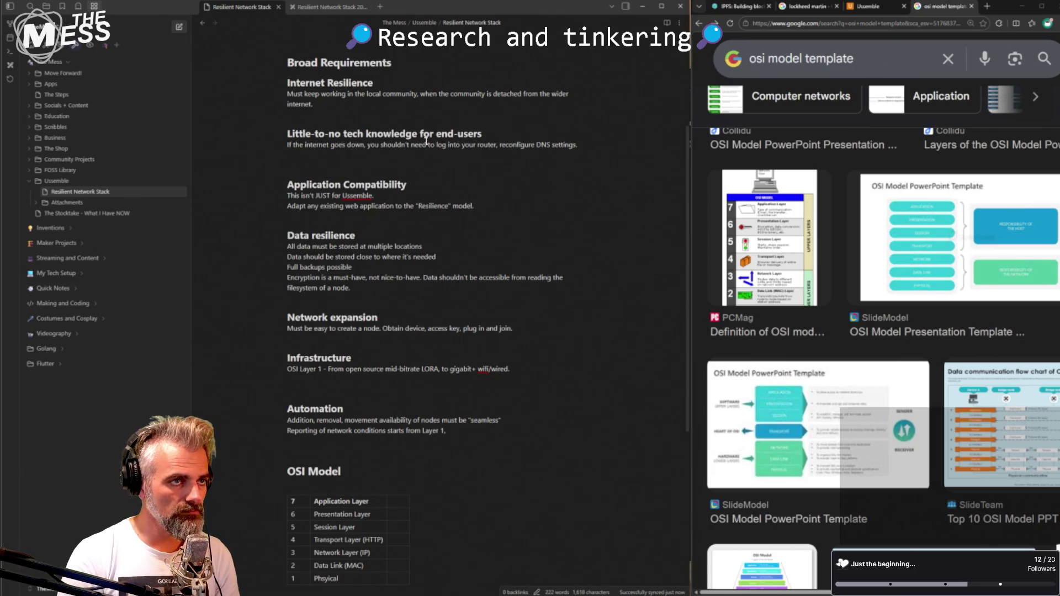
pyautogui.write('ll the way up to the application')
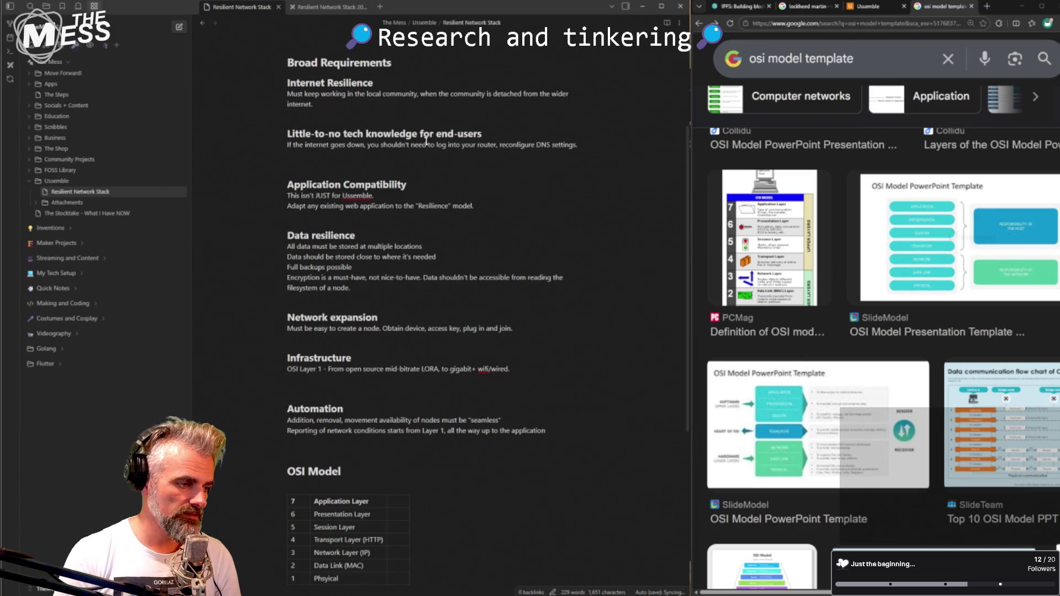
pyautogui.press('Up')
pyautogui.press('Up')
pyautogui.press('Home')
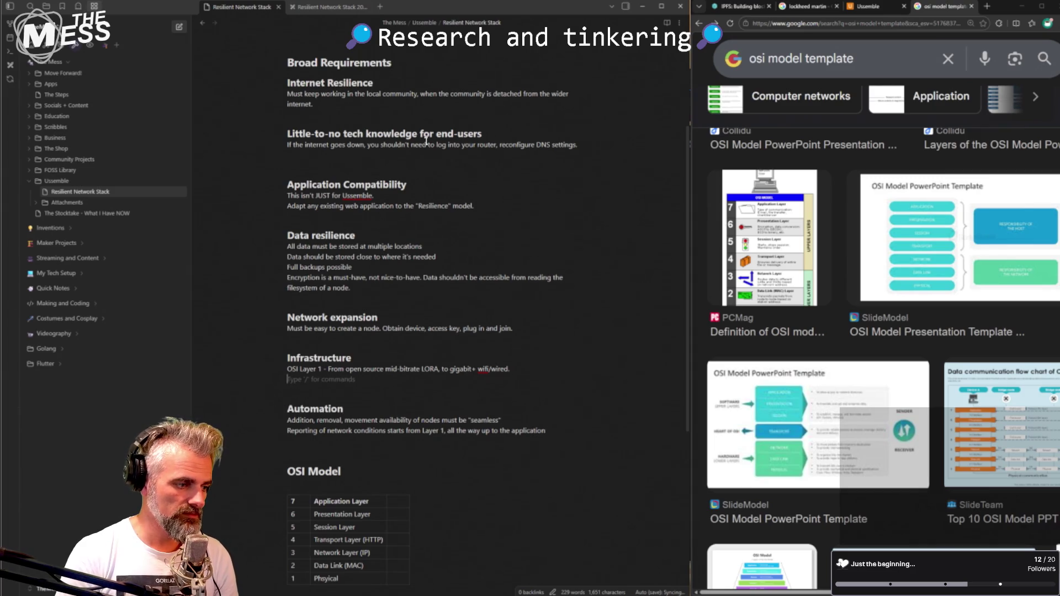
# Step: Normalise blank lines around the Automation heading and remove the gap under Little-to-no tech knowledge
pyautogui.press('BackSpace')
pyautogui.press('BackSpace')
pyautogui.press('Up')
pyautogui.press('Up')
pyautogui.press('Down')
pyautogui.press('Down')
pyautogui.press('Return')
pyautogui.press('Up')
pyautogui.press('Up')
pyautogui.press('Up')
pyautogui.press('Up')
pyautogui.press('Up')
pyautogui.press('Up')
pyautogui.press('Up')
pyautogui.press('Up')
pyautogui.press('BackSpace')
pyautogui.press('Up')
# Step: Add a blank line above the OSI Model heading, then preview the SlideModel OSI Model PowerPoint Template image
pyautogui.press('Down')
pyautogui.press('Down')
pyautogui.press('Down')
pyautogui.press('Down')
pyautogui.press('Down')
pyautogui.press('Down')
pyautogui.press('Down')
pyautogui.press('Down')
pyautogui.press('Down')
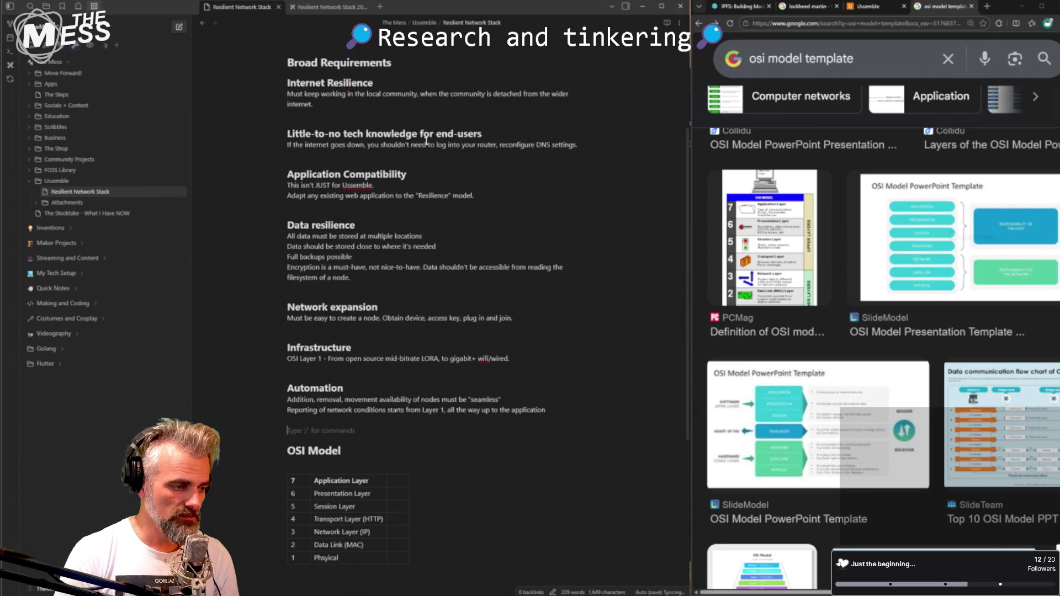
pyautogui.press('Return')
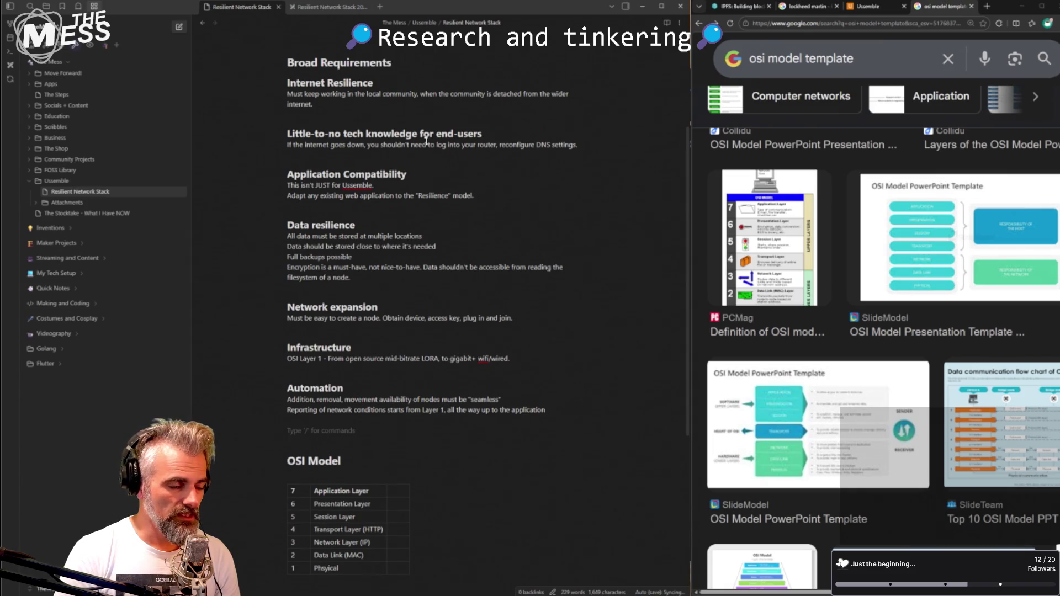
pyautogui.press('Down')
pyautogui.press('Down')
pyautogui.press('Down')
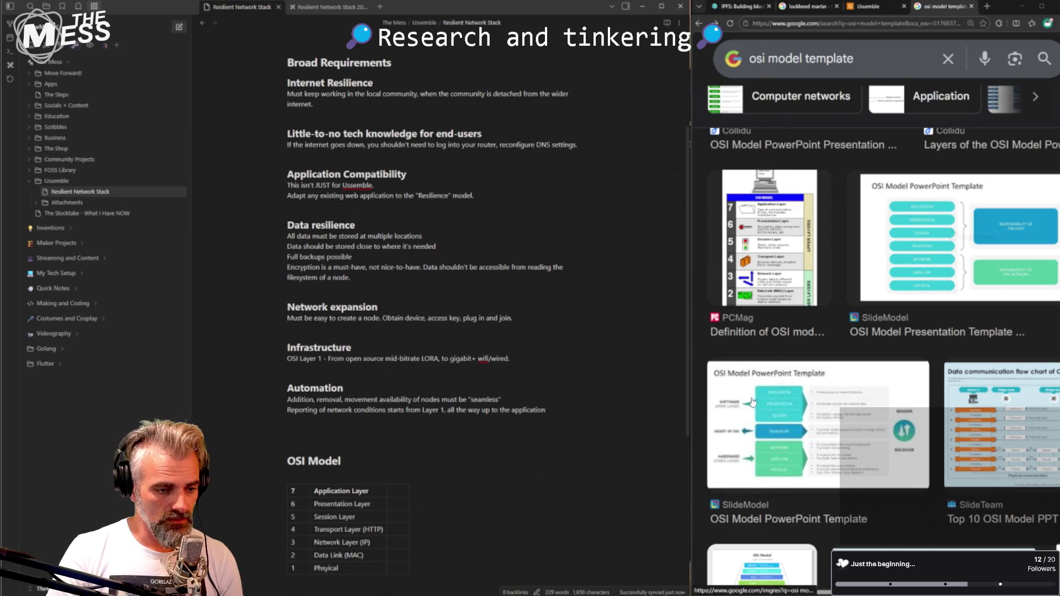
pyautogui.click(911, 424)
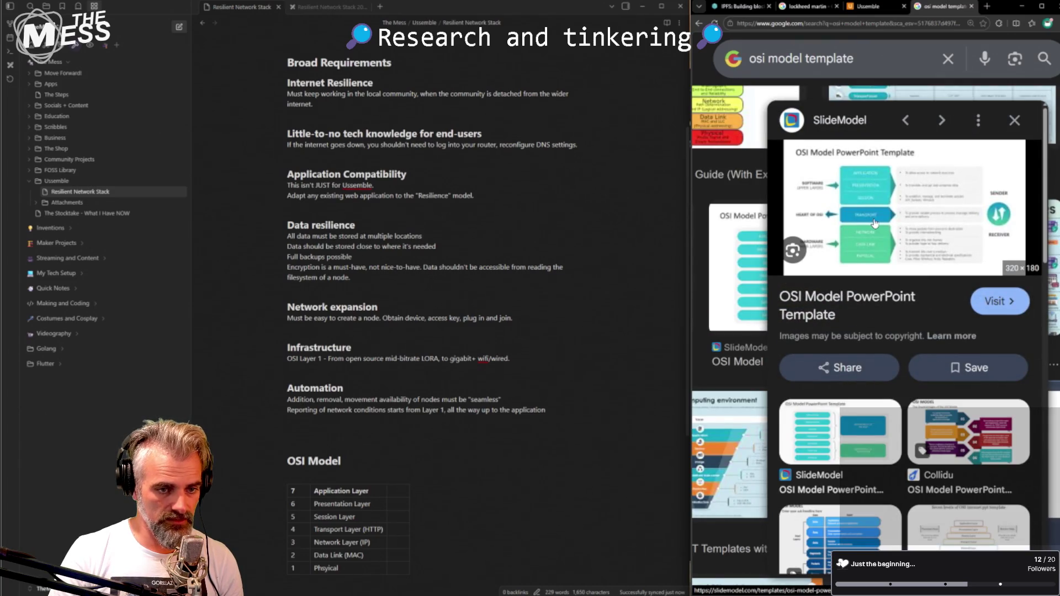
pyautogui.click(874, 223)
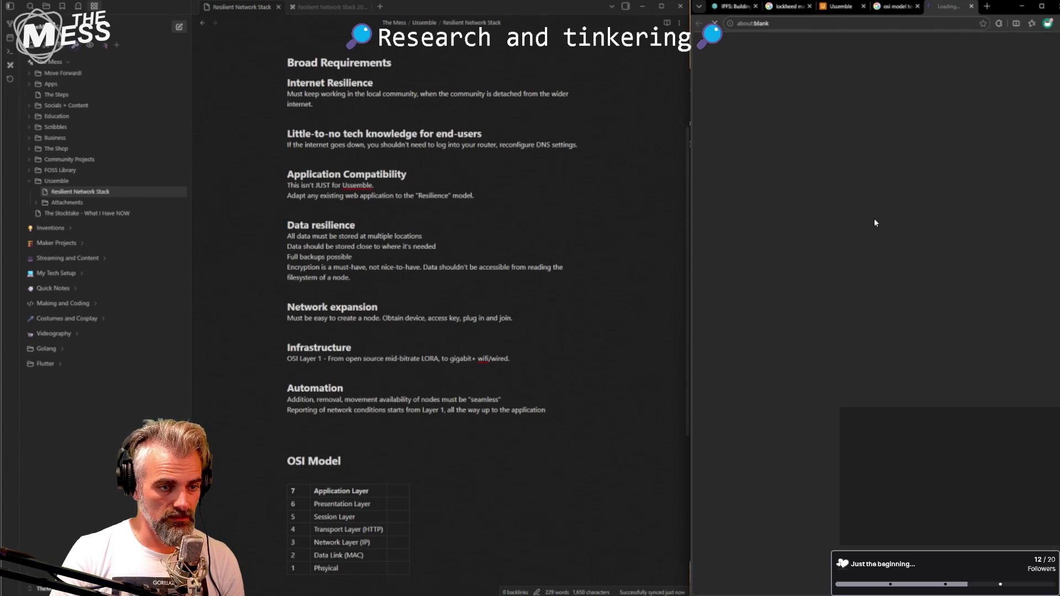
pyautogui.click(970, 6)
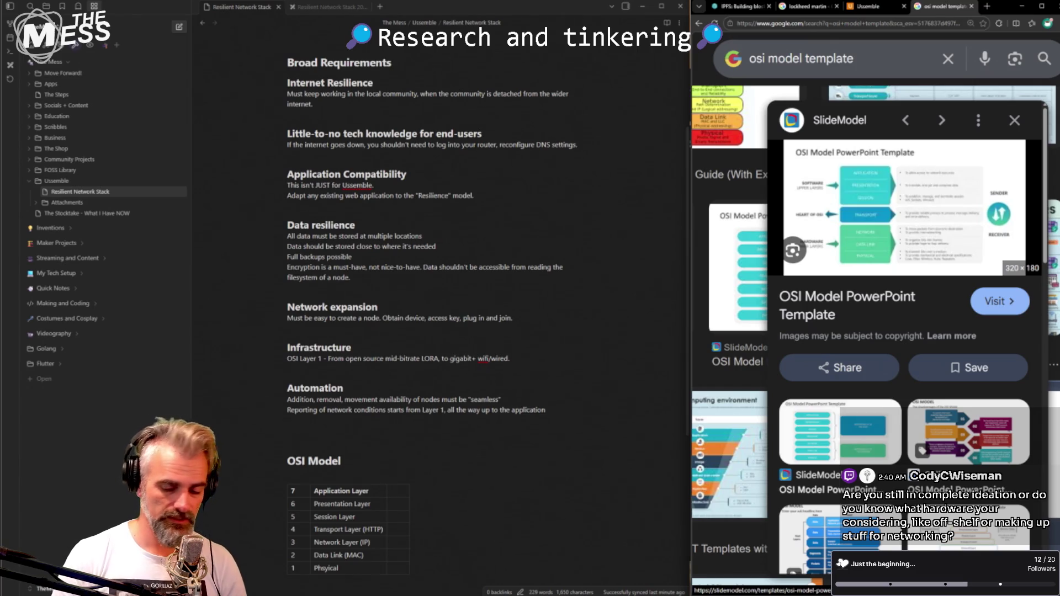
pyautogui.press('Escape')
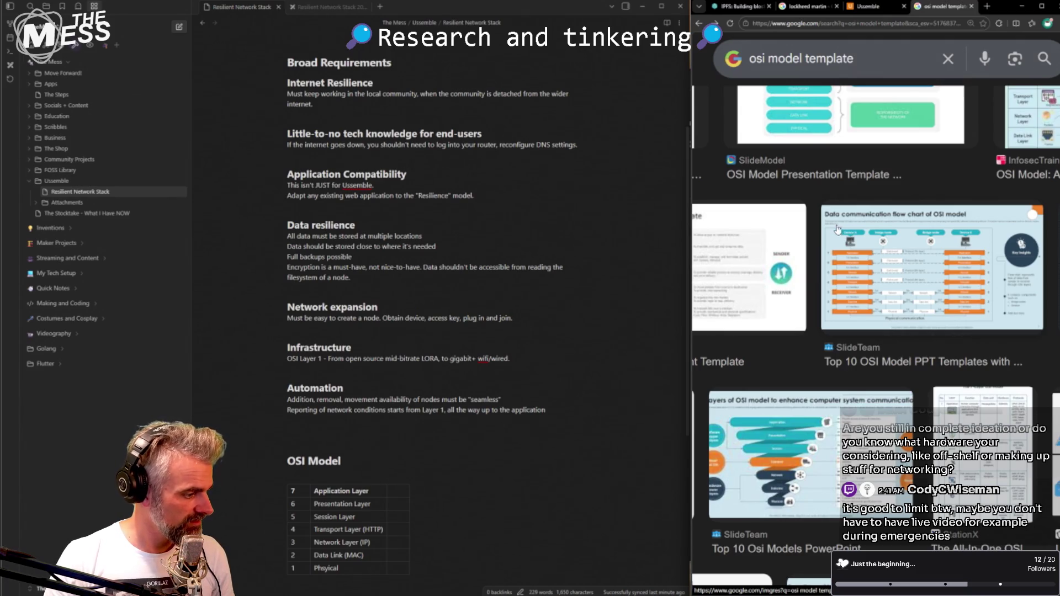
pyautogui.moveTo(346, 306)
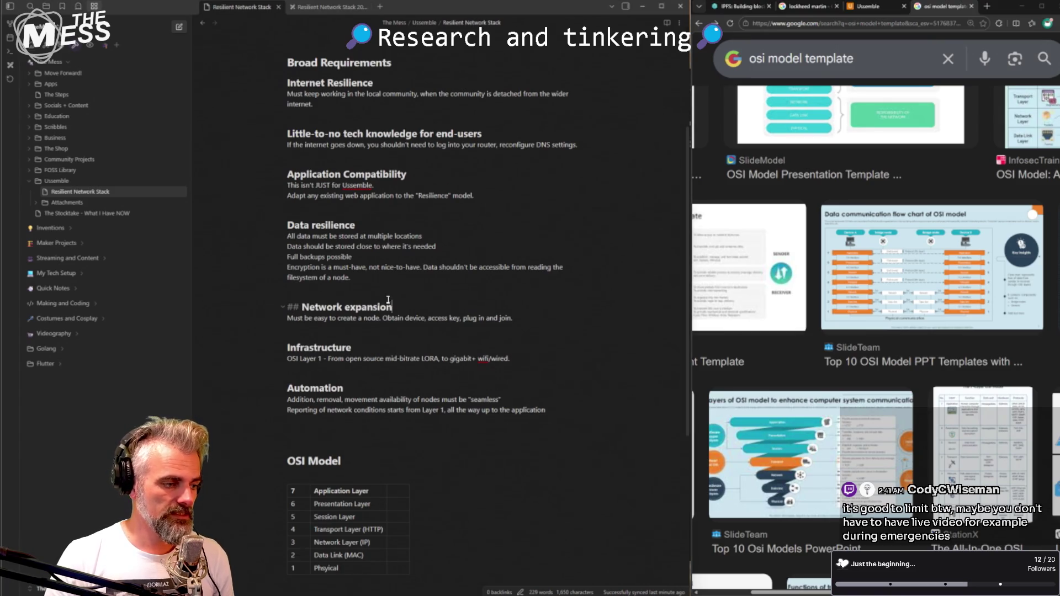
pyautogui.click(445, 421)
pyautogui.moveTo(552, 409); pyautogui.dragTo(283, 410)
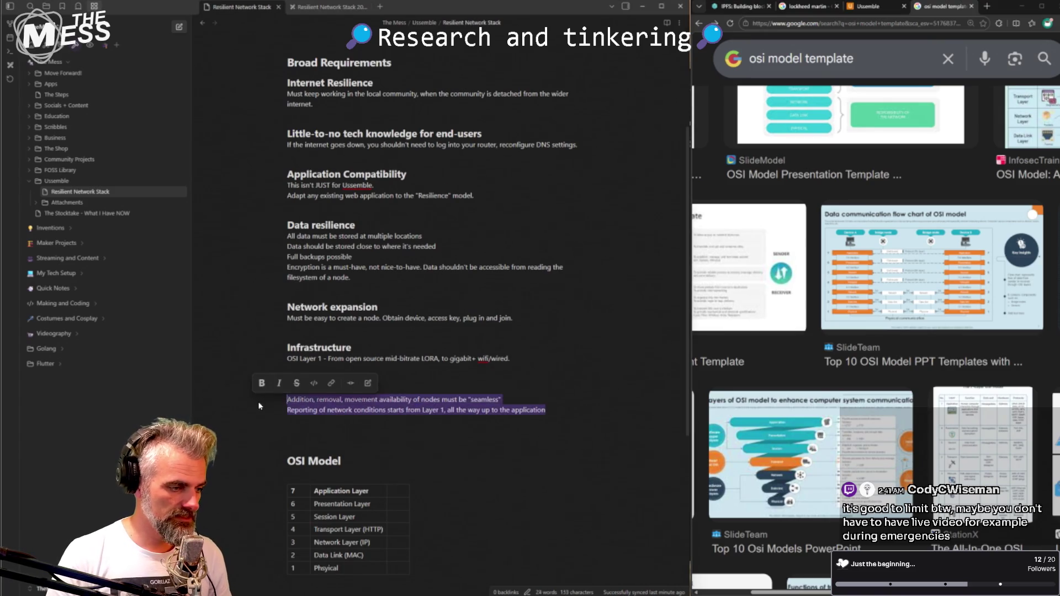
pyautogui.click(298, 411)
pyautogui.tripleClick(298, 412)
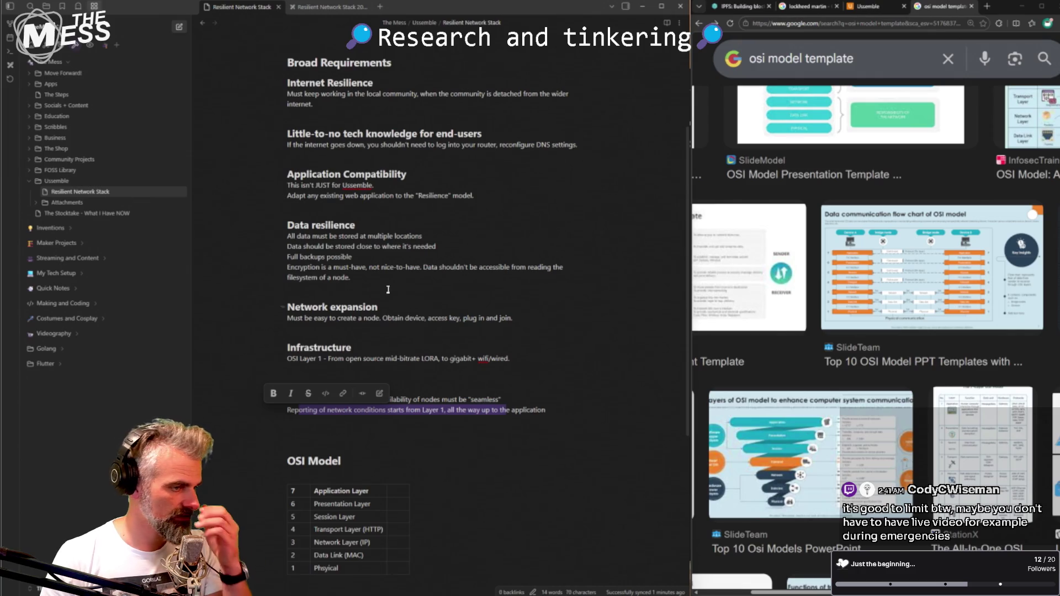
pyautogui.click(381, 211)
pyautogui.press('Up')
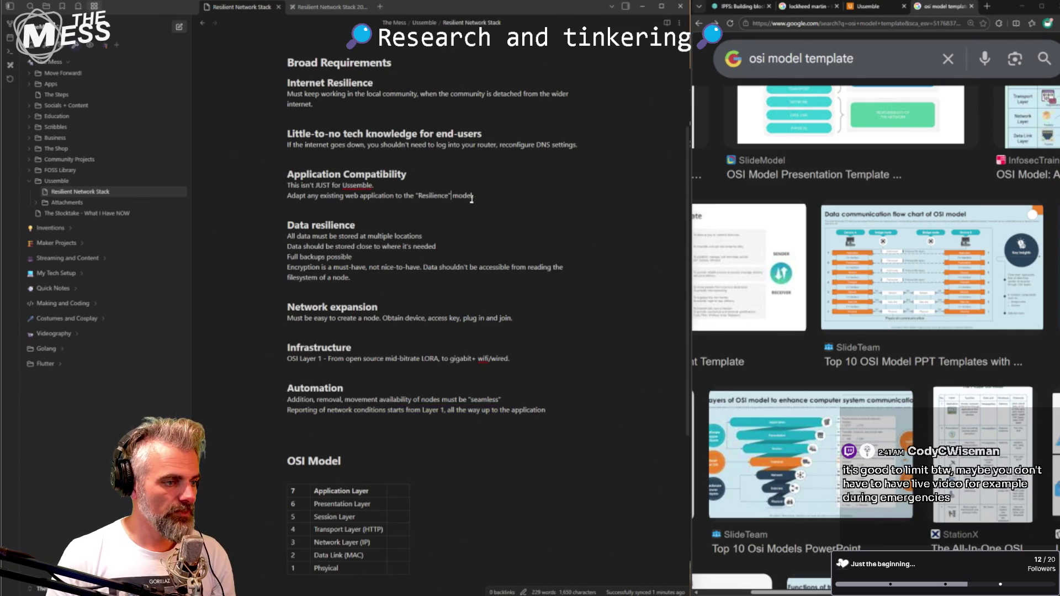
pyautogui.moveTo(288, 195)
pyautogui.mouseDown()
pyautogui.moveTo(469, 197)
pyautogui.moveTo(351, 210)
pyautogui.mouseUp()
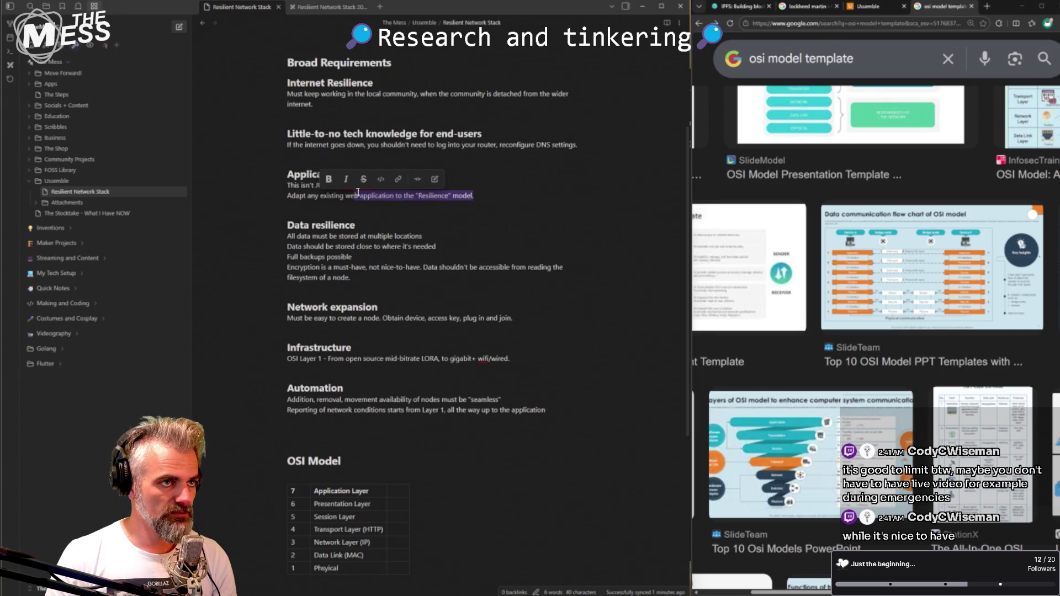
pyautogui.click(307, 205)
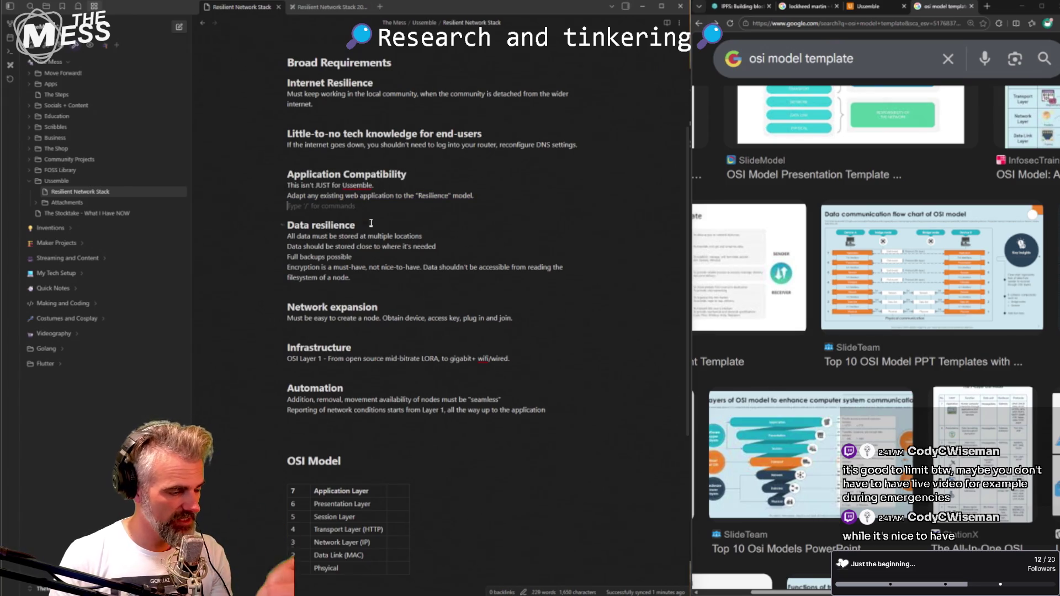
# Step: Create a new untitled note in the Ussemble folder and close the Resilient Network Stack drawing tab
pyautogui.moveTo(106, 192)
pyautogui.click(181, 181)
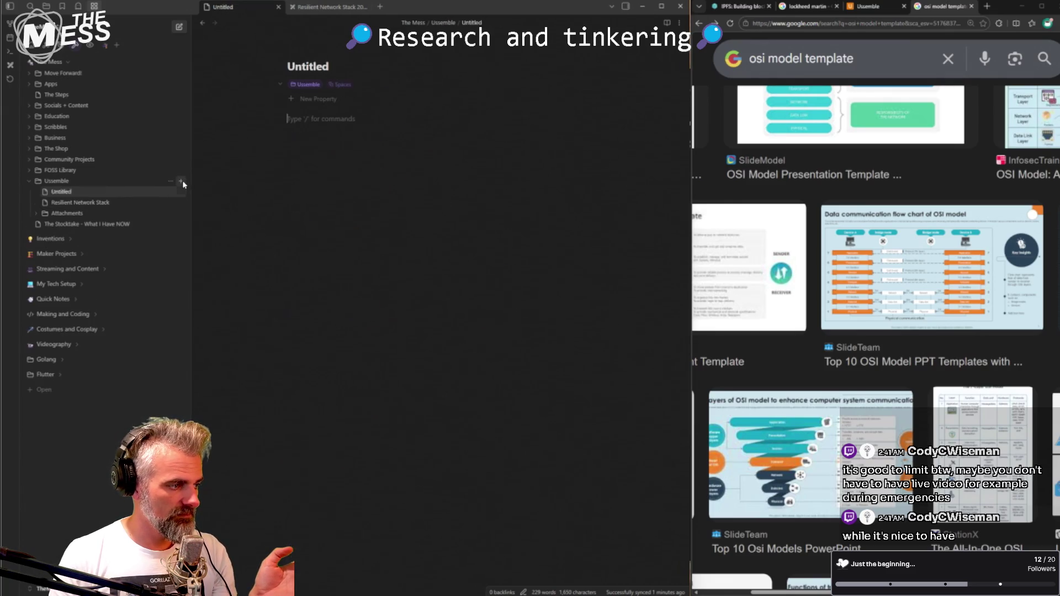
pyautogui.click(93, 196)
pyautogui.rightClick(114, 191)
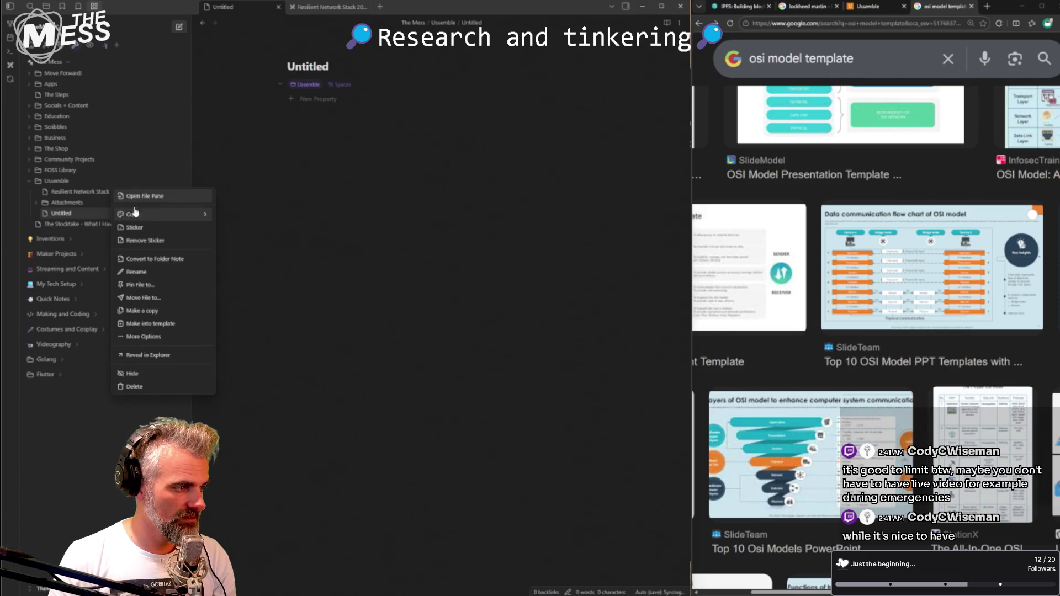
pyautogui.click(319, 9)
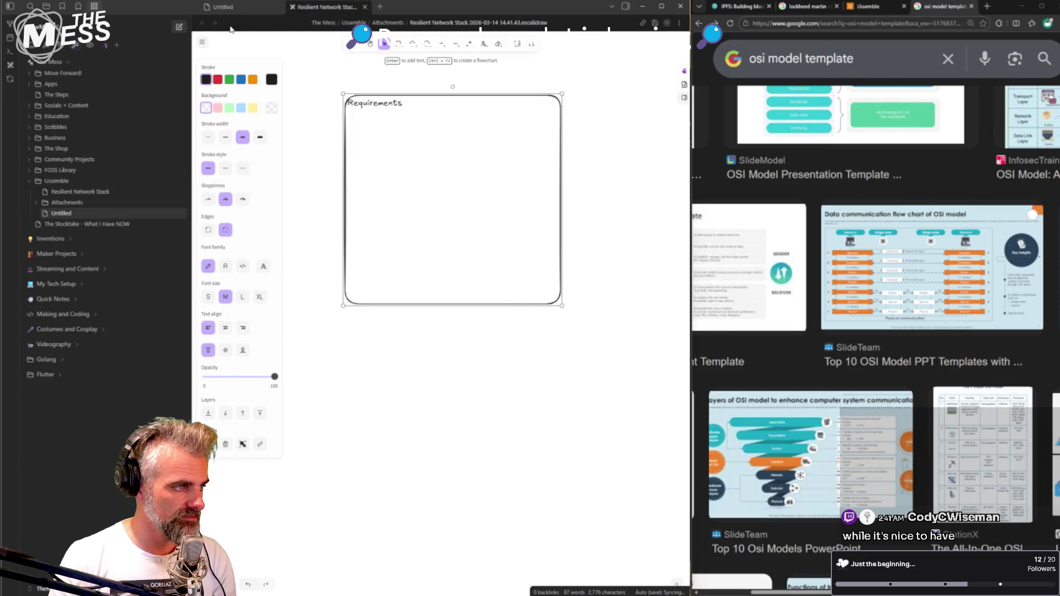
pyautogui.click(364, 8)
pyautogui.moveTo(67, 268)
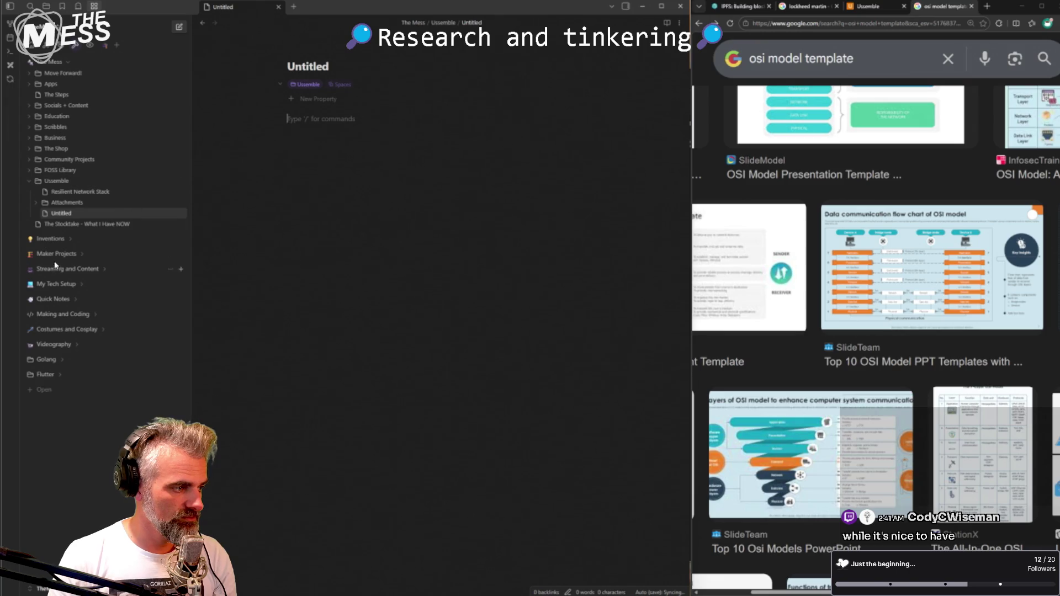
# Step: Open Resilient Network Stack beside the new note, ordered first, and select the Untitled title for renaming
pyautogui.click(73, 192)
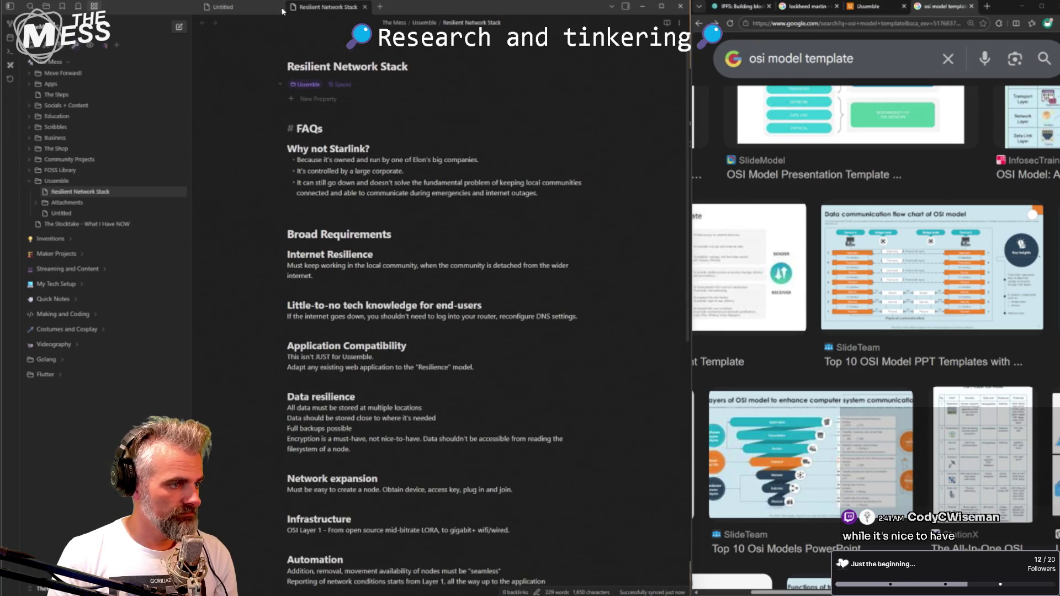
pyautogui.moveTo(249, 7); pyautogui.dragTo(331, 8)
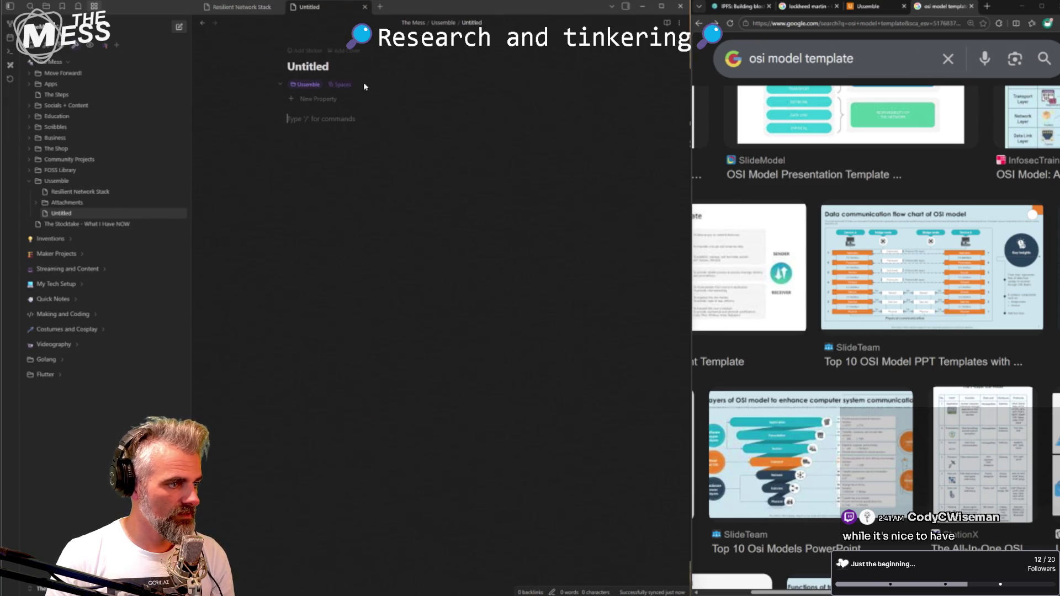
pyautogui.click(311, 66)
pyautogui.doubleClick(313, 65)
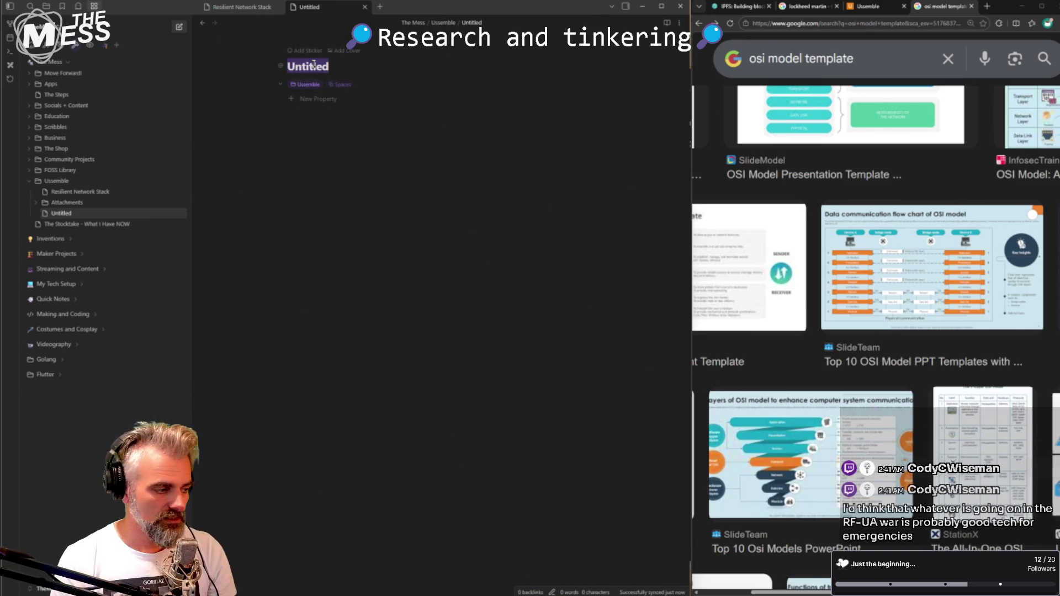
pyautogui.write('Re')
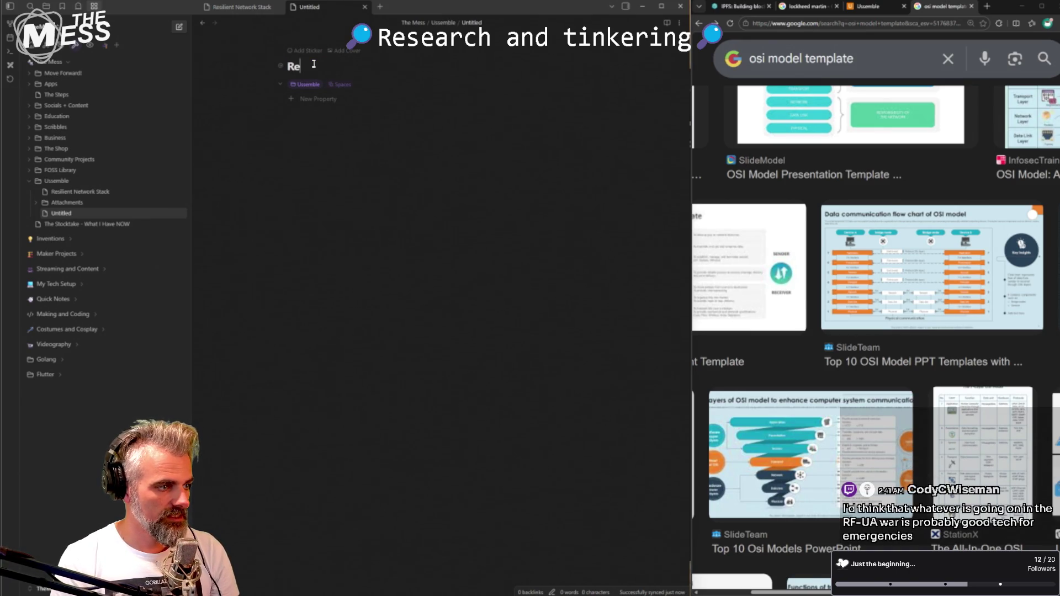
pyautogui.write('silience API')
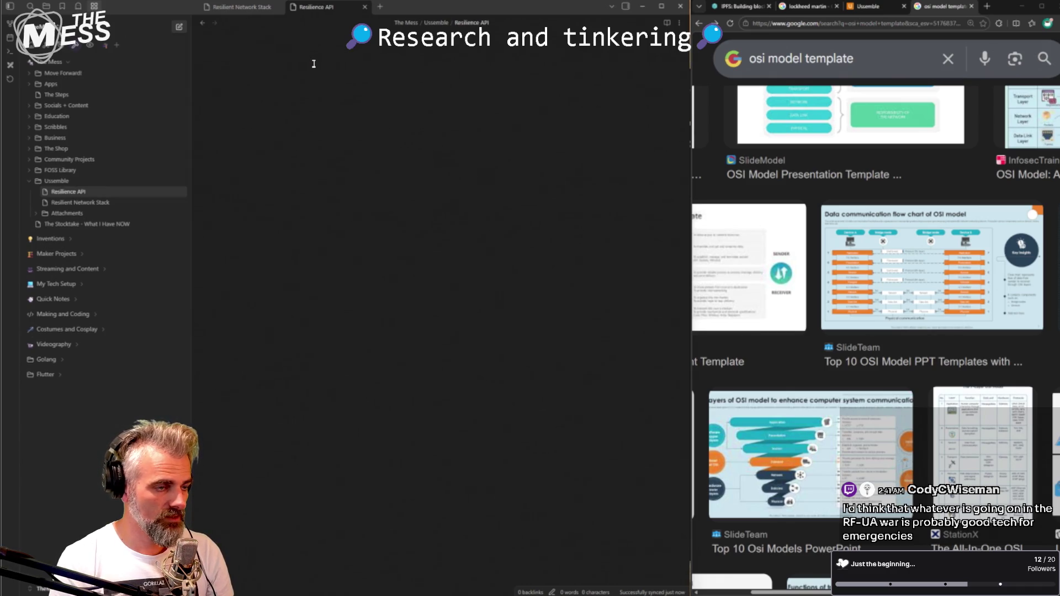
# Step: Title the note 'Resilience API' and add a '# What Is It?' heading with its first sentence begun
pyautogui.press('Return')
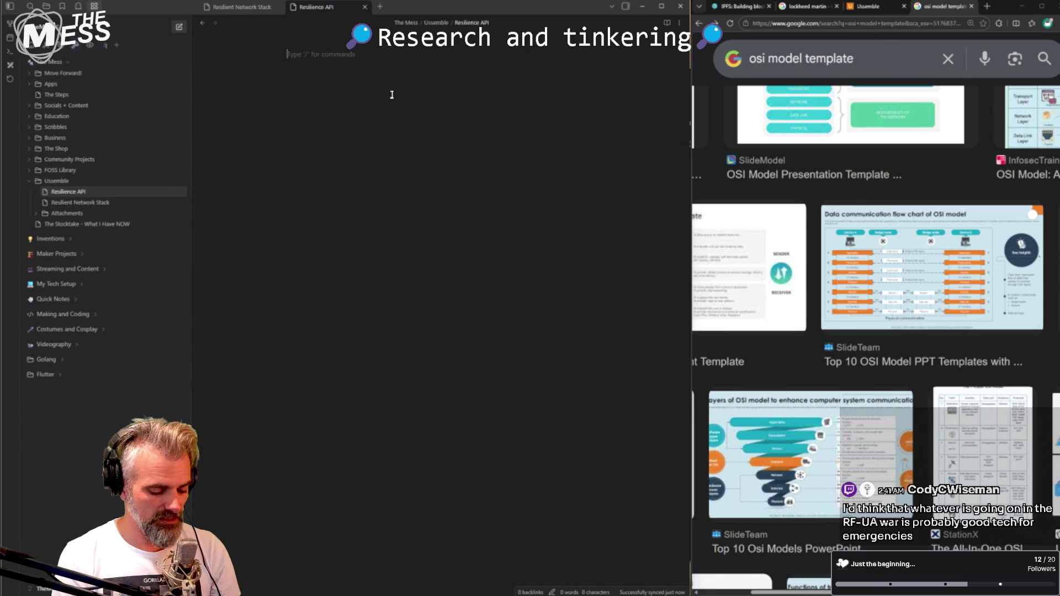
pyautogui.write('## What Is It?')
pyautogui.press('Return')
pyautogui.press('Return')
pyautogui.write('A')
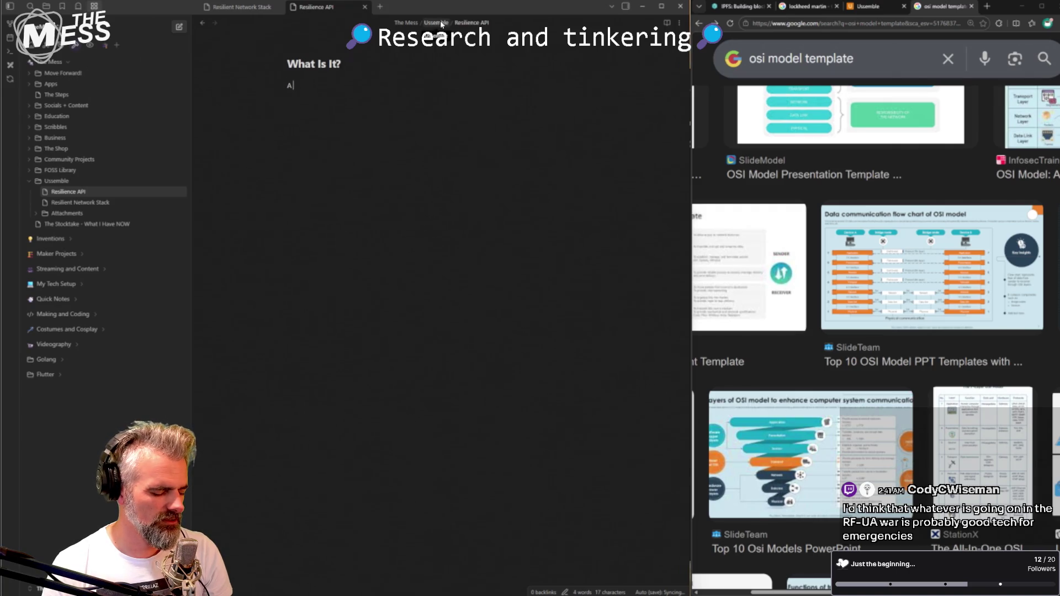
# Step: Rename the note from 'Resilience API' to 'Resilience Protocol' via the folder overview
pyautogui.click(444, 22)
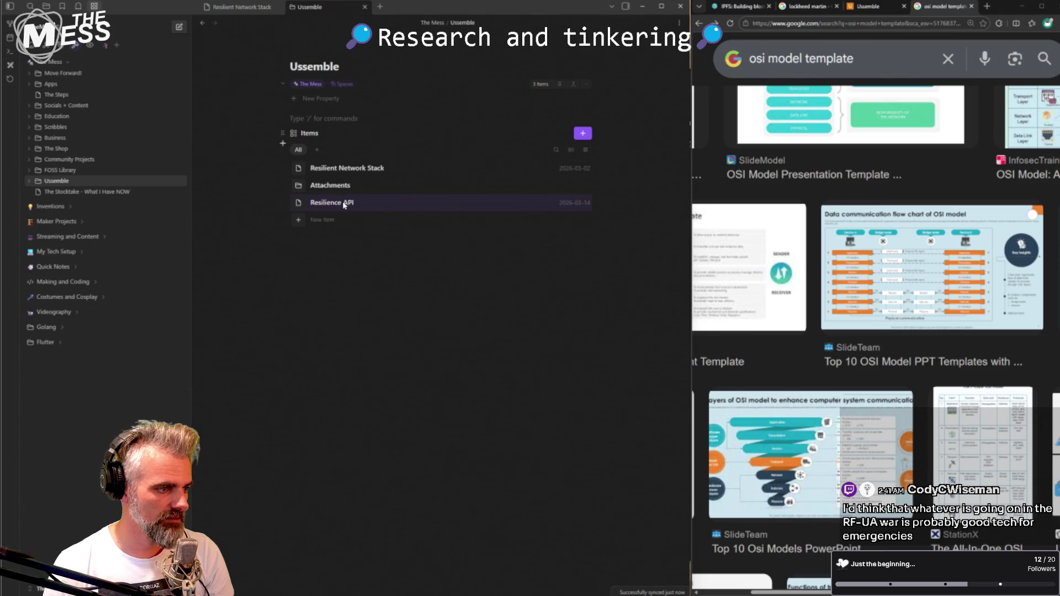
pyautogui.click(343, 203)
pyautogui.doubleClick(348, 66)
pyautogui.write('Protocol')
pyautogui.click(323, 147)
pyautogui.scroll(-1, 324, 148)
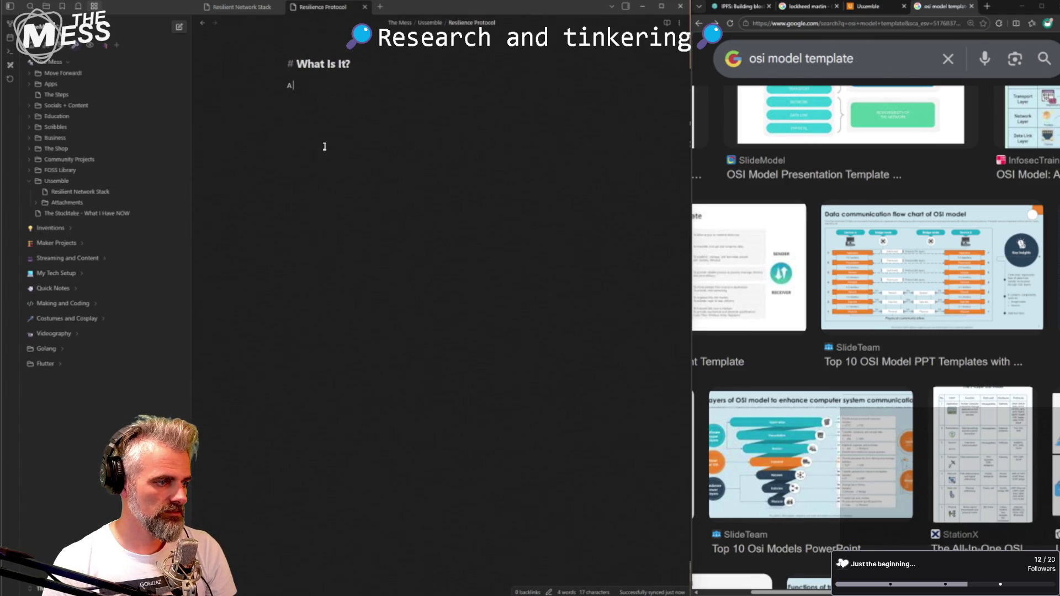
pyautogui.write('pro')
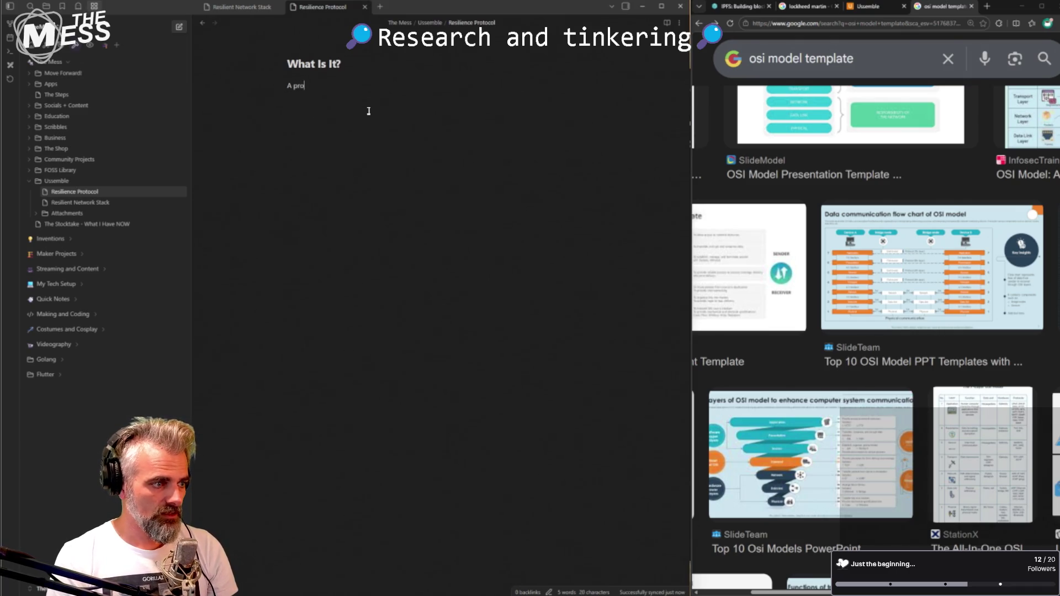
pyautogui.write('tocol to allow all layers of ')
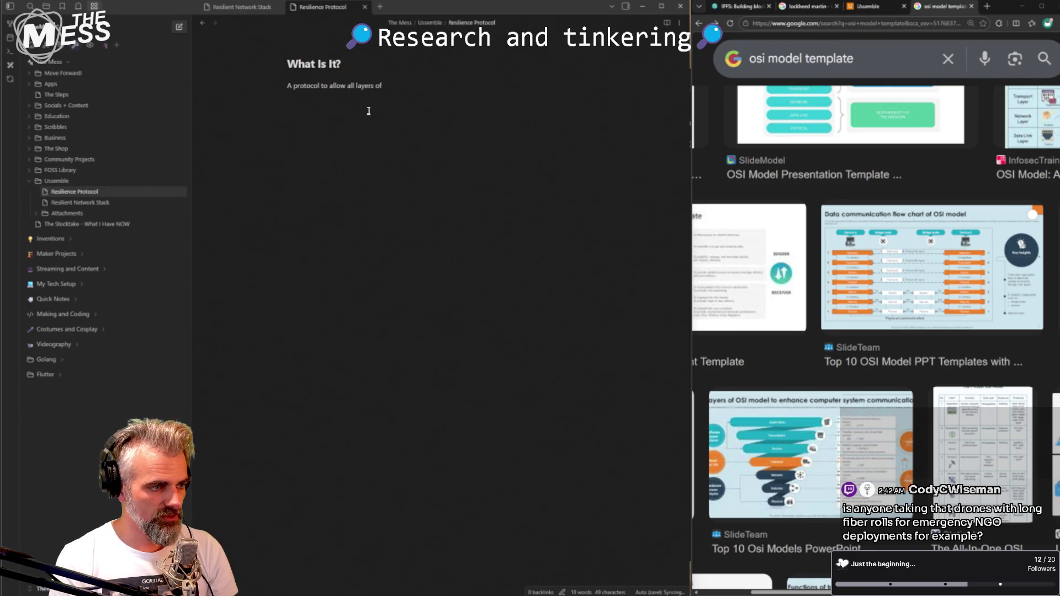
pyautogui.write('a')
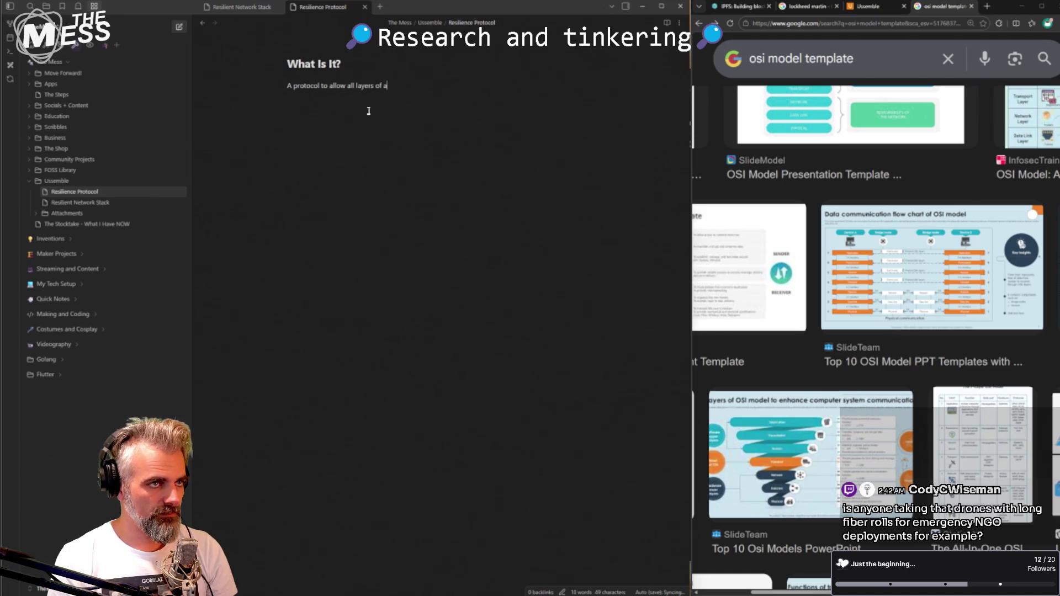
# Step: Finish the What Is It? paragraph describing a protocol that adapts to the network and data environment
pyautogui.press('BackSpace')
pyautogui.write('the delivery of an application')
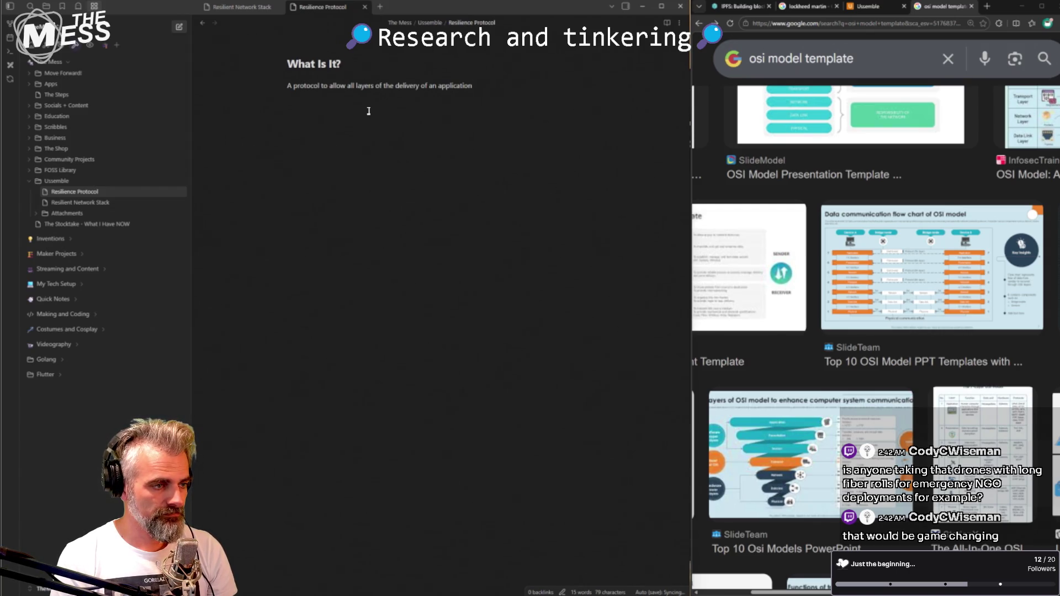
pyautogui.write('to monitor and adapt to the ')
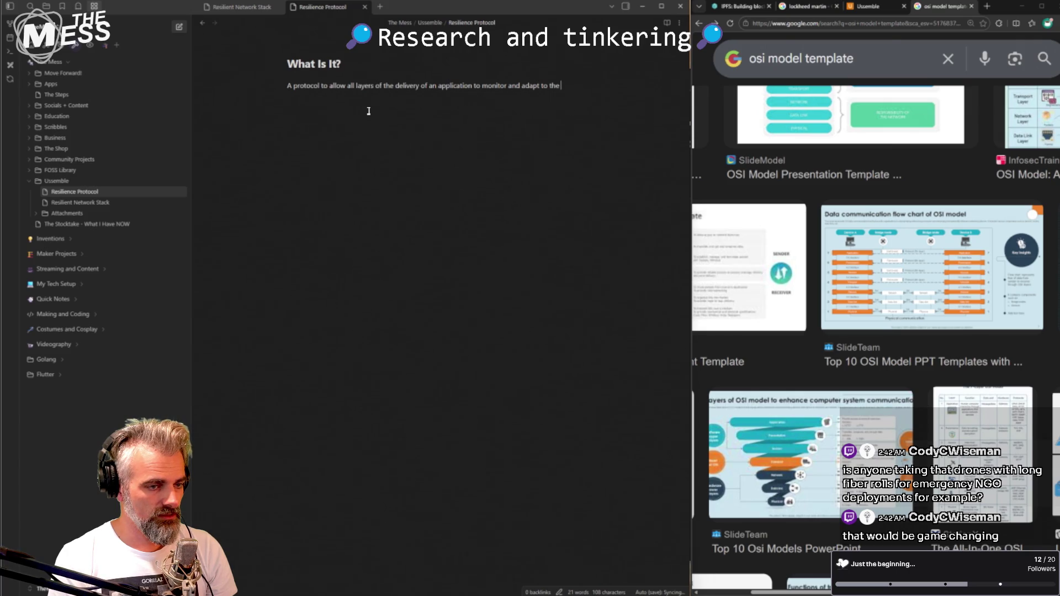
pyautogui.write('network and data environment. This is')
pyautogui.press('BackSpace')
pyautogui.press('BackSpace')
pyautogui.write('ncludes:')
pyautogui.press('Return')
pyautogui.write('- ')
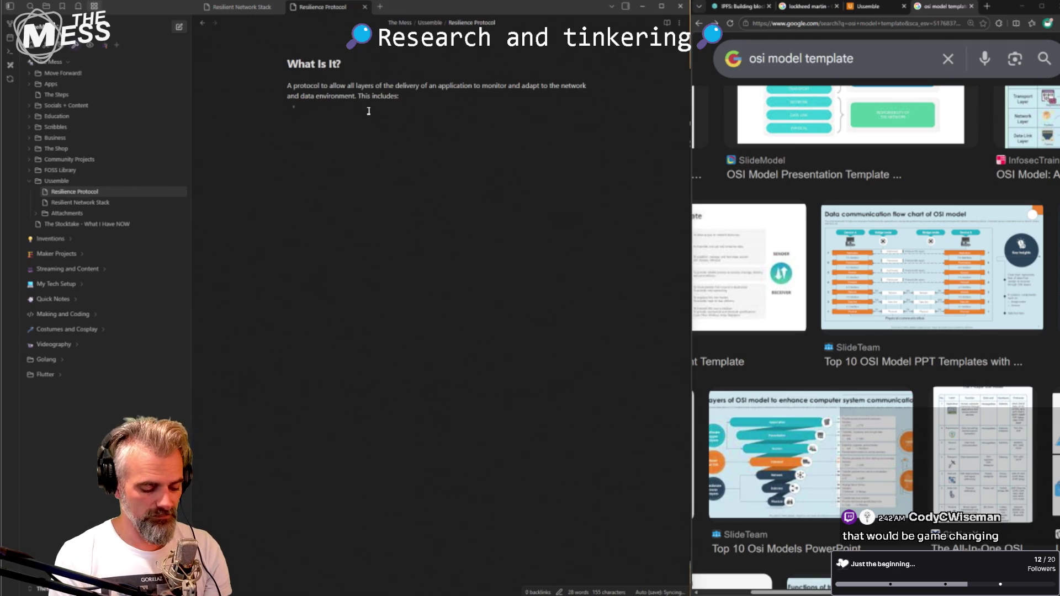
pyautogui.write('Bandwidth')
# Step: List the conditions as bullets: Bandwidth, Available nodes, Missing data, High latency
pyautogui.press('Return')
pyautogui.write('Available nodes')
pyautogui.press('Return')
pyautogui.write('Missing data - ')
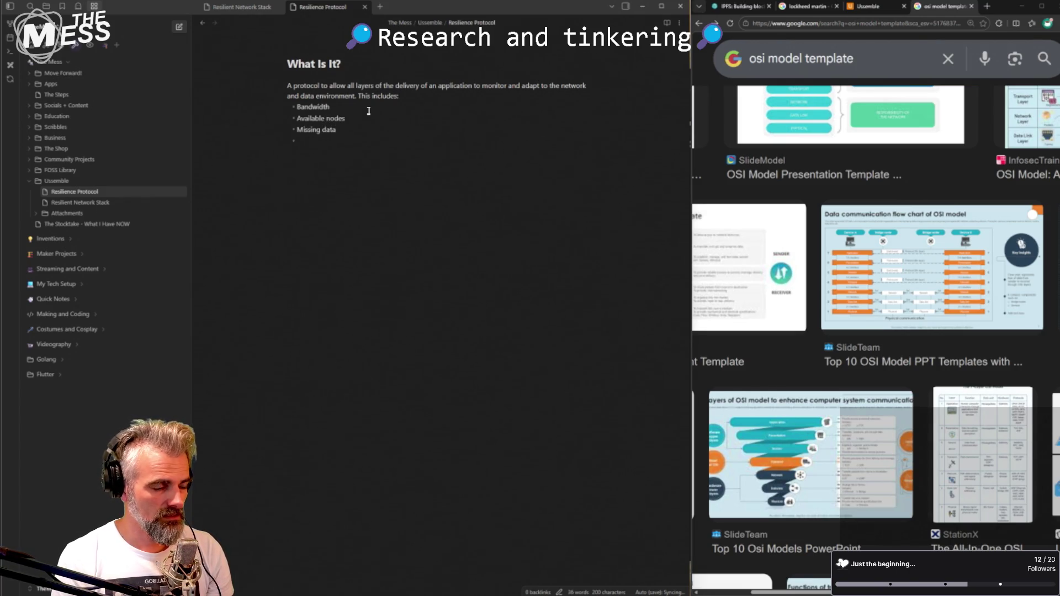
pyautogui.write('High latency')
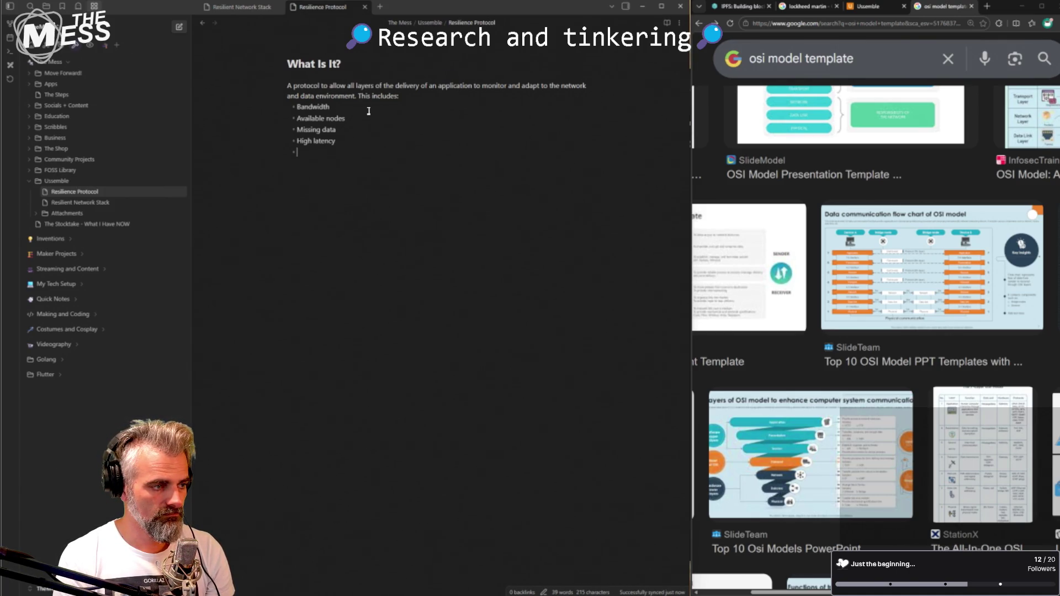
pyautogui.press('BackSpace')
pyautogui.press('Return')
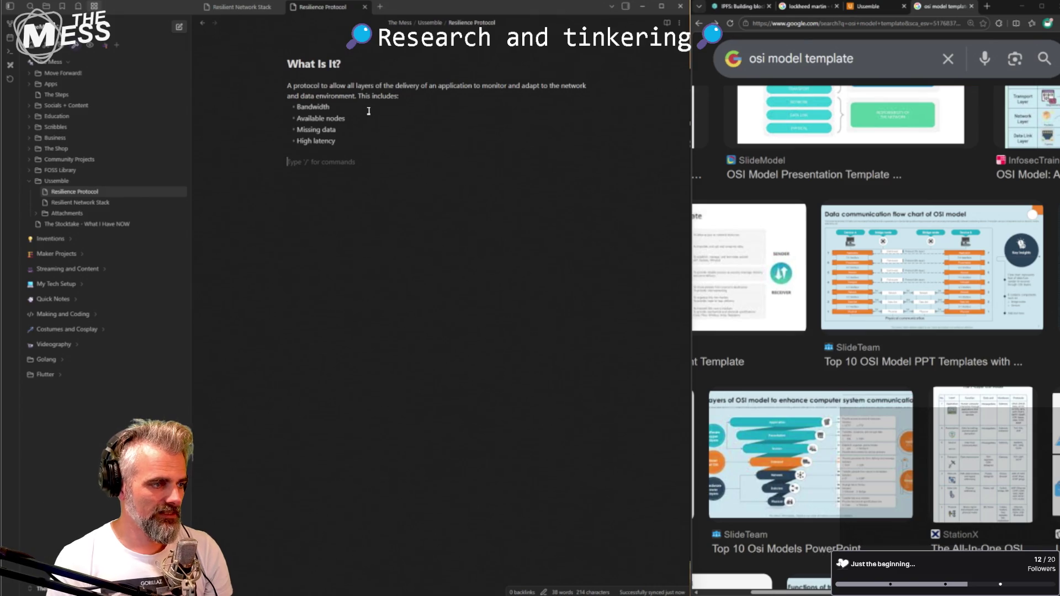
pyautogui.write('(')
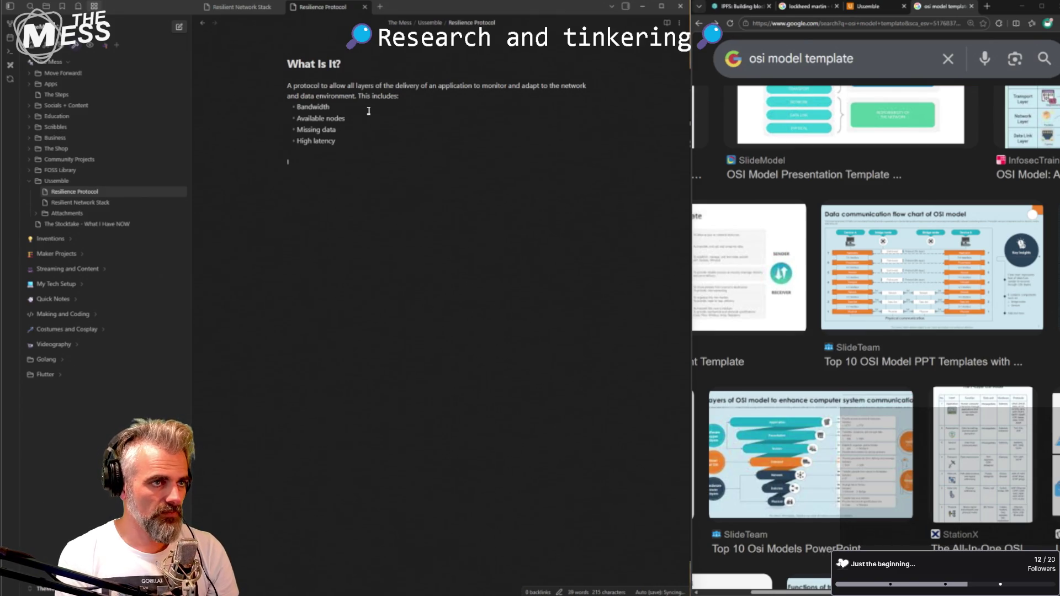
# Step: Add 'Some components, for example, could include:' and begin a bullet for a Plugin for "Meshtastic"
pyautogui.press('BackSpace')
pyautogui.write('((')
pyautogui.press('BackSpace')
pyautogui.press('BackSpace')
pyautogui.write('Some componentn')
pyautogui.press('BackSpace')
pyautogui.press('BackSpace')
pyautogui.press('BackSpace')
pyautogui.press('BackSpace')
pyautogui.write('ents, for example, could include:')
pyautogui.press('Return')
pyautogui.write('- ')
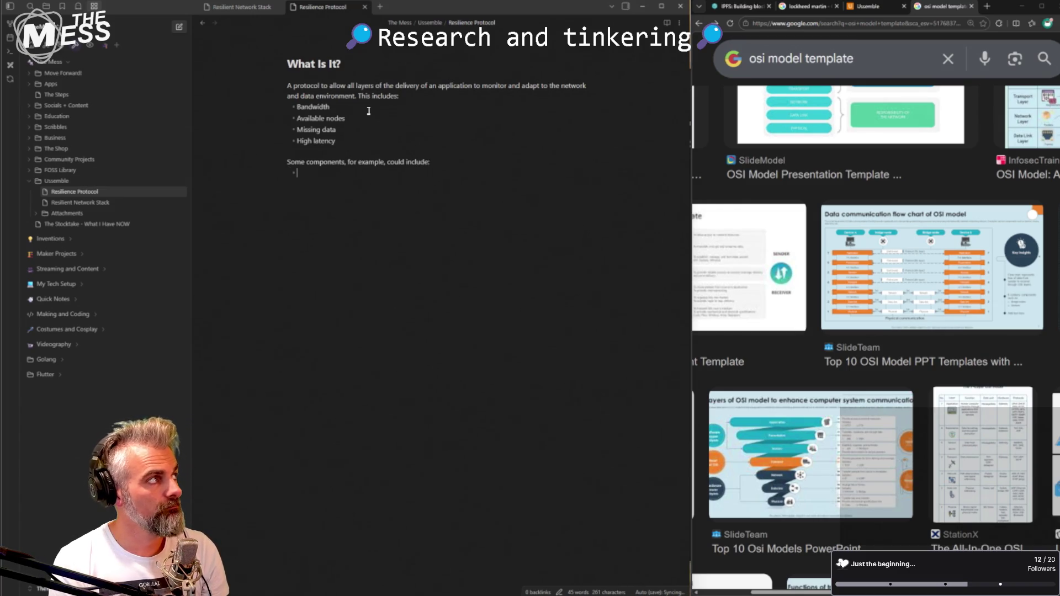
pyautogui.write('Plugin for "M')
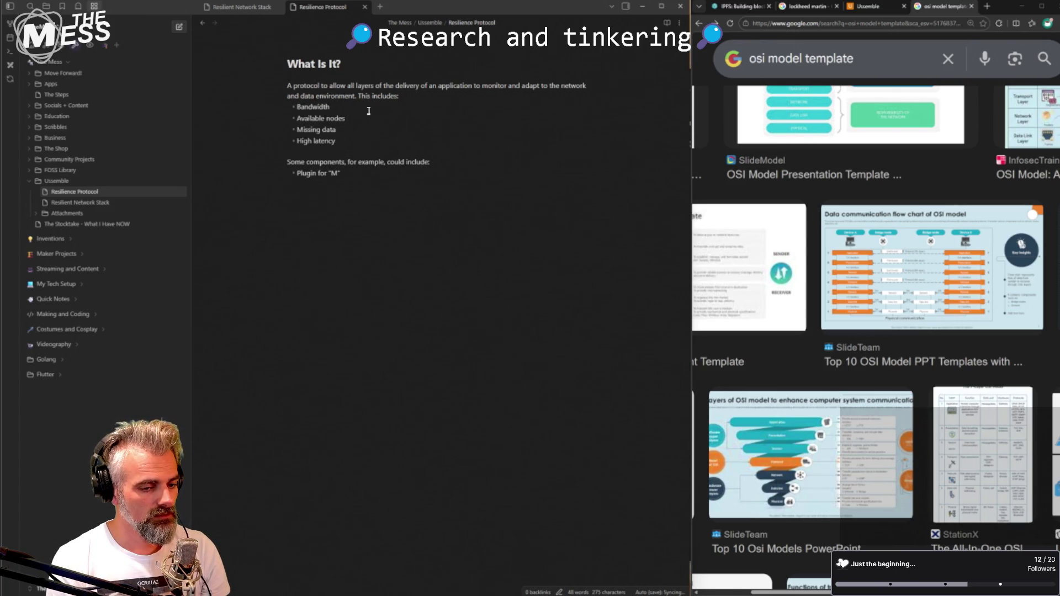
pyautogui.write('eshtastic')
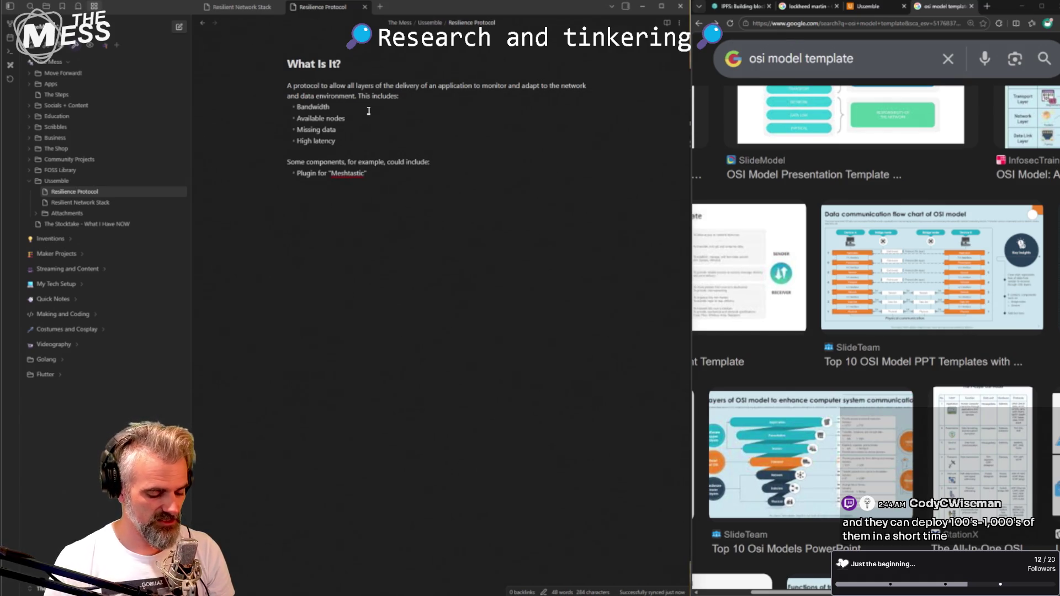
pyautogui.write('for th')
# Step: Finish the Meshtastic bullet as a plugin for network level reporting
pyautogui.press('BackSpace')
pyautogui.press('BackSpace')
pyautogui.write('network level')
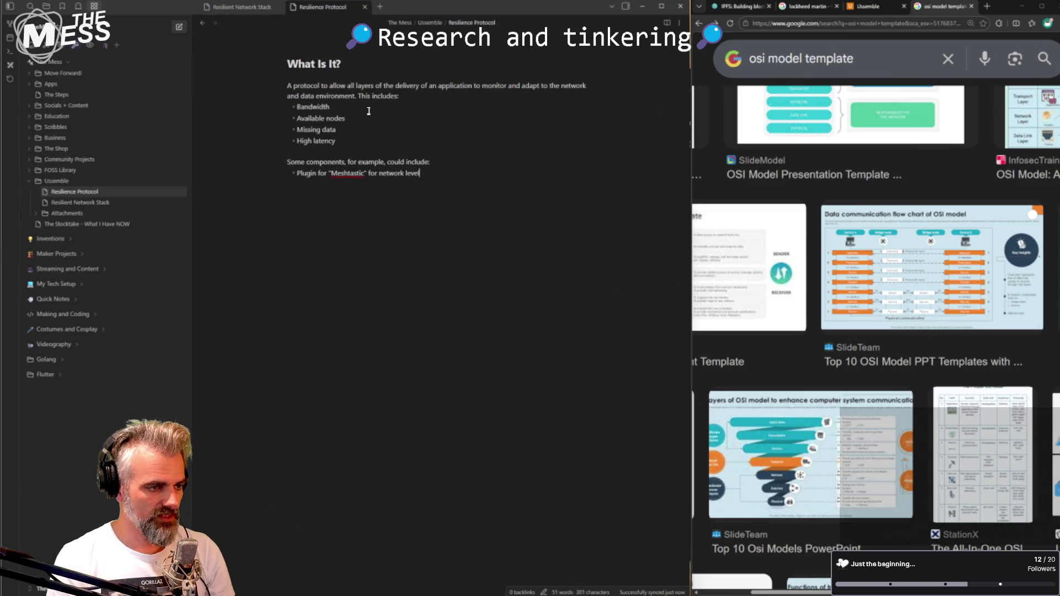
pyautogui.write(' reporting')
pyautogui.press('Return')
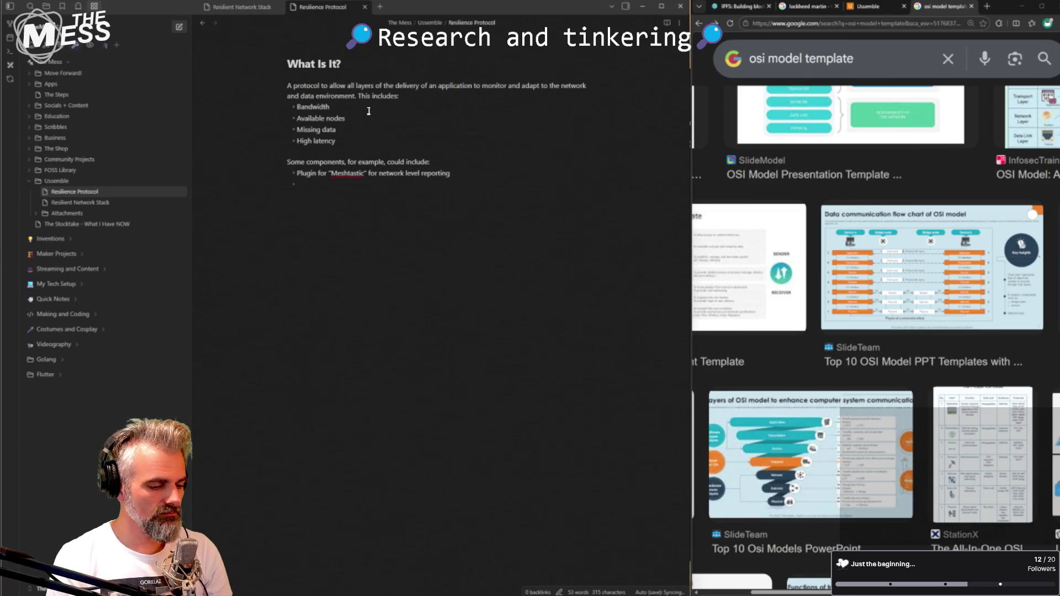
pyautogui.write('Laravel Servi')
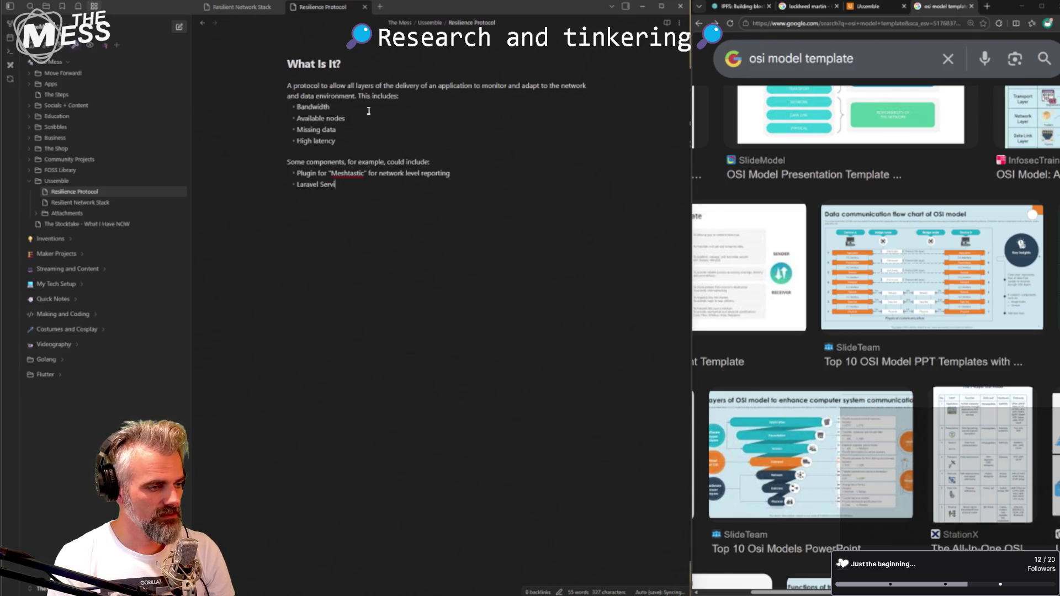
# Step: Add a bullet on a Laravel package called Resilience using lower-layer data, ending 'e.g.', with an indented sub-bullet begun
pyautogui.press('BackSpace')
pyautogui.press('BackSpace')
pyautogui.press('BackSpace')
pyautogui.press('BackSpace')
pyautogui.press('BackSpace')
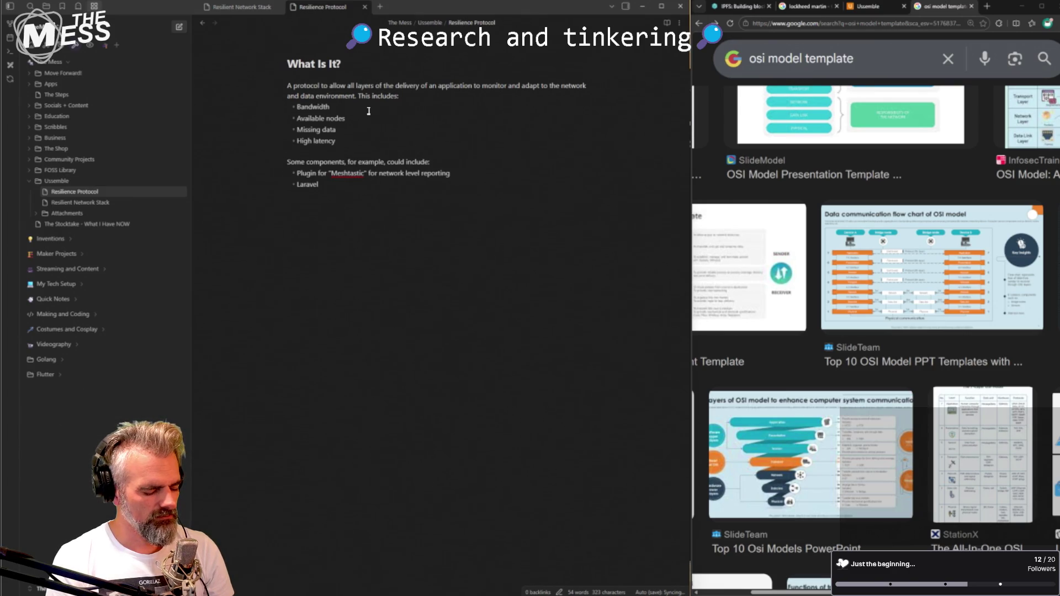
pyautogui.write('package called "Resilience", to allow a Laravel application to make use of')
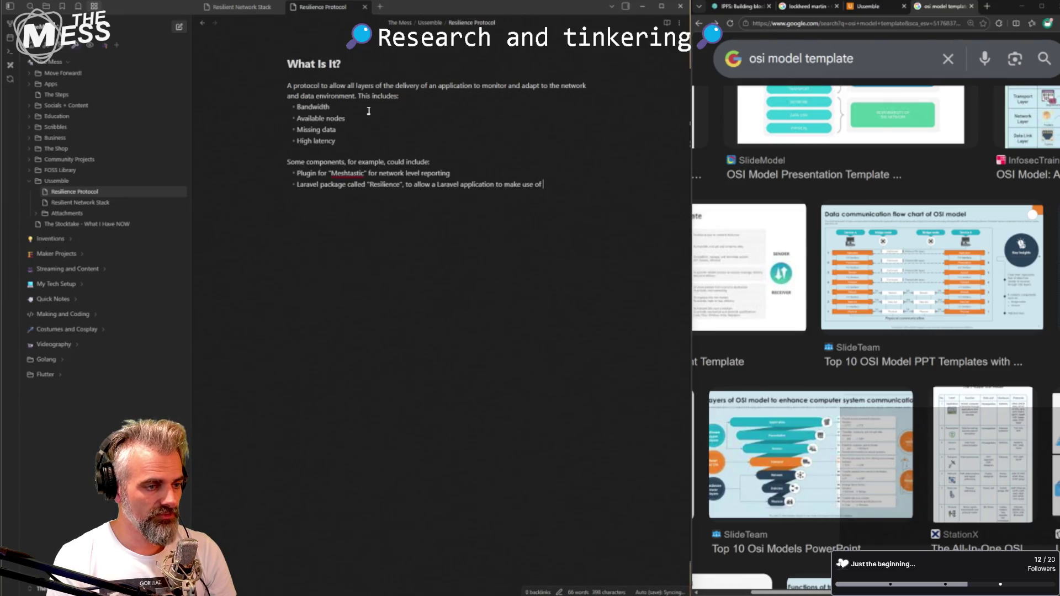
pyautogui.write('the data broadcast form th')
pyautogui.press('BackSpace')
pyautogui.press('BackSpace')
pyautogui.press('BackSpace')
pyautogui.press('BackSpace')
pyautogui.press('BackSpace')
pyautogui.write('rom the latyers below, e.g.')
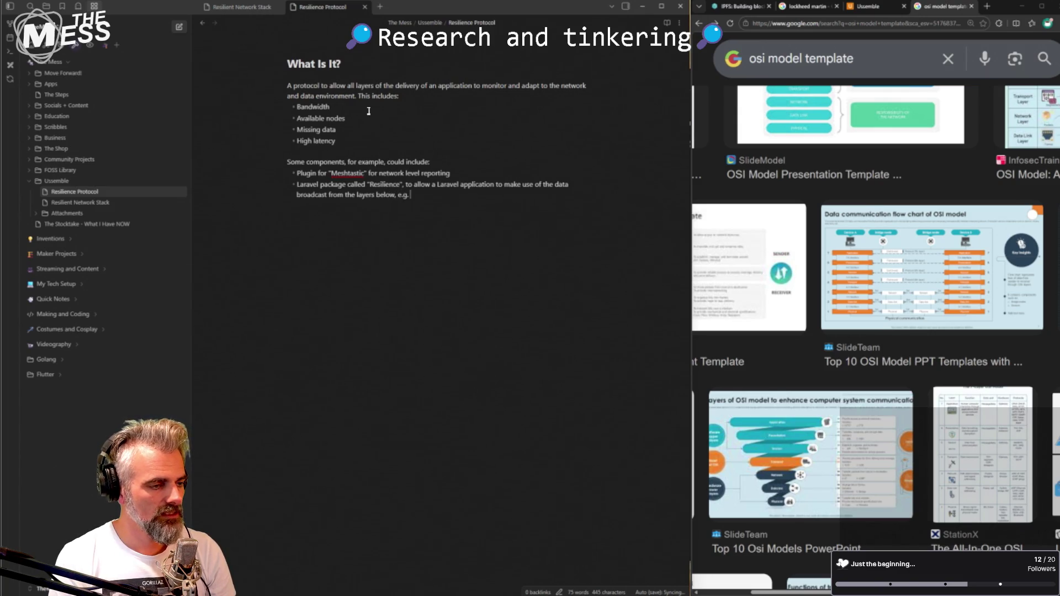
pyautogui.write('you')
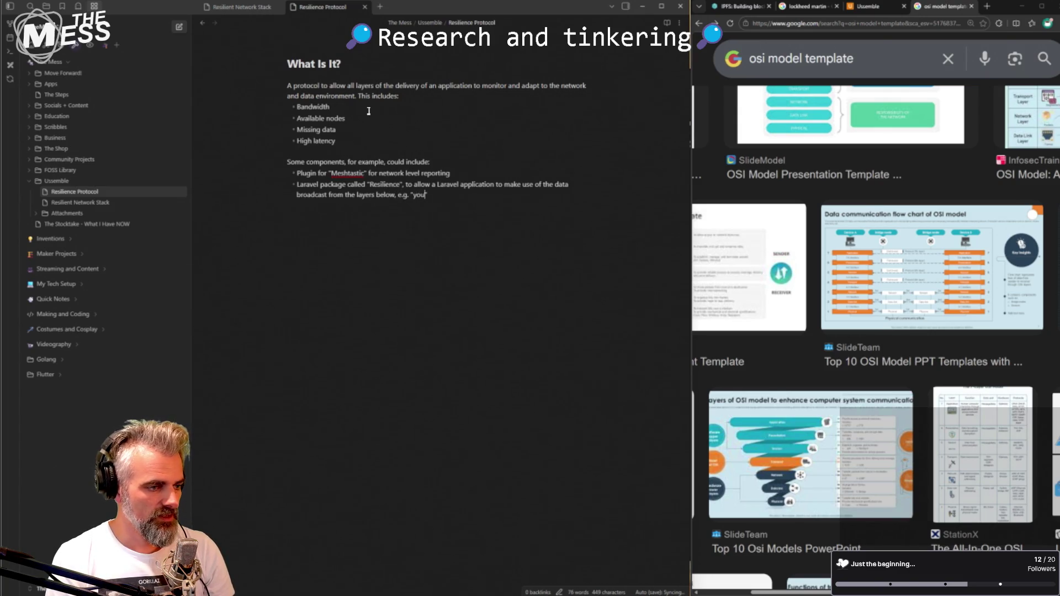
pyautogui.press('BackSpace')
pyautogui.press('BackSpace')
pyautogui.press('BackSpace')
pyautogui.press('BackSpace')
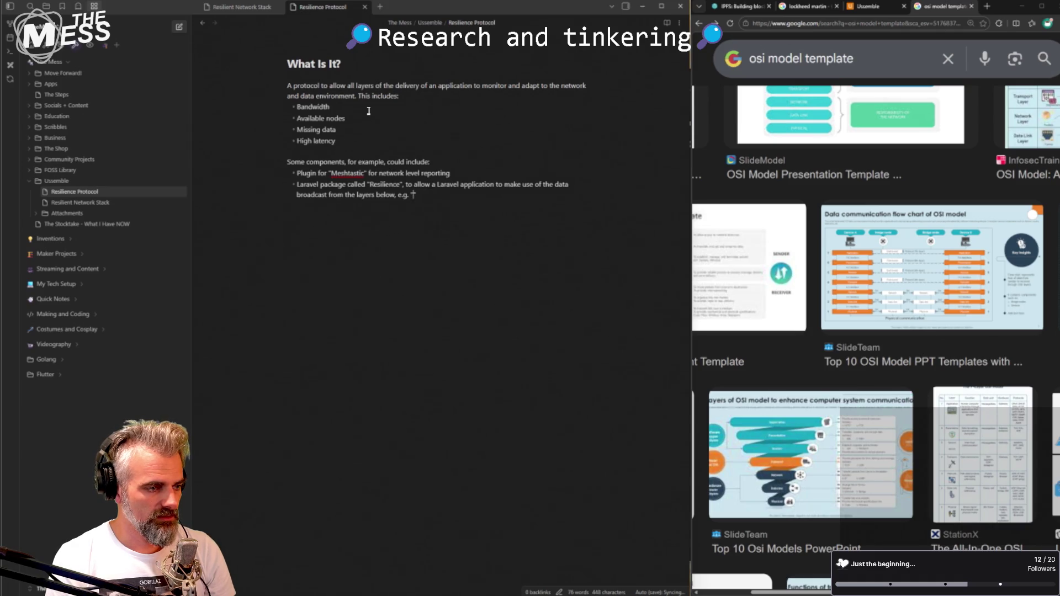
pyautogui.press('Return')
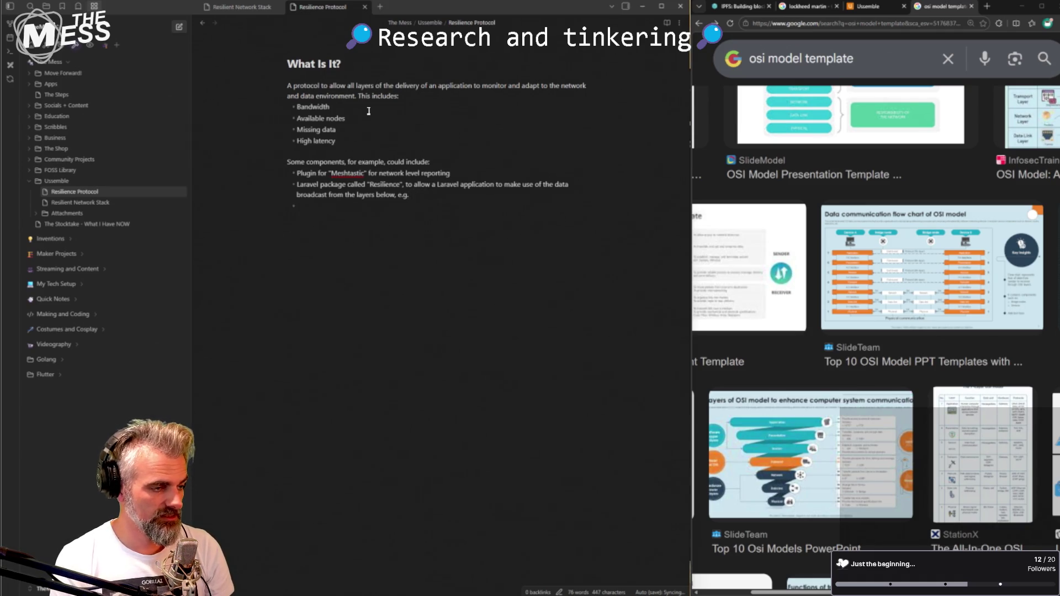
pyautogui.write('""')
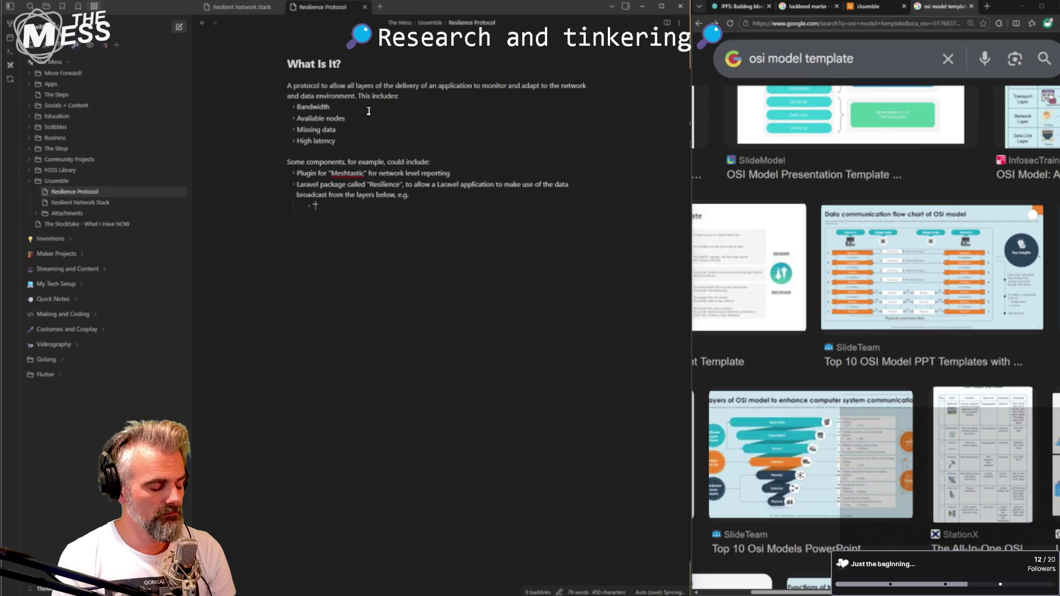
pyautogui.write('Bandwith')
# Step: Write the nested example "Available bandwidth low. Video streaming not possible, live services degraded."
pyautogui.press('BackSpace')
pyautogui.press('BackSpace')
pyautogui.write('dth low.')
pyautogui.press('BackSpace')
pyautogui.press('BackSpace')
pyautogui.press('BackSpace')
pyautogui.press('BackSpace')
pyautogui.write('Available ')
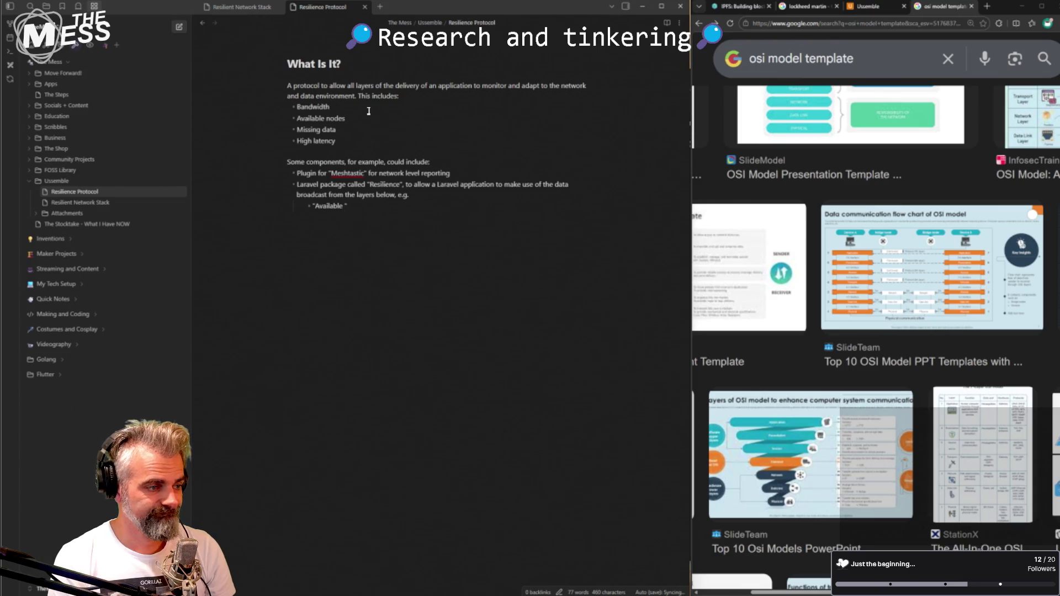
pyautogui.write('bandwidth')
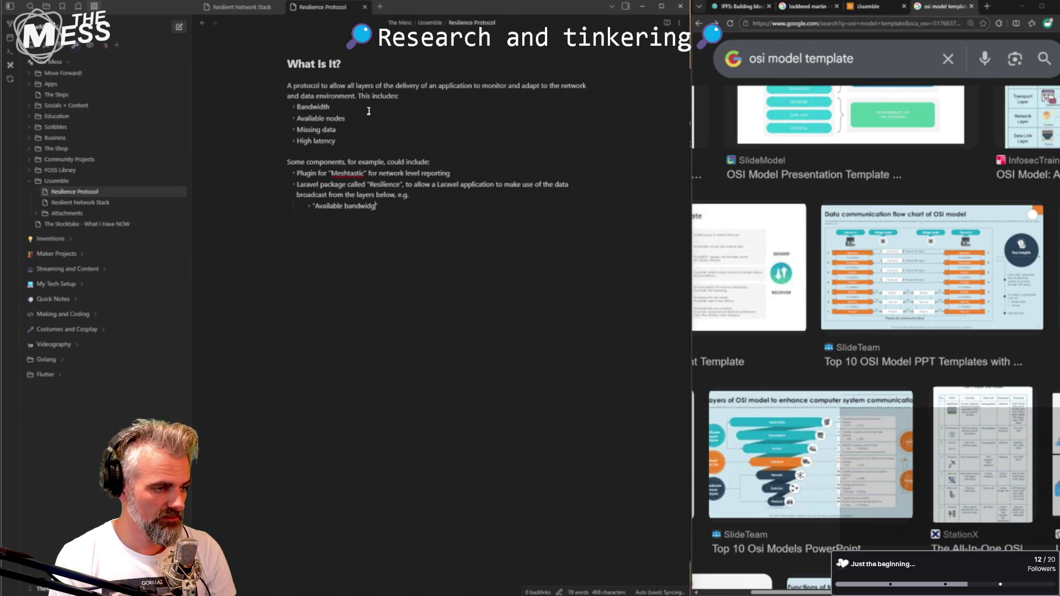
pyautogui.write(' low. ')
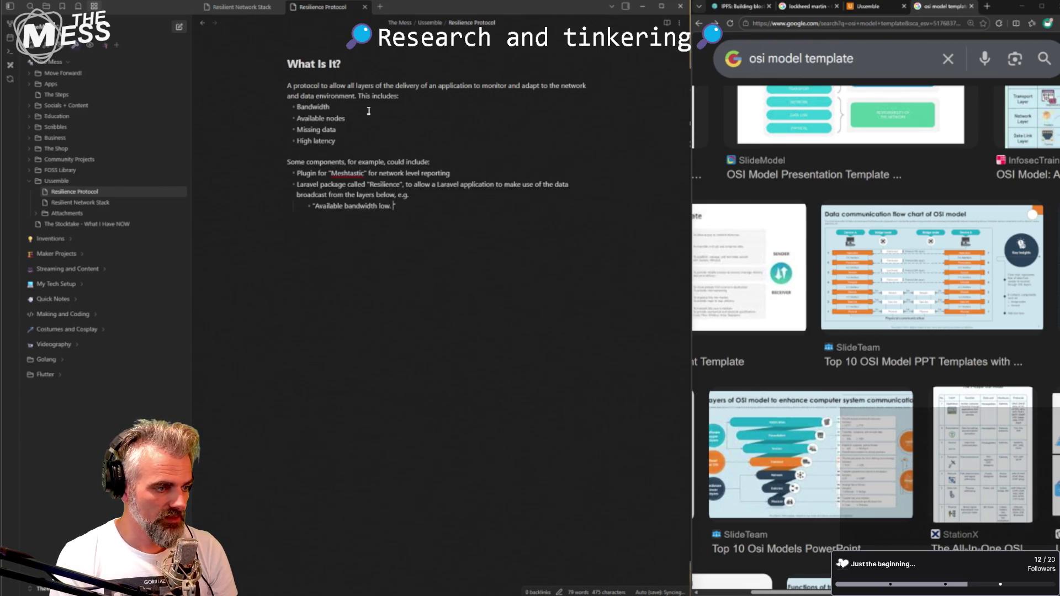
pyautogui.write('Video ')
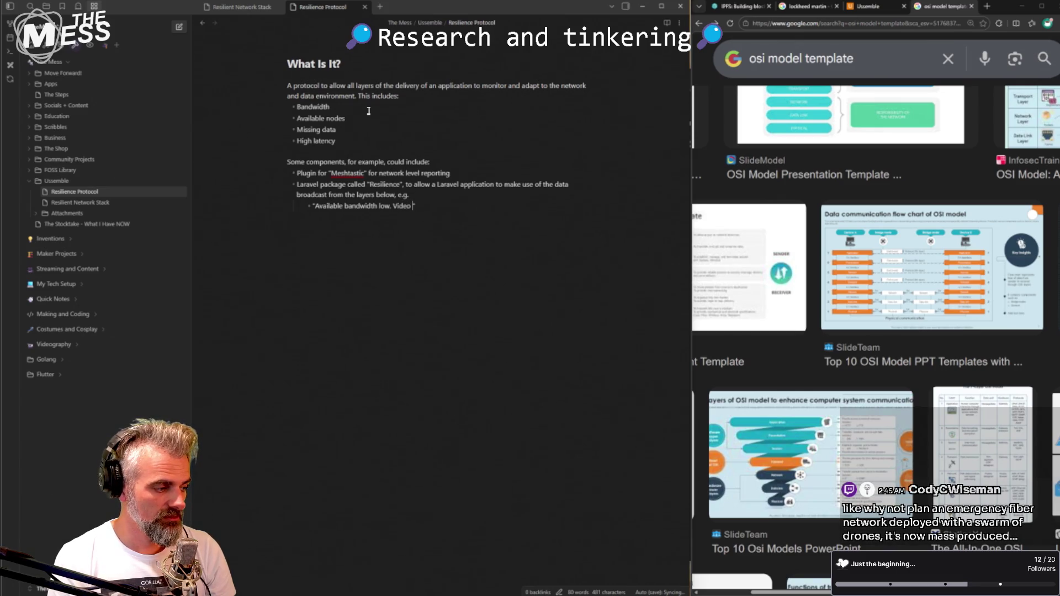
pyautogui.write('streaming now')
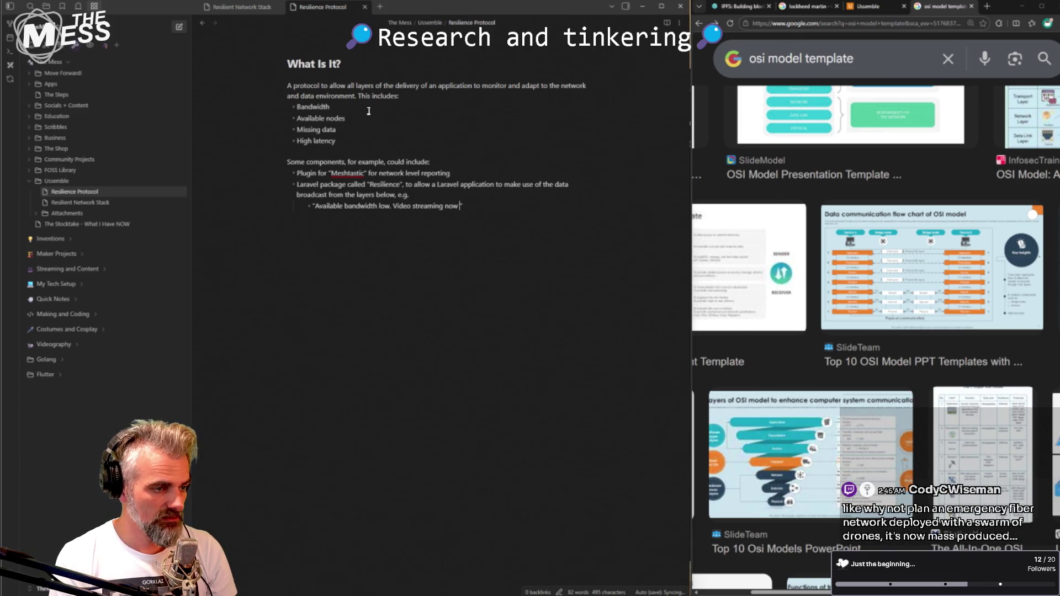
pyautogui.write('t')
pyautogui.press('BackSpace')
pyautogui.press('BackSpace')
pyautogui.press('BackSpace')
pyautogui.write('not possible, ')
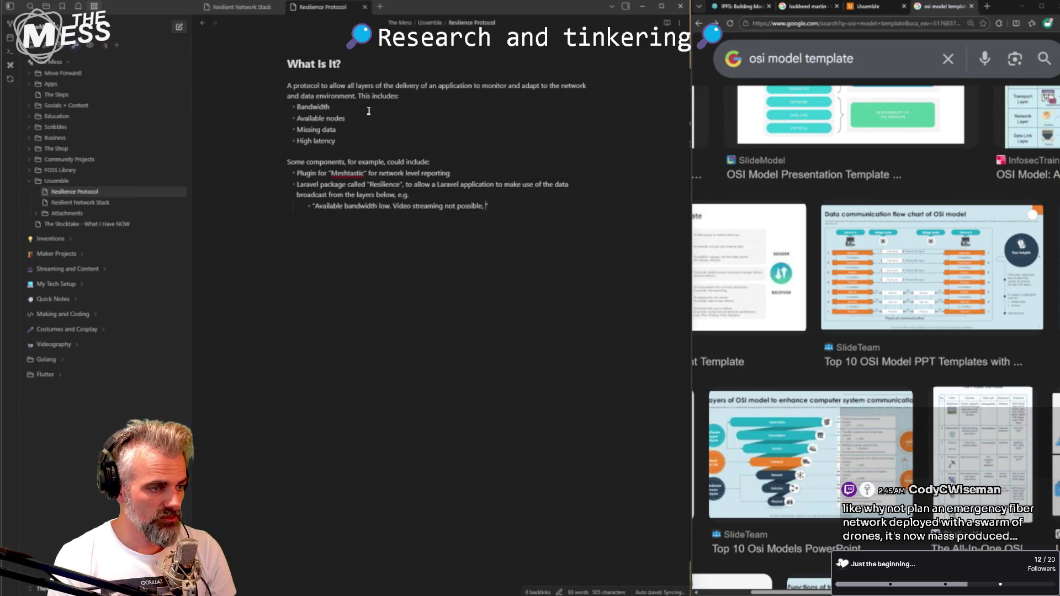
pyautogui.write('live services degraded.')
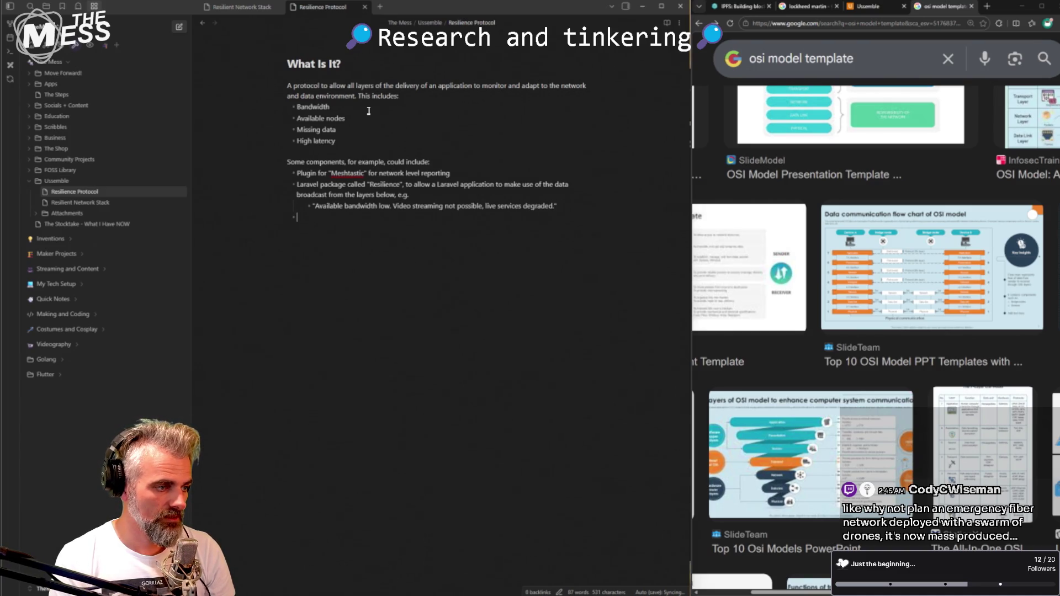
# Step: Finish the second example quote ending 'Last available ... ago' and drop the next empty bullet to a plain line
pyautogui.press('BackSpace')
pyautogui.press('BackSpace')
pyautogui.write('This data is not currently accessible')
pyautogui.press('BackSpace')
pyautogui.press('BackSpace')
pyautogui.press('BackSpace')
pyautogui.press('BackSpace')
pyautogui.press('BackSpace')
pyautogui.press('BackSpace')
pyautogui.press('BackSpace')
pyautogui.write('available on the network')
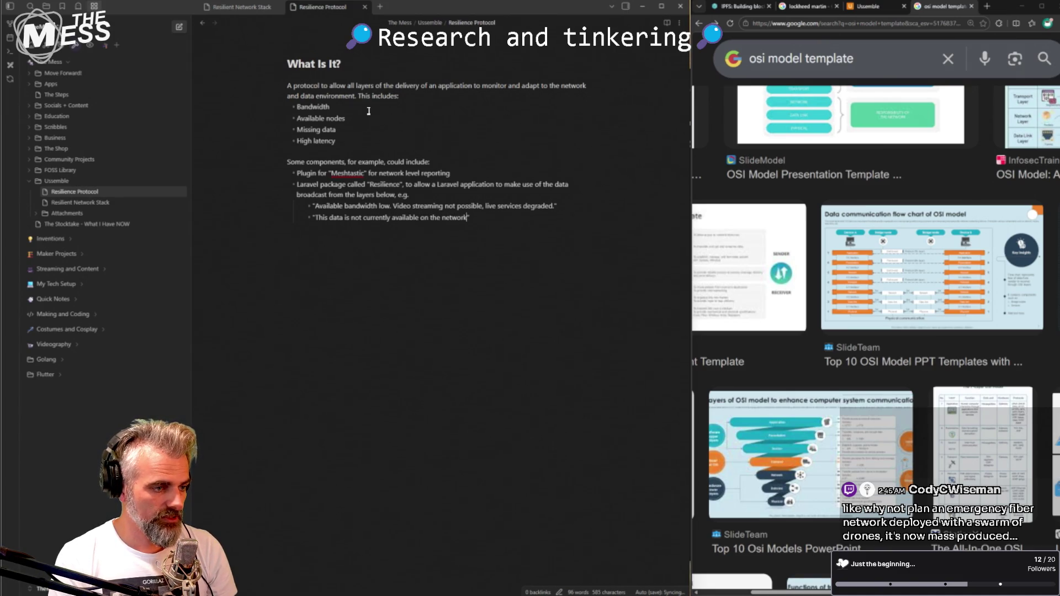
pyautogui.write('. ')
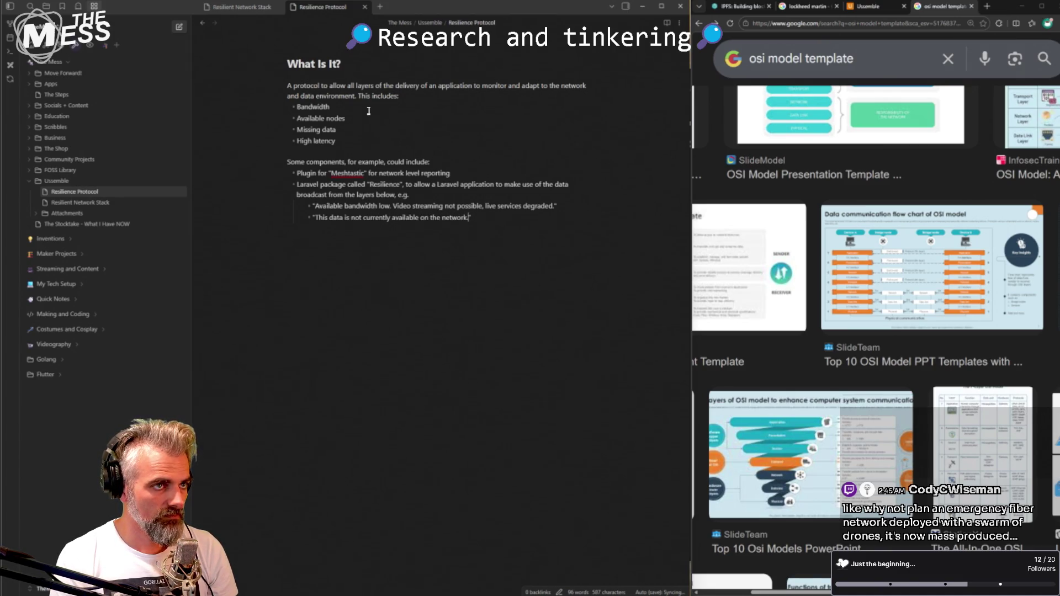
pyautogui.write('Either')
pyautogui.press('BackSpace')
pyautogui.press('BackSpace')
pyautogui.press('BackSpace')
pyautogui.press('BackSpace')
pyautogui.press('BackSpace')
pyautogui.press('BackSpace')
pyautogui.press('BackSpace')
pyautogui.write('"')
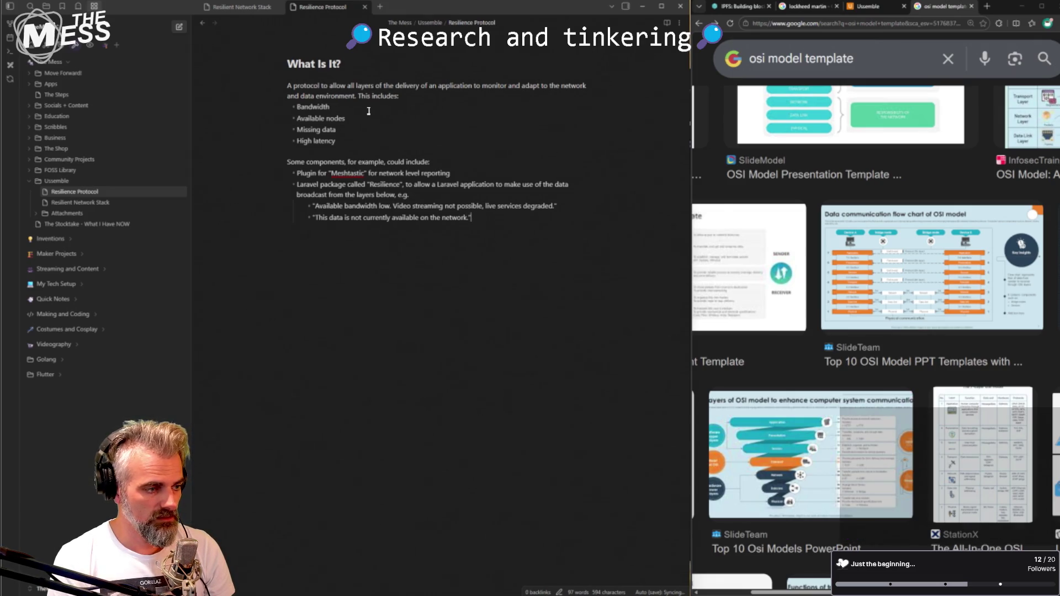
pyautogui.write(' Last available')
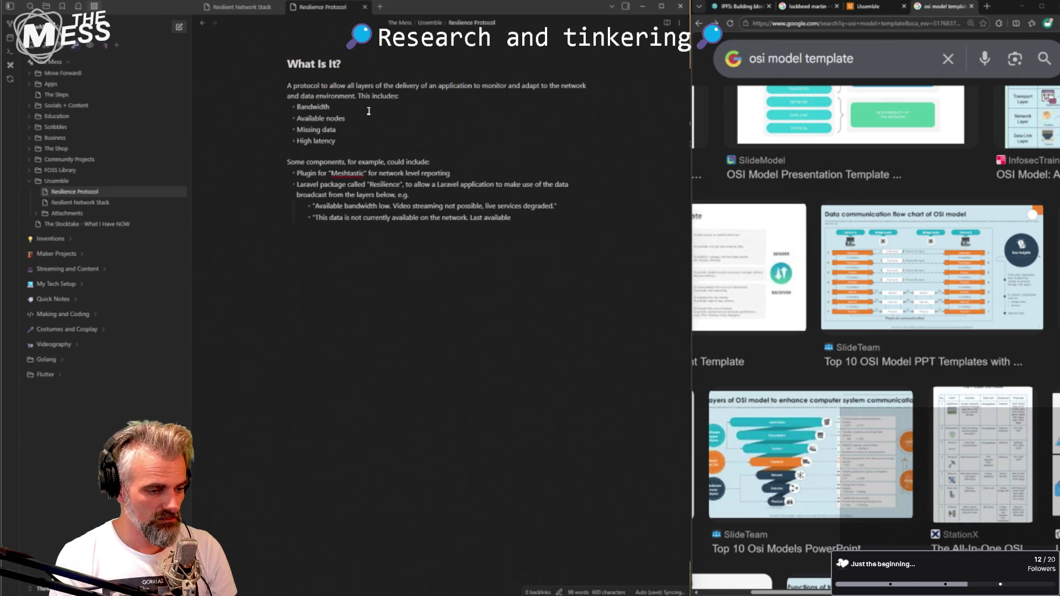
pyautogui.write('... ago".')
pyautogui.press('Return')
pyautogui.hotkey('shift', 'Tab')
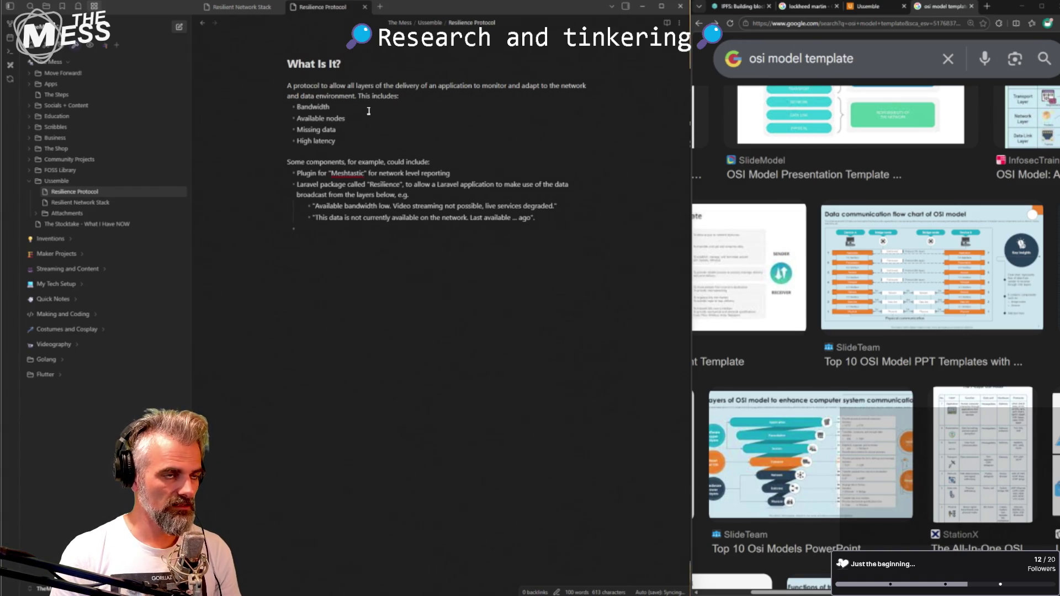
pyautogui.press('BackSpace')
pyautogui.press('BackSpace')
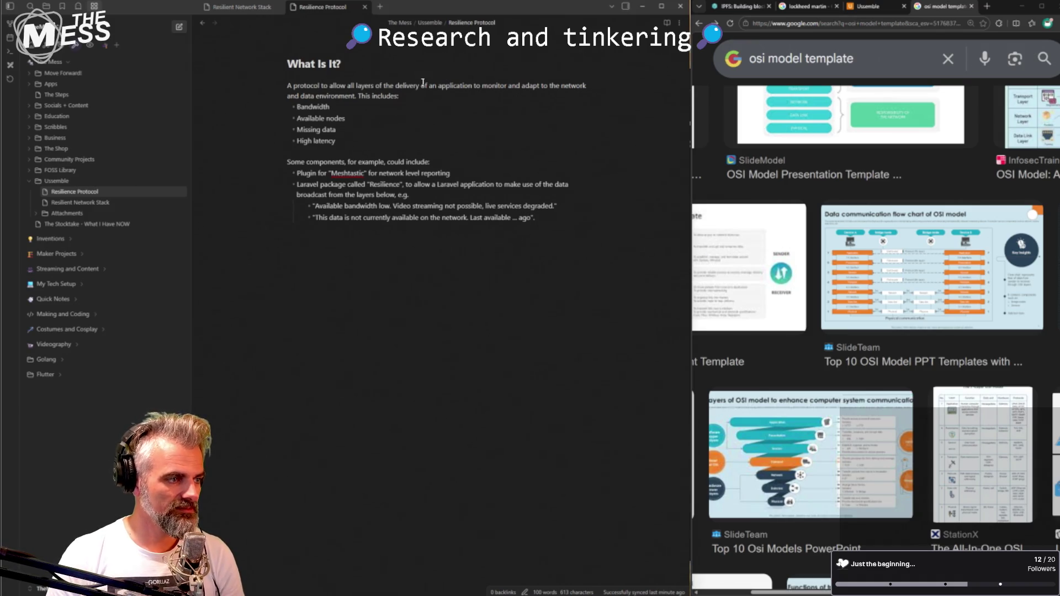
pyautogui.moveTo(99, 181)
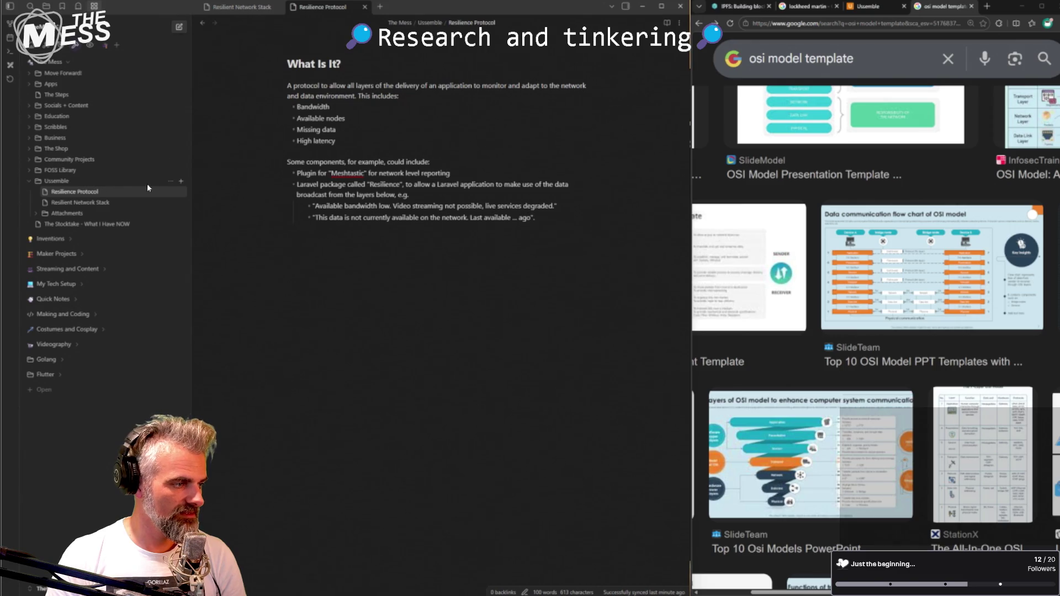
pyautogui.moveTo(181, 183)
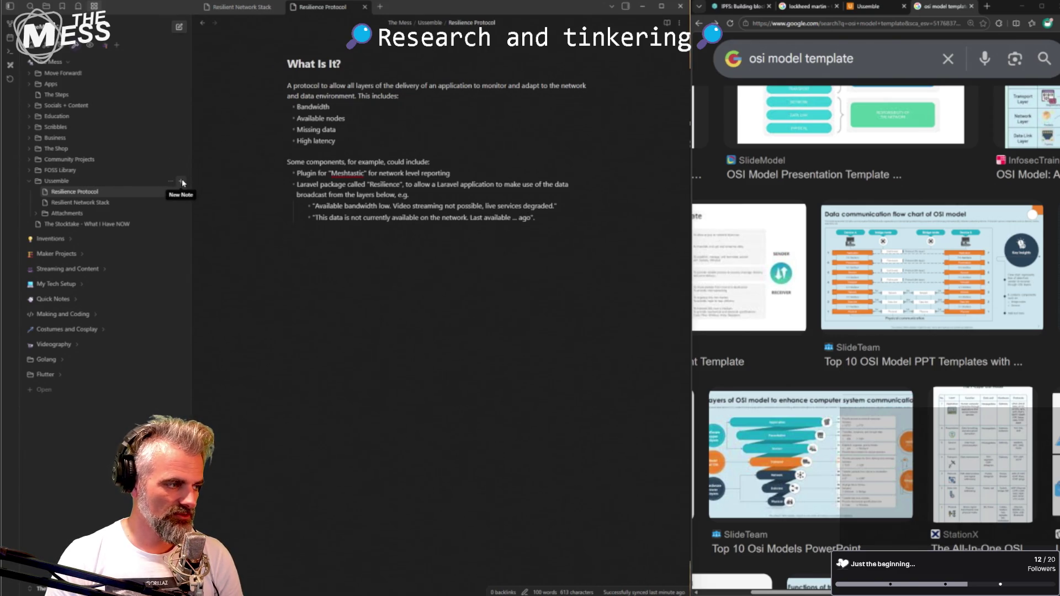
# Step: Open a new empty tab beside the Resilience Protocol note
pyautogui.click(379, 7)
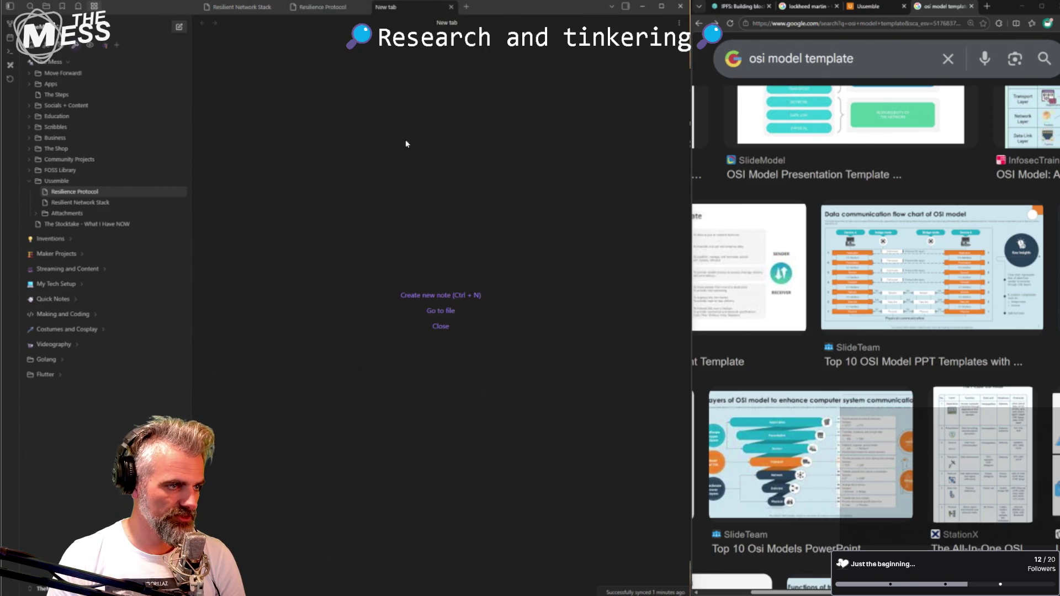
# Step: Discard the stray Untitled 1 note and create a new note named Moonshots in the Ussemble folder
pyautogui.click(445, 296)
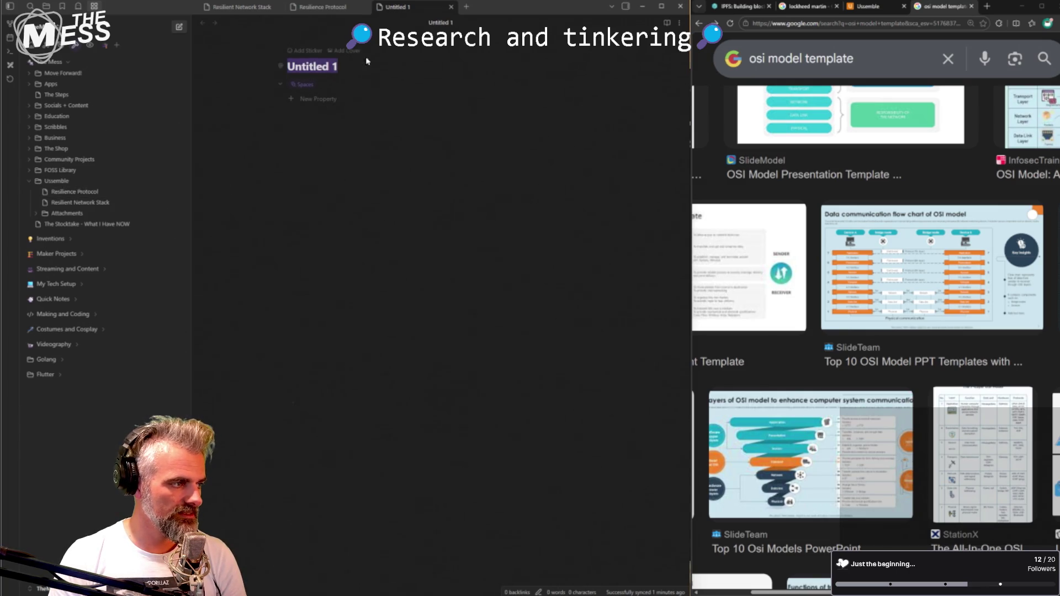
pyautogui.click(449, 7)
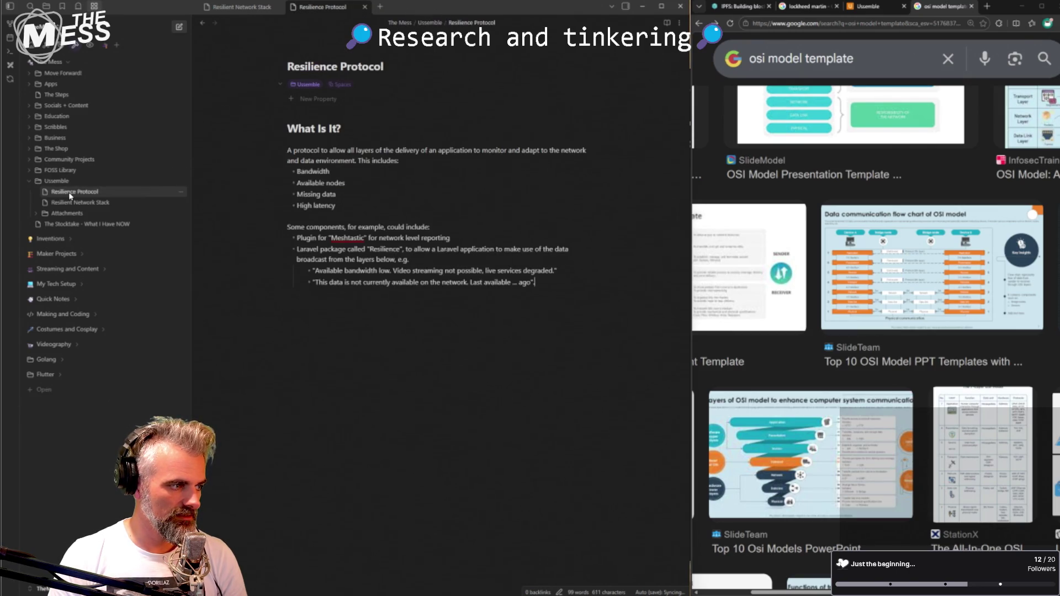
pyautogui.moveTo(75, 191)
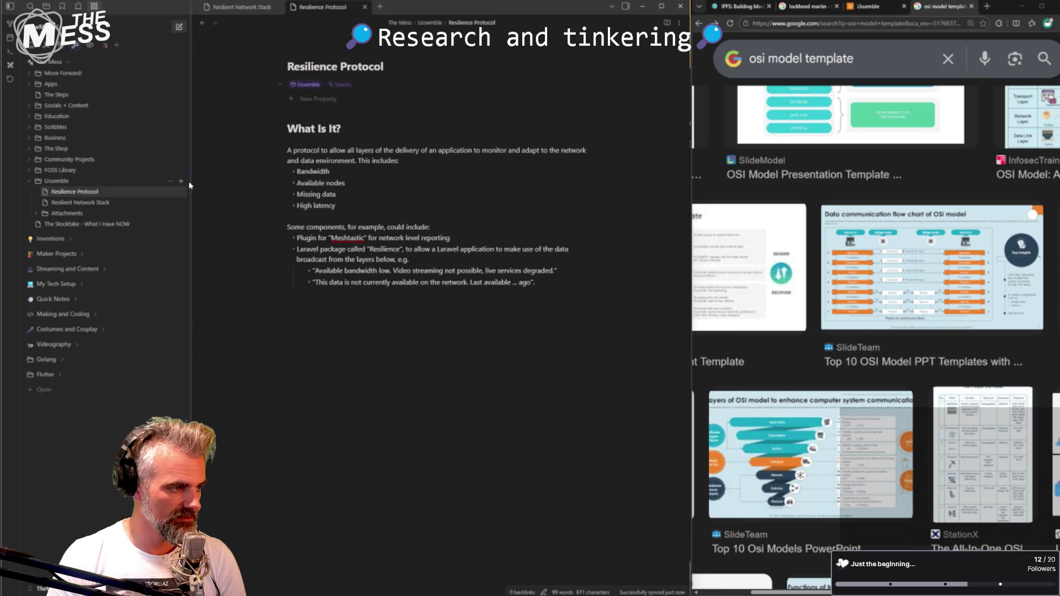
pyautogui.click(379, 8)
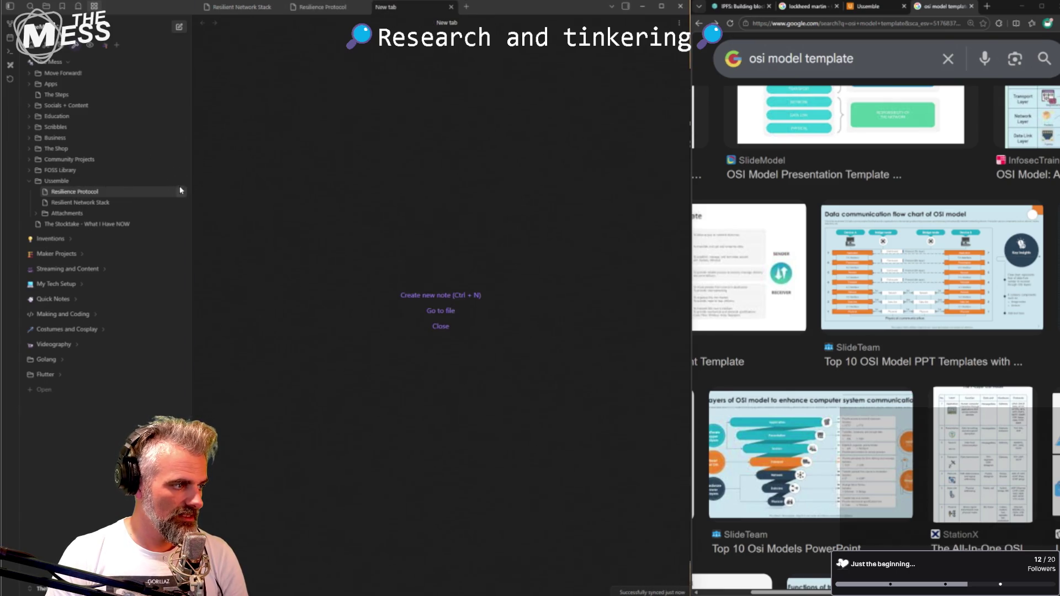
pyautogui.hotkey('ctrl', 'n')
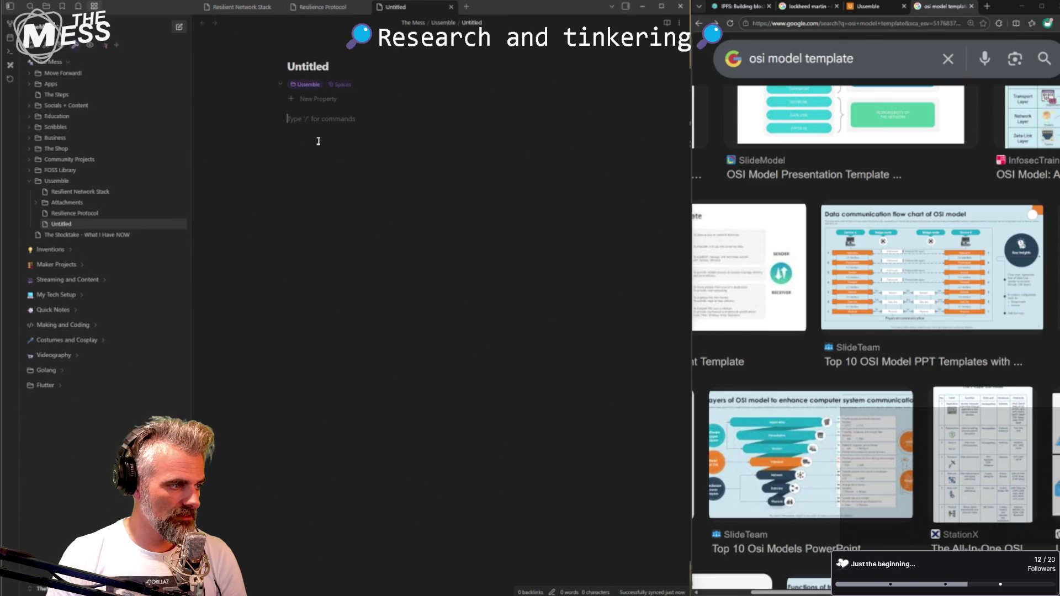
pyautogui.click(311, 60)
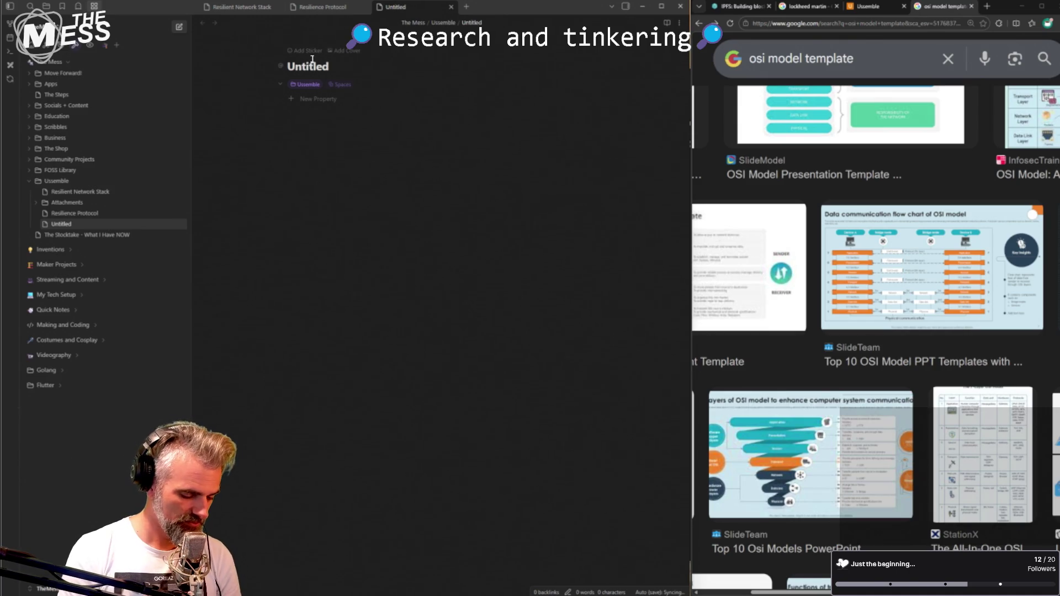
pyautogui.doubleClick(312, 63)
pyautogui.write('Moonshots')
pyautogui.press('Return')
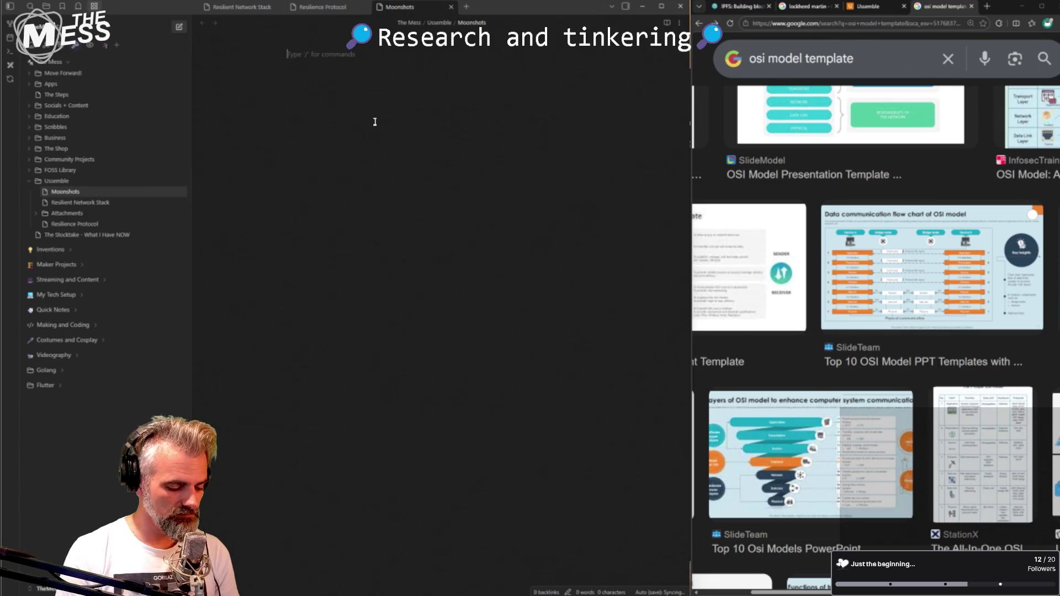
pyautogui.write('# D')
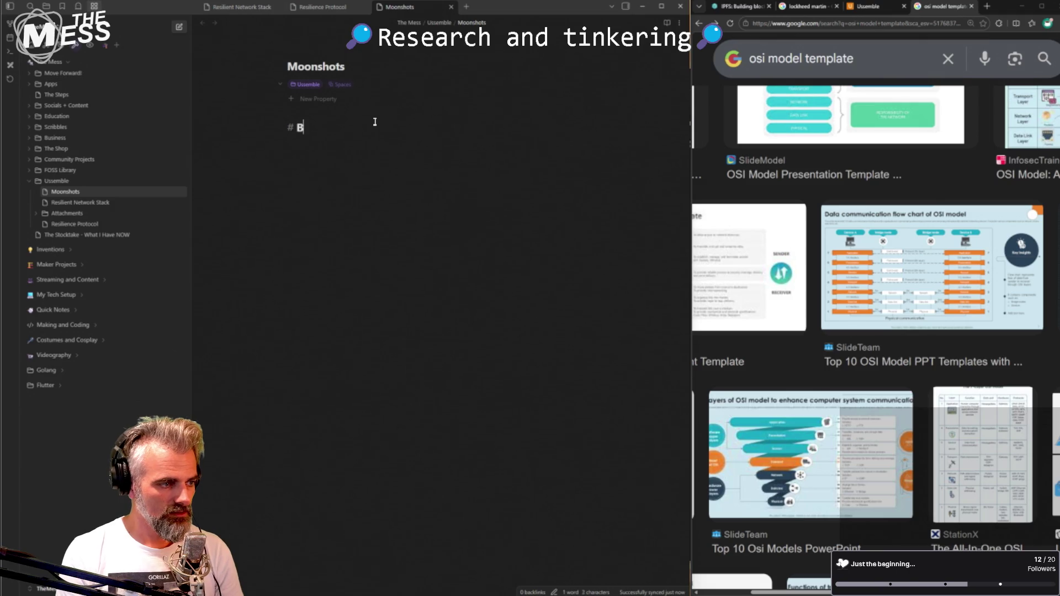
pyautogui.write('ronelink')
# Step: Write a Dronelink heading with two sentences on fibre-tethered drones distributing WiFi beyond ground stations
pyautogui.press('Return')
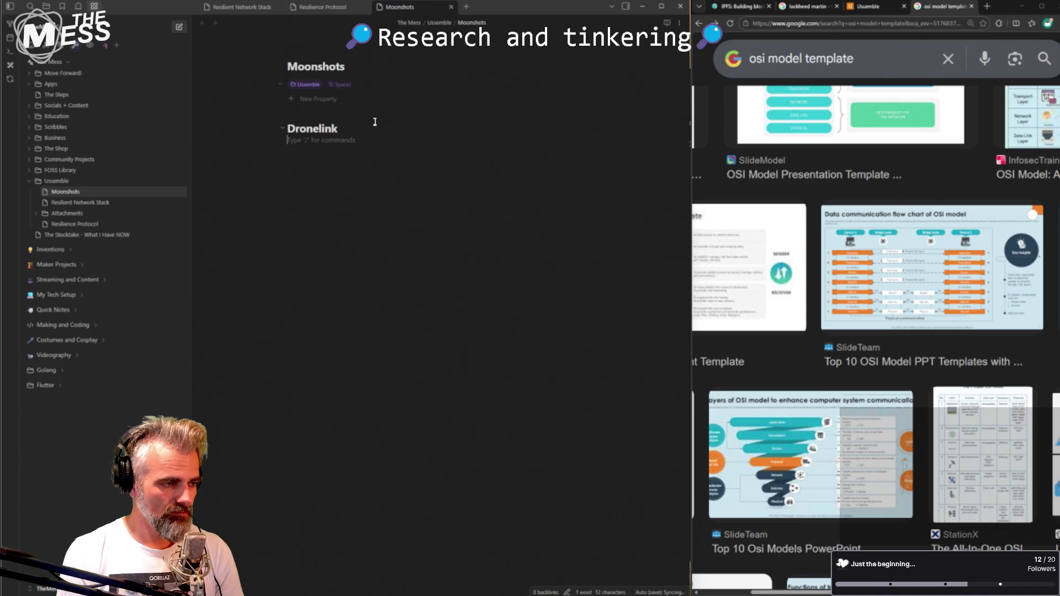
pyautogui.write('D')
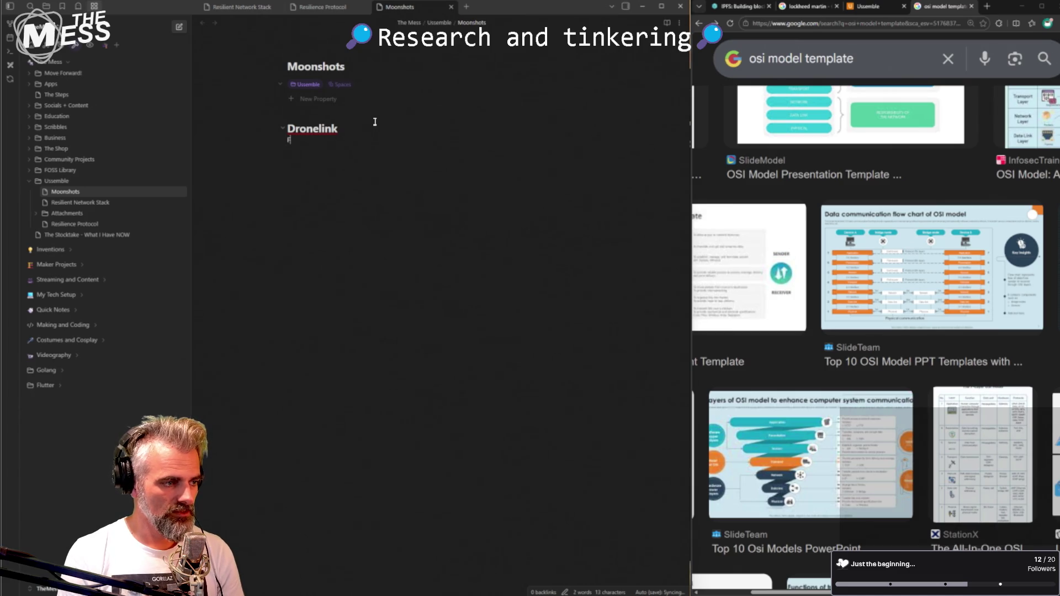
pyautogui.press('BackSpace')
pyautogui.write('Drones')
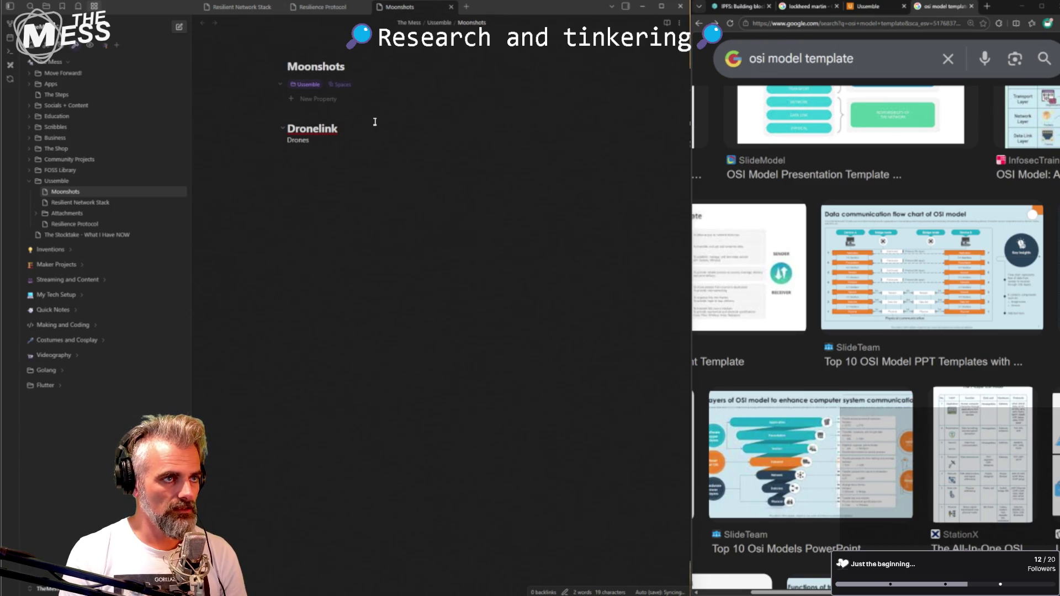
pyautogui.write('ith ')
pyautogui.write('ibre')
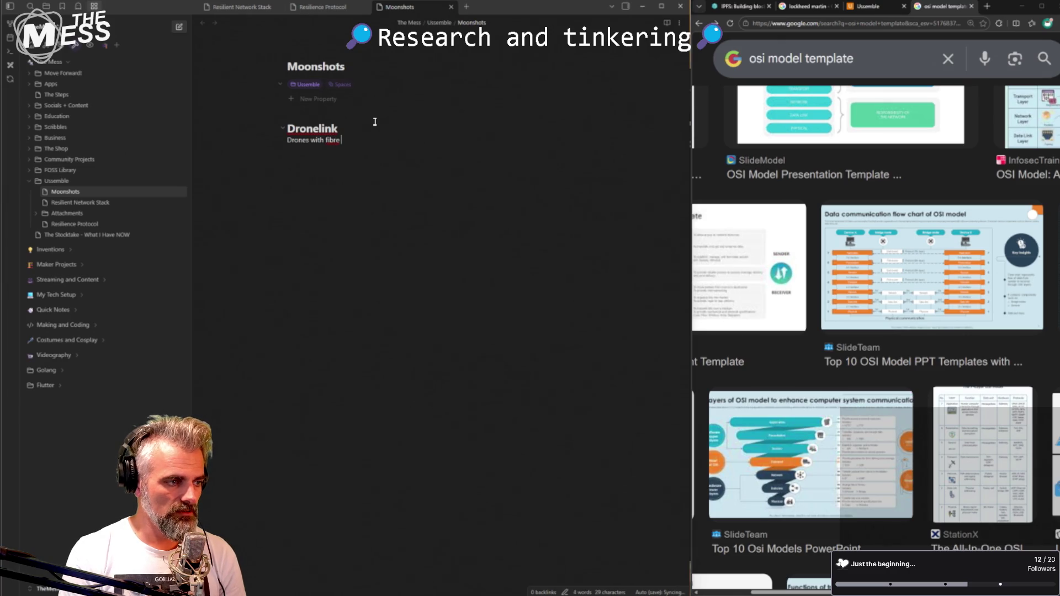
pyautogui.write(' connection to a conne')
pyautogui.press('BackSpace')
pyautogui.press('BackSpace')
pyautogui.press('BackSpace')
pyautogui.write('connected ground')
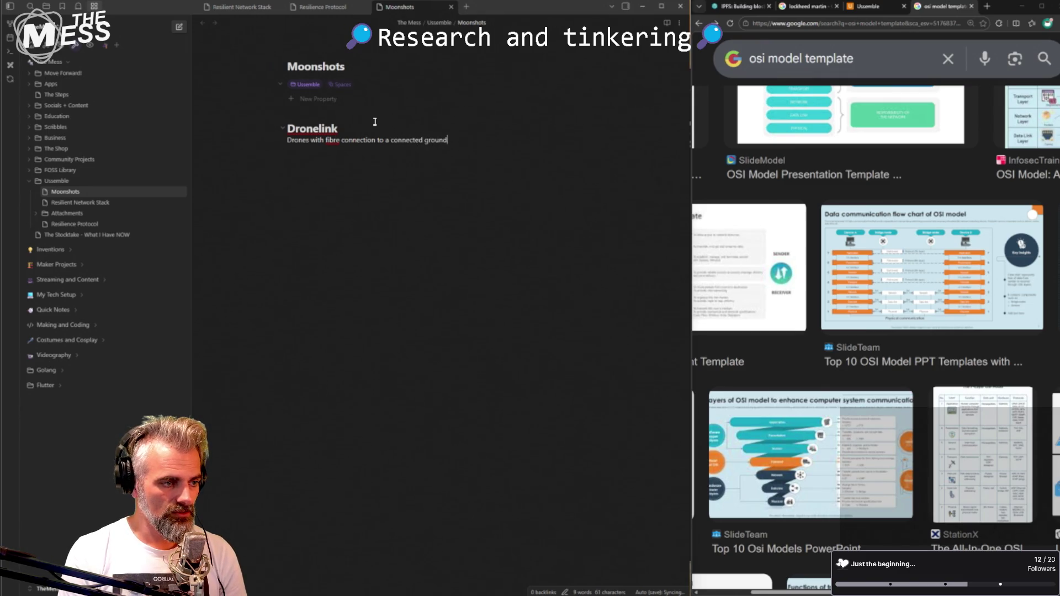
pyautogui.write(' node')
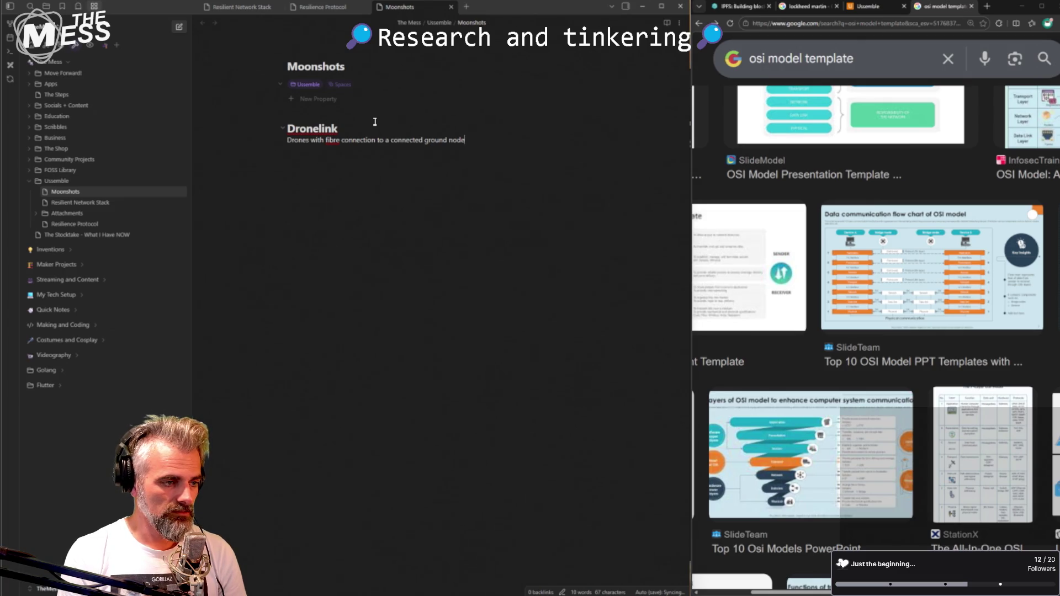
pyautogui.write('.')
pyautogui.press('Return')
pyautogui.write('Could distribute WiFi over a larger area that')
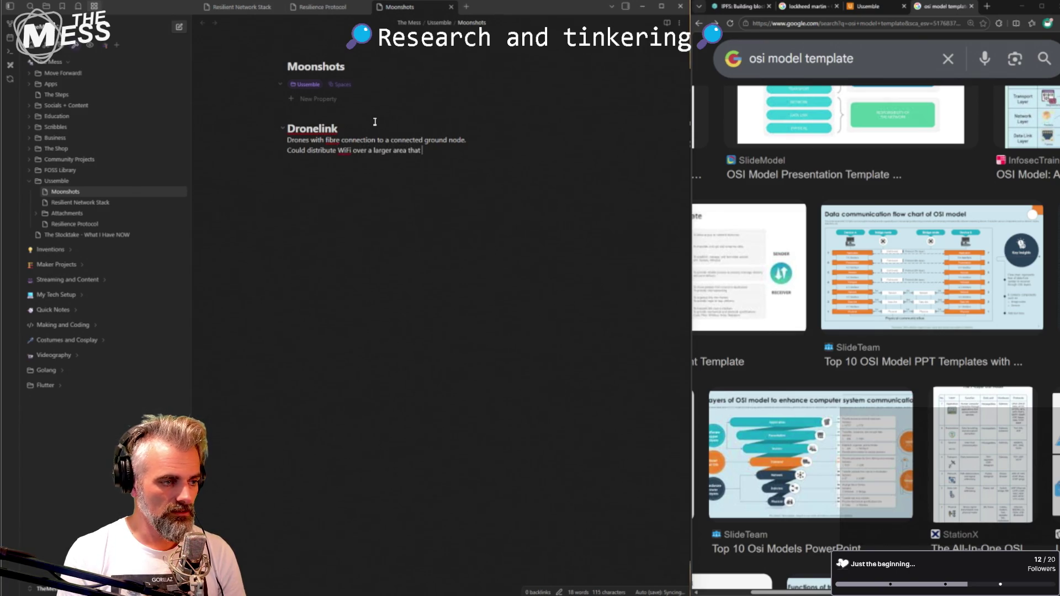
pyautogui.press('BackSpace')
pyautogui.write('n ground stations.')
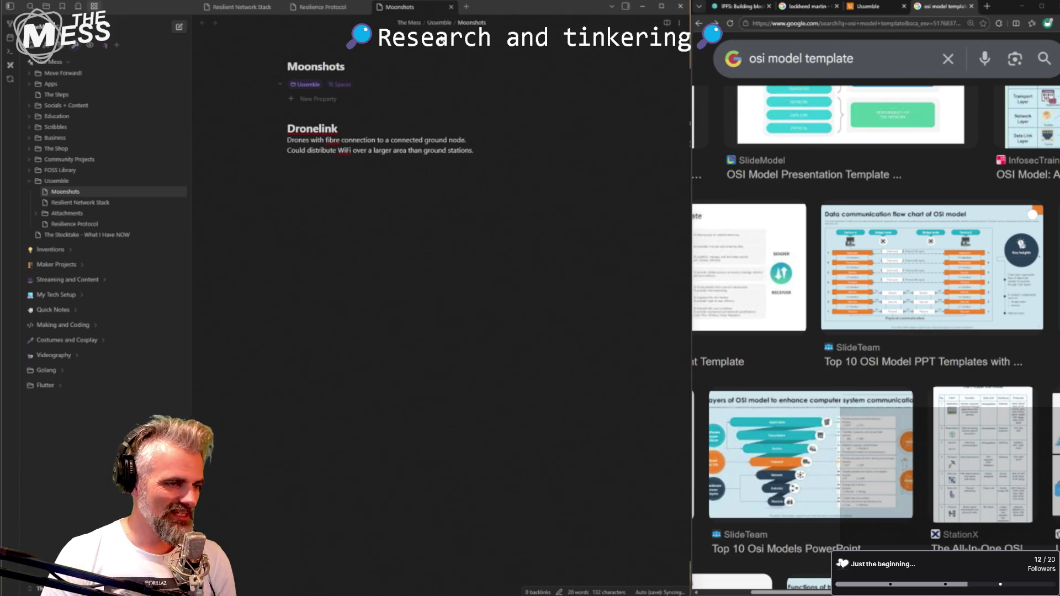
# Step: Close Moonshots and tidy the end of the Laravel example bullets in Resilience Protocol
pyautogui.click(450, 10)
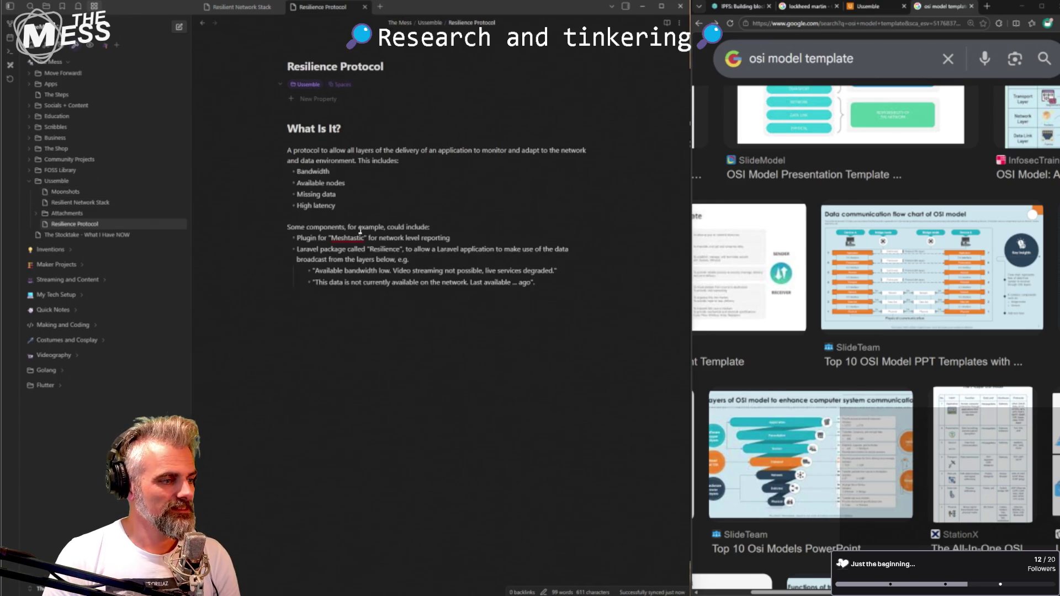
pyautogui.click(313, 217)
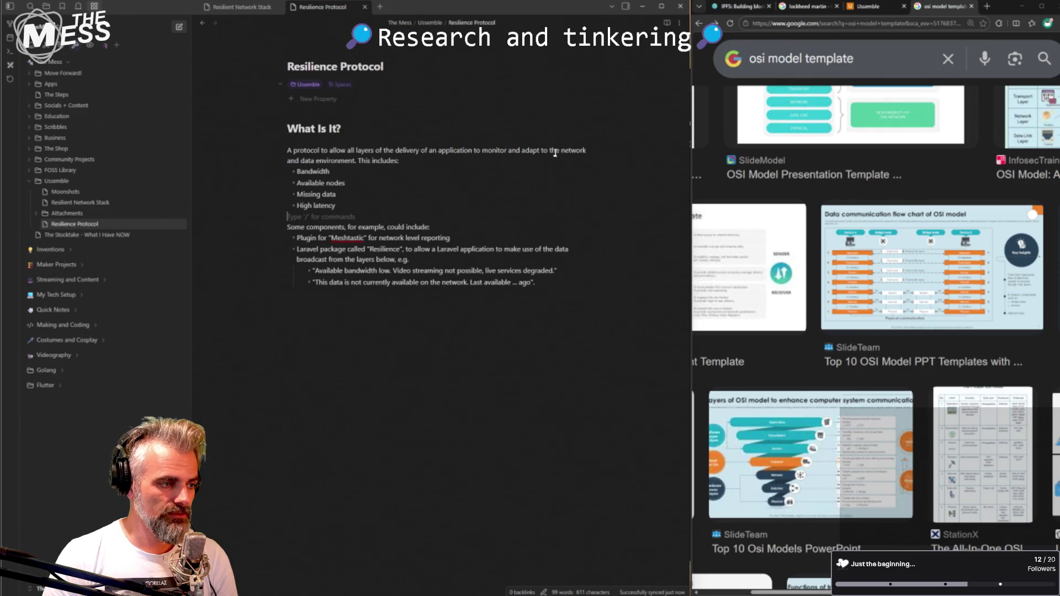
pyautogui.click(358, 164)
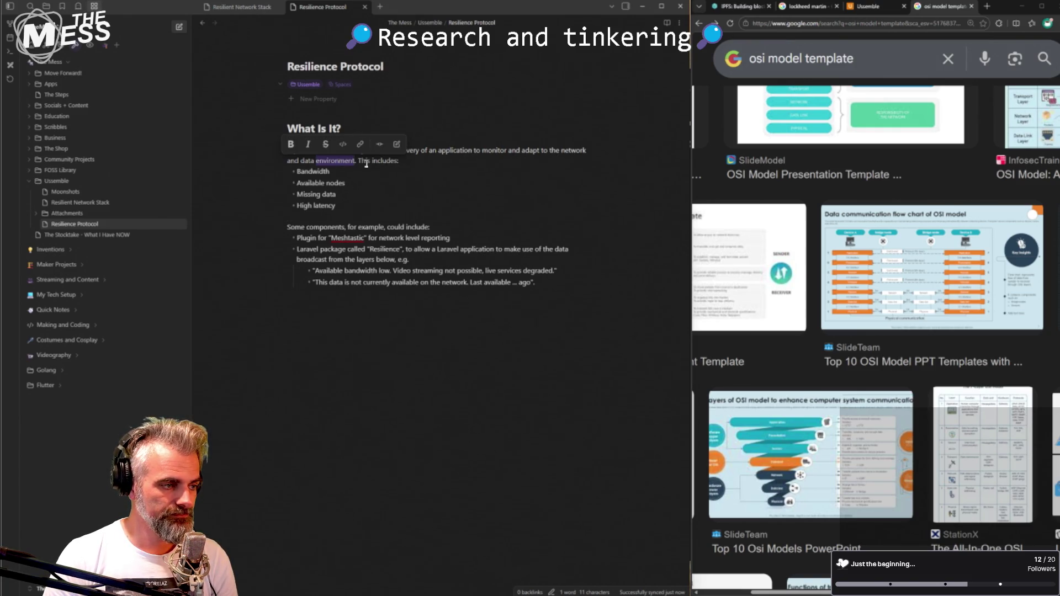
pyautogui.click(352, 184)
pyautogui.click(345, 208)
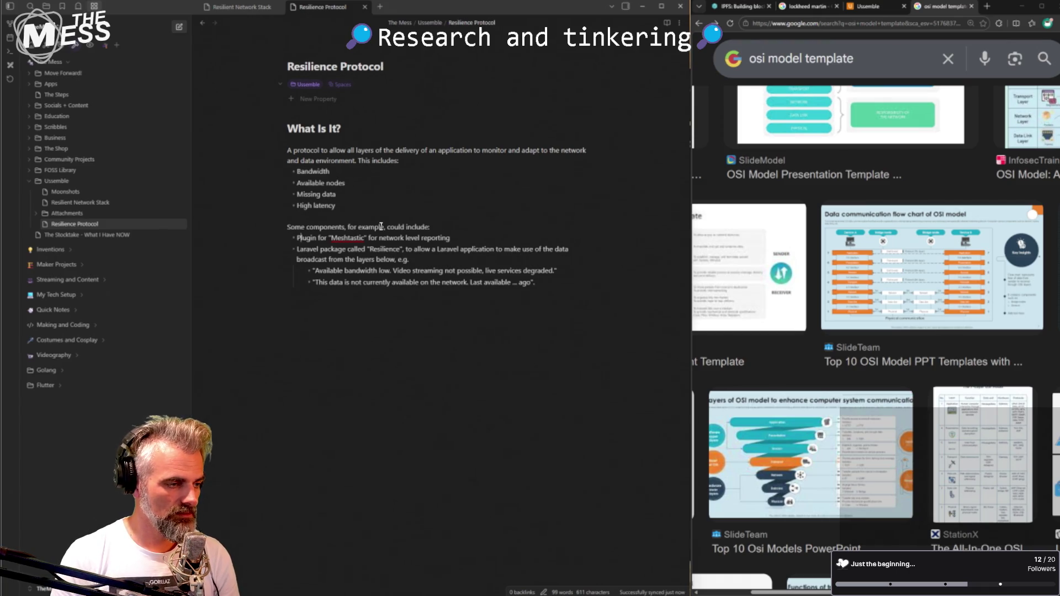
pyautogui.write('s')
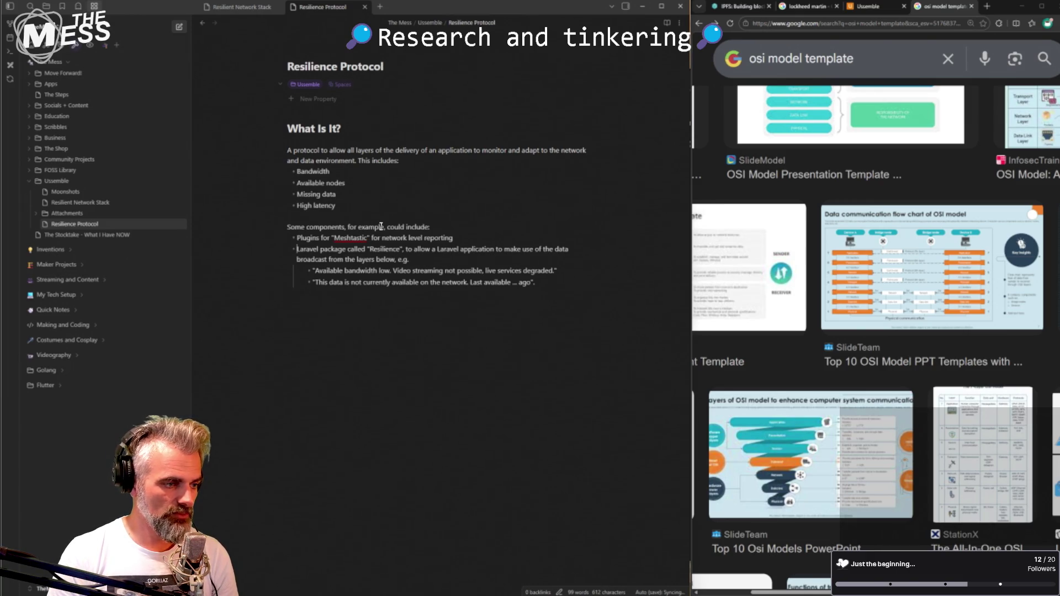
pyautogui.press('End')
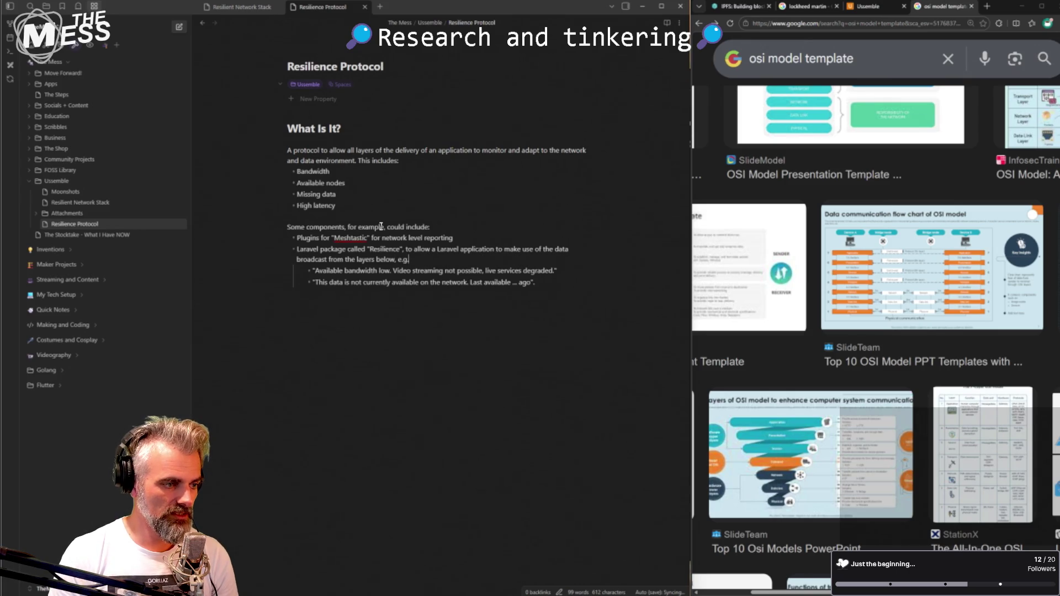
pyautogui.write('resilience')
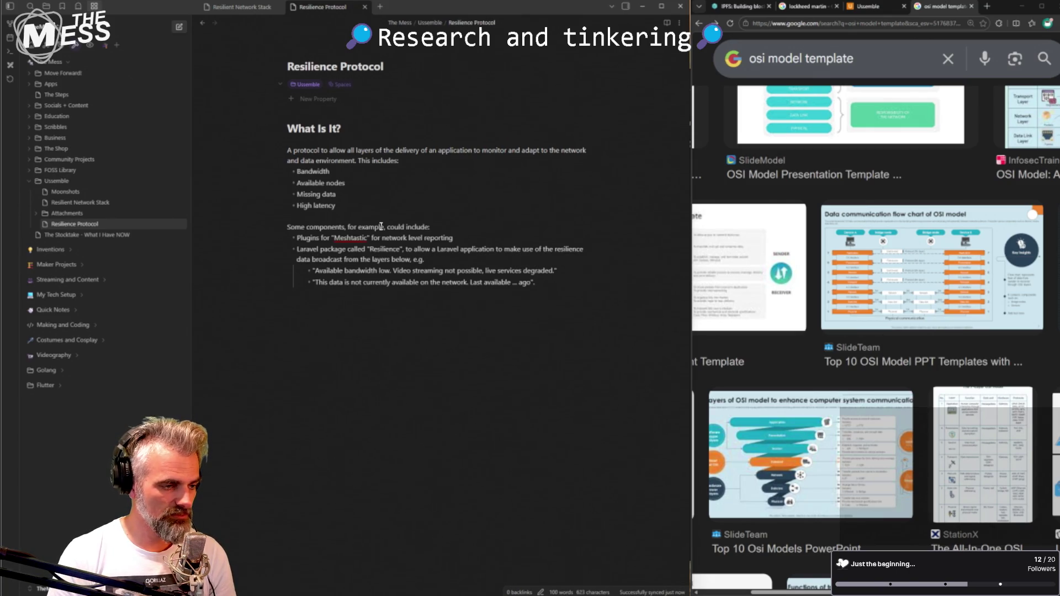
pyautogui.hotkey('ctrl', 'End')
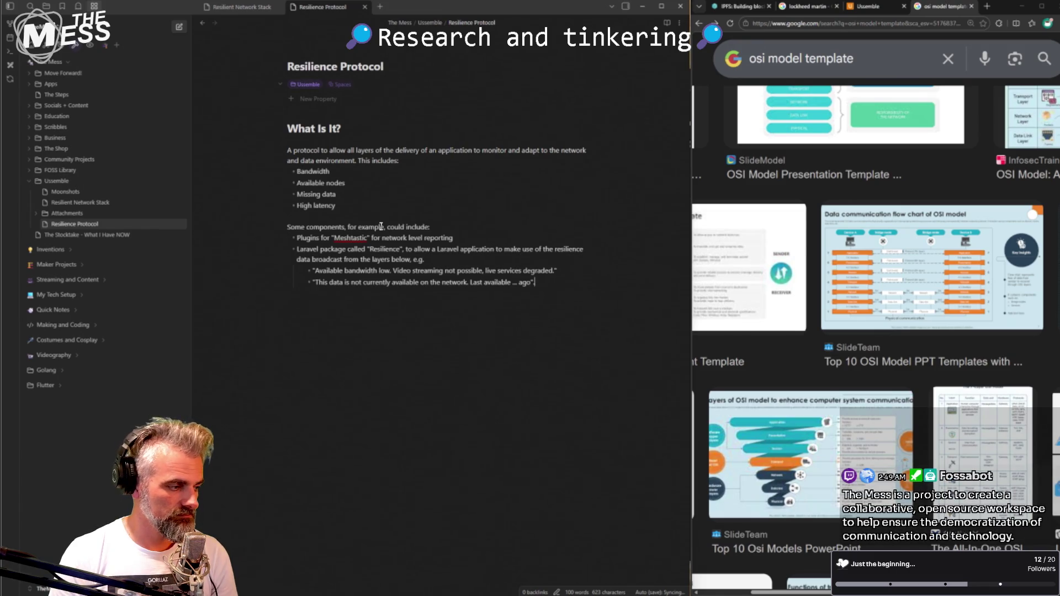
pyautogui.press('Return')
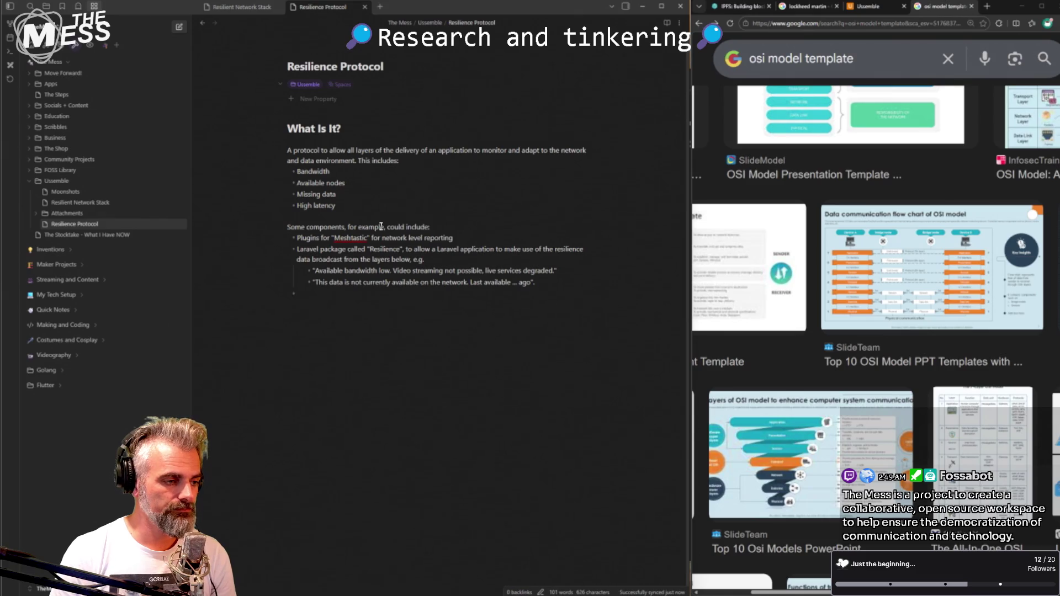
pyautogui.press('BackSpace')
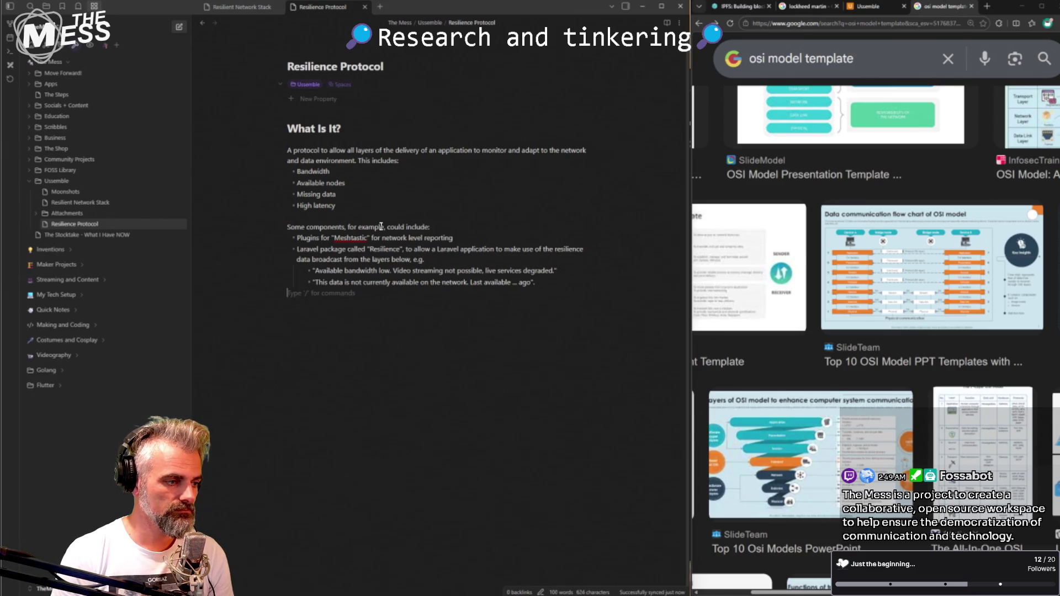
pyautogui.press('BackSpace')
# Step: Add a fifth network condition below High latency: topology changes from global internet to local
pyautogui.press('Up')
pyautogui.press('Up')
pyautogui.press('Up')
pyautogui.press('Return')
pyautogui.write('Topology changes - switching')
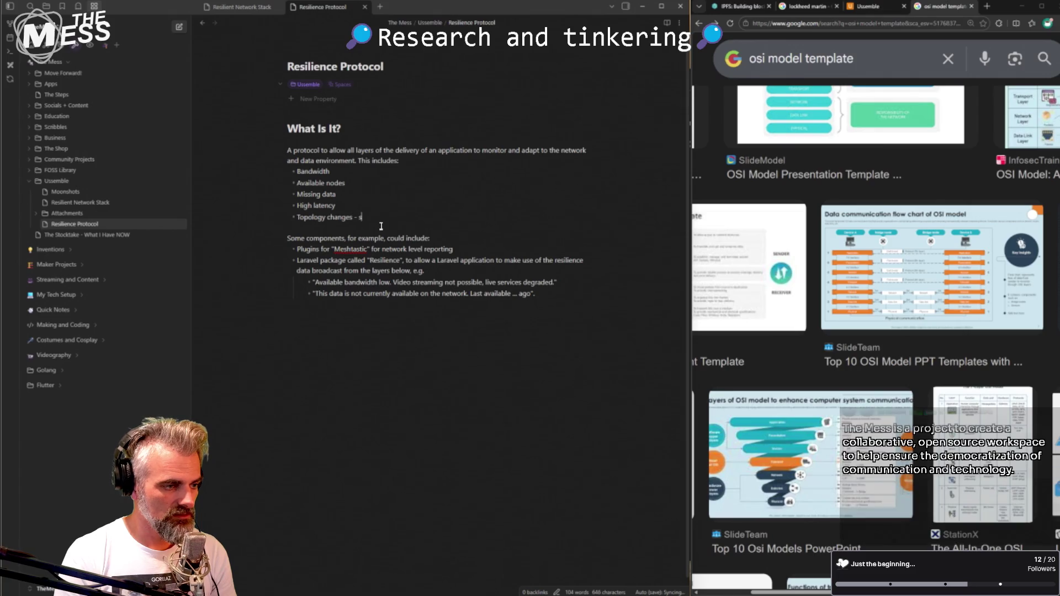
pyautogui.write(' from global internet to ')
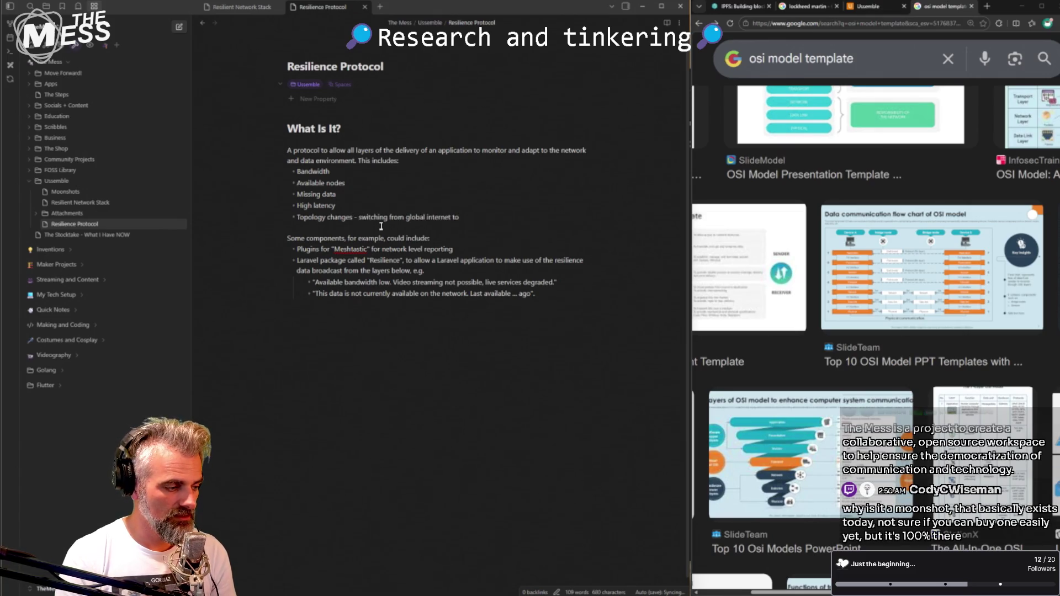
pyautogui.write('local')
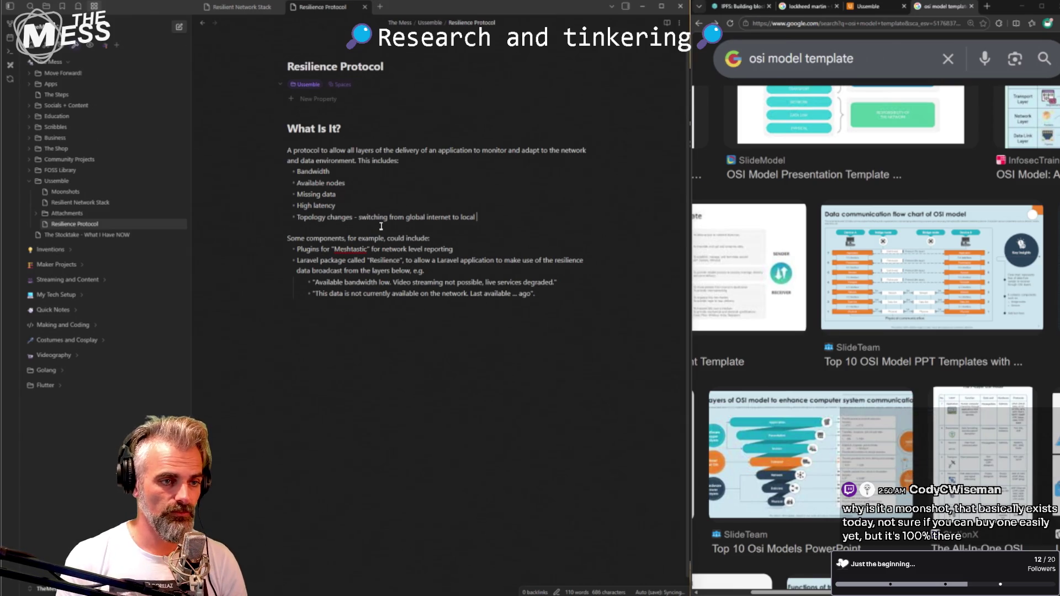
pyautogui.click(876, 12)
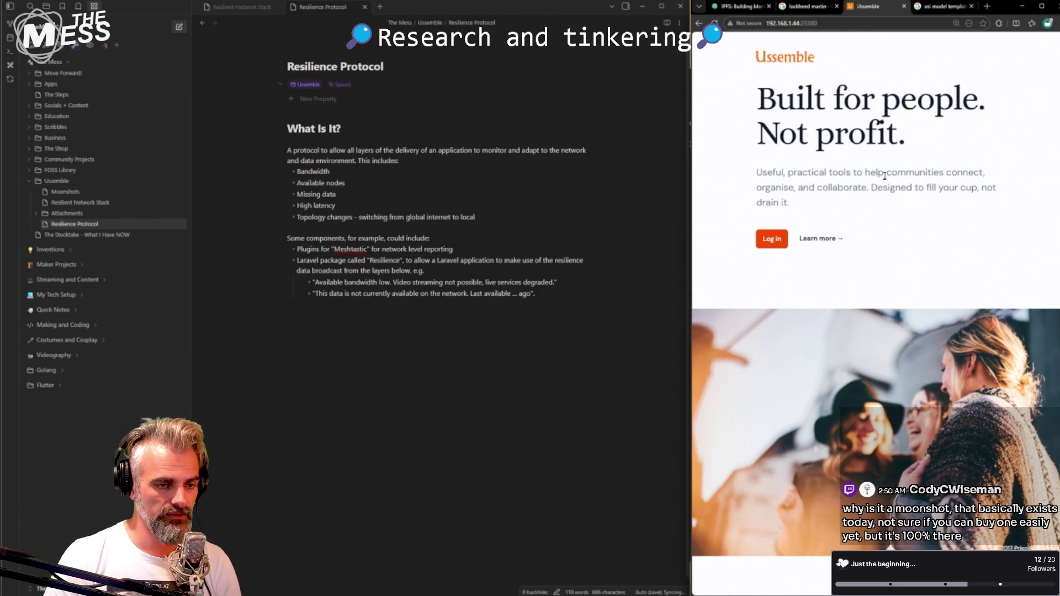
pyautogui.scroll(-2, 837, 279)
pyautogui.scroll(2, 839, 280)
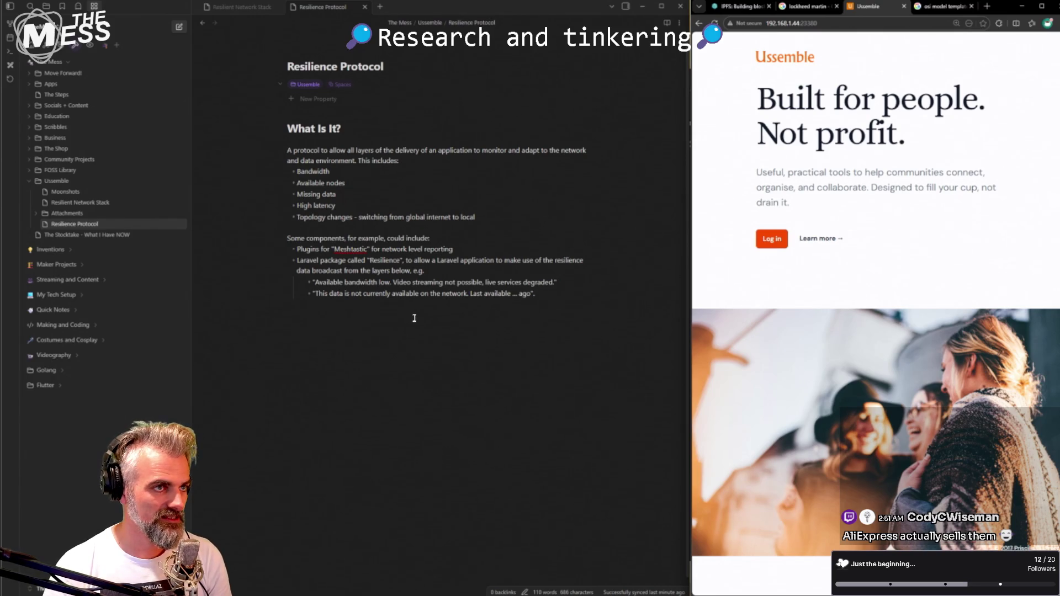
pyautogui.click(422, 315)
pyautogui.press('BackSpace')
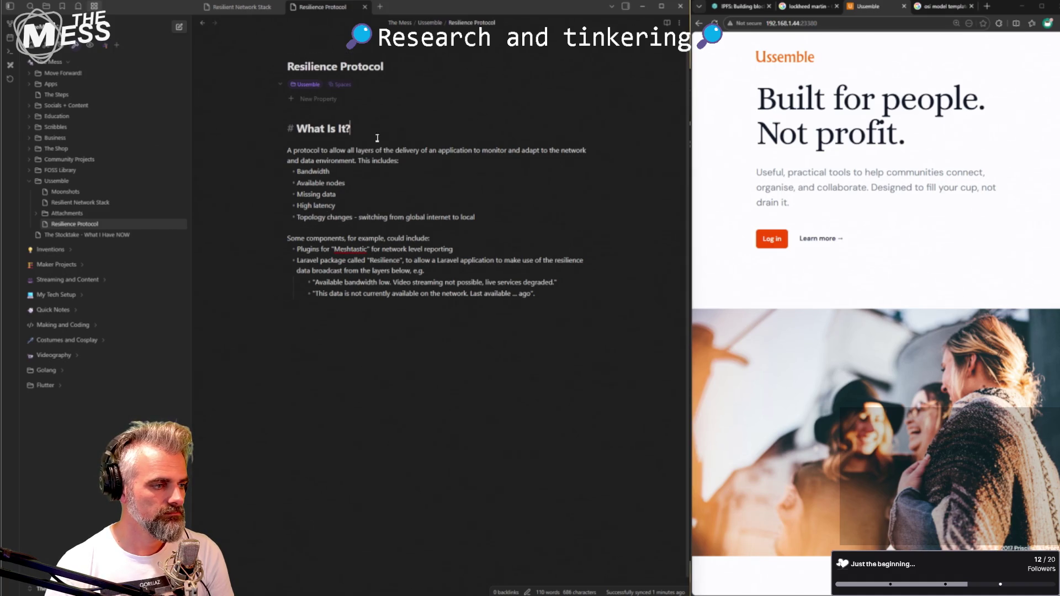
pyautogui.click(331, 228)
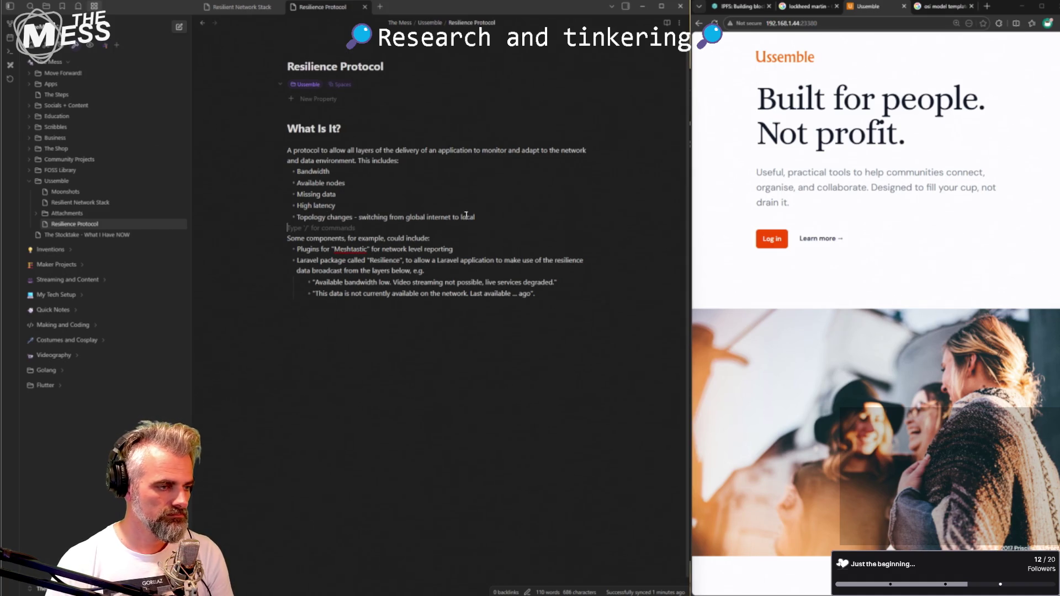
pyautogui.write('## Components')
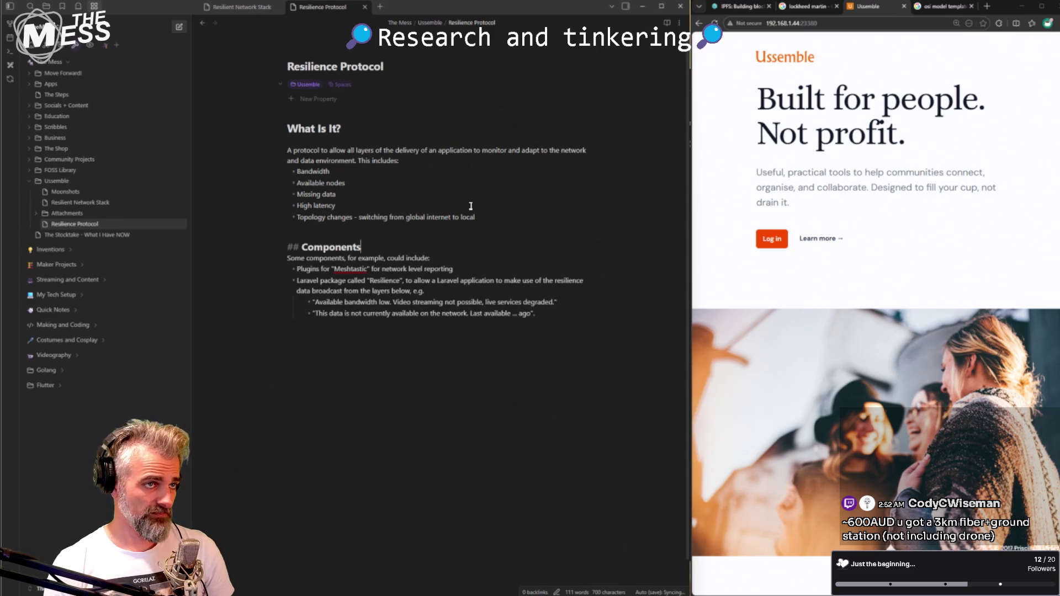
# Step: Finish the '## Components' heading above the example components and leave the line
pyautogui.press('Down')
pyautogui.press('Up')
pyautogui.press('Down')
pyautogui.press('Up')
pyautogui.press('Down')
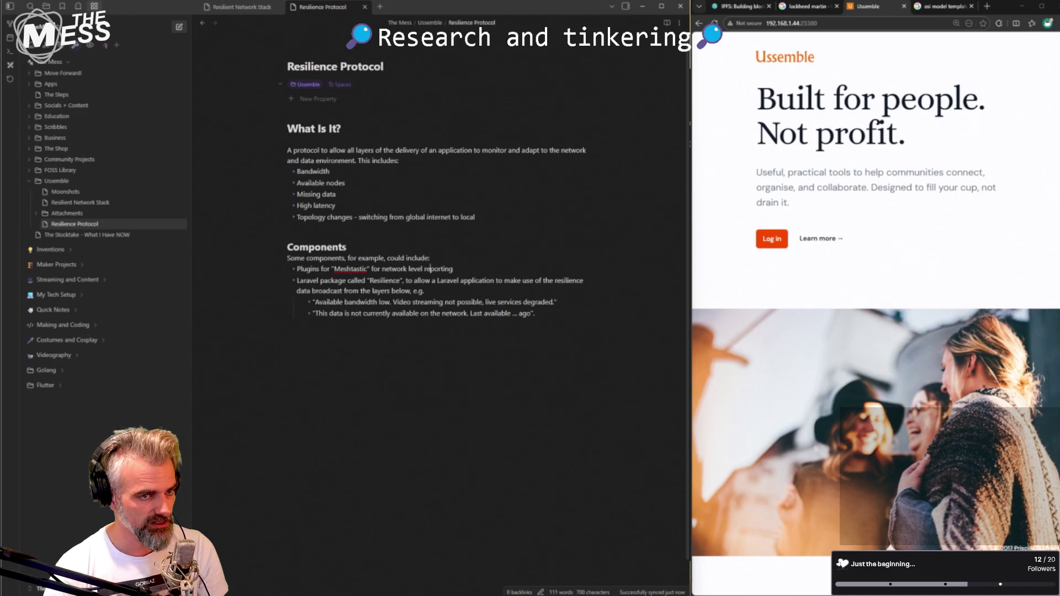
pyautogui.click(986, 6)
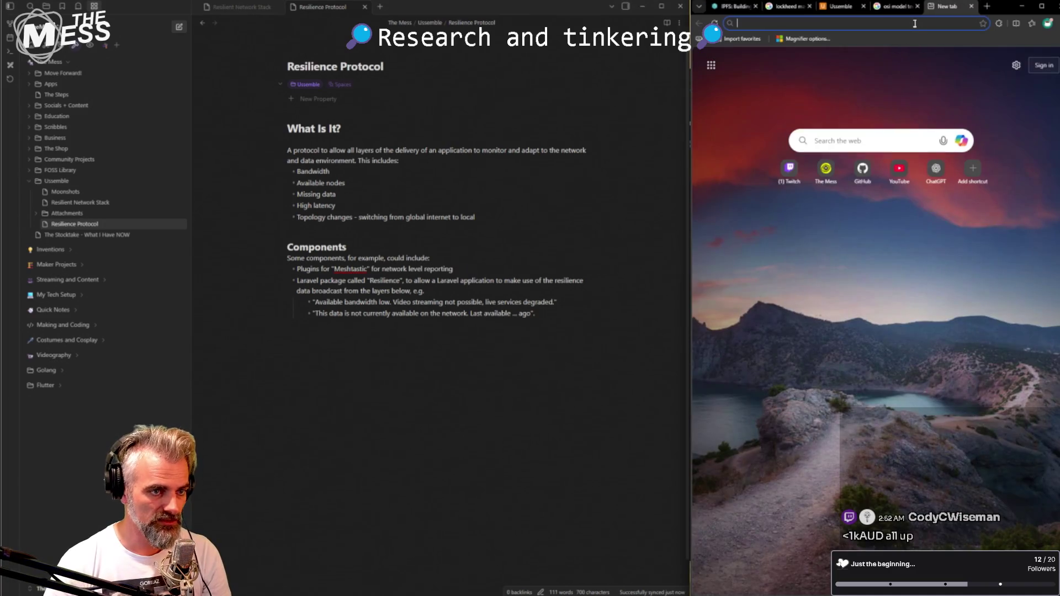
pyautogui.click(972, 7)
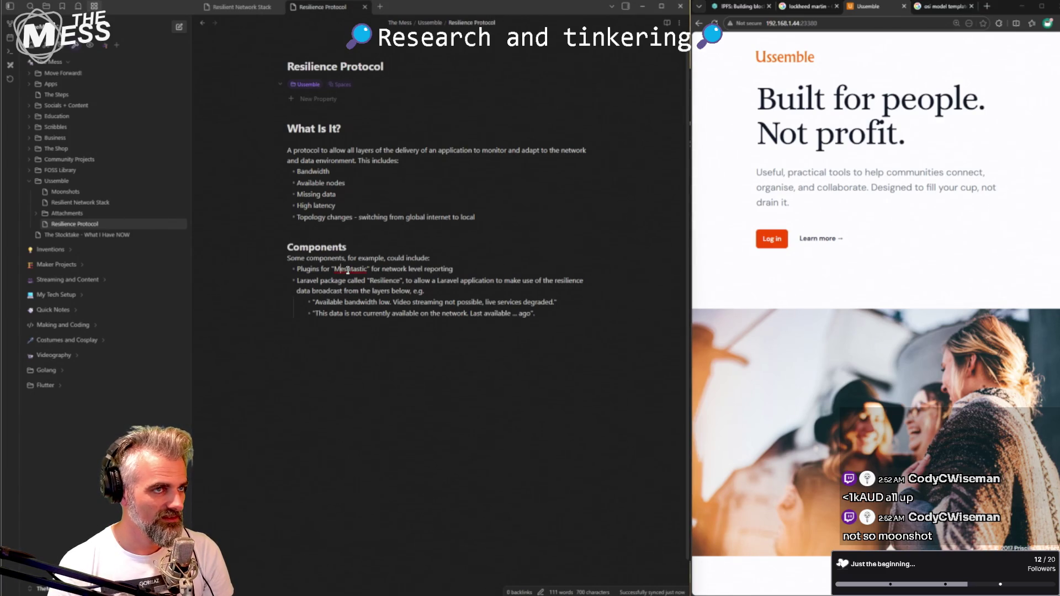
pyautogui.moveTo(104, 228)
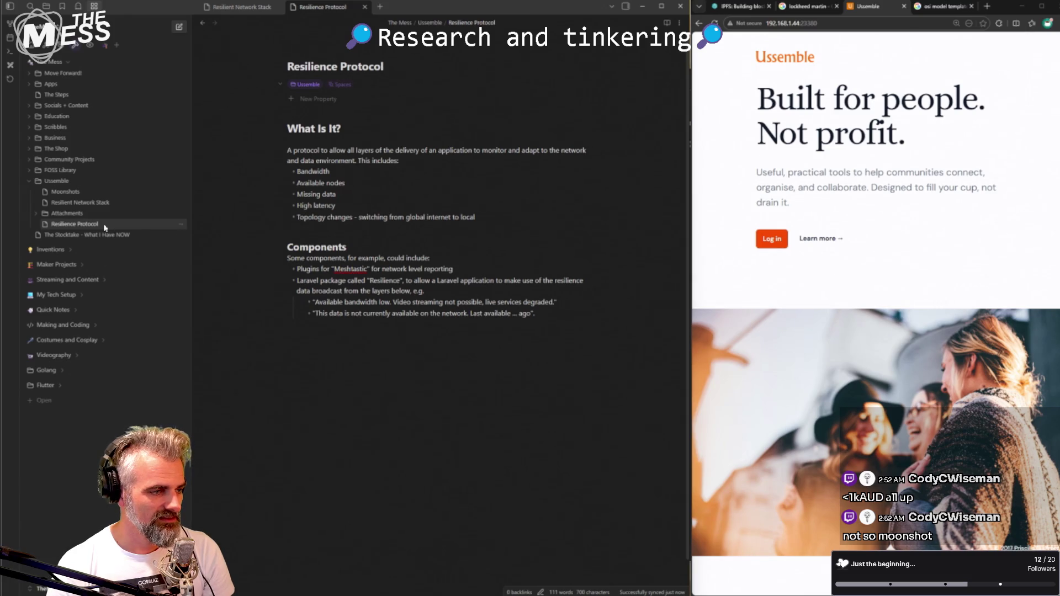
pyautogui.click(234, 13)
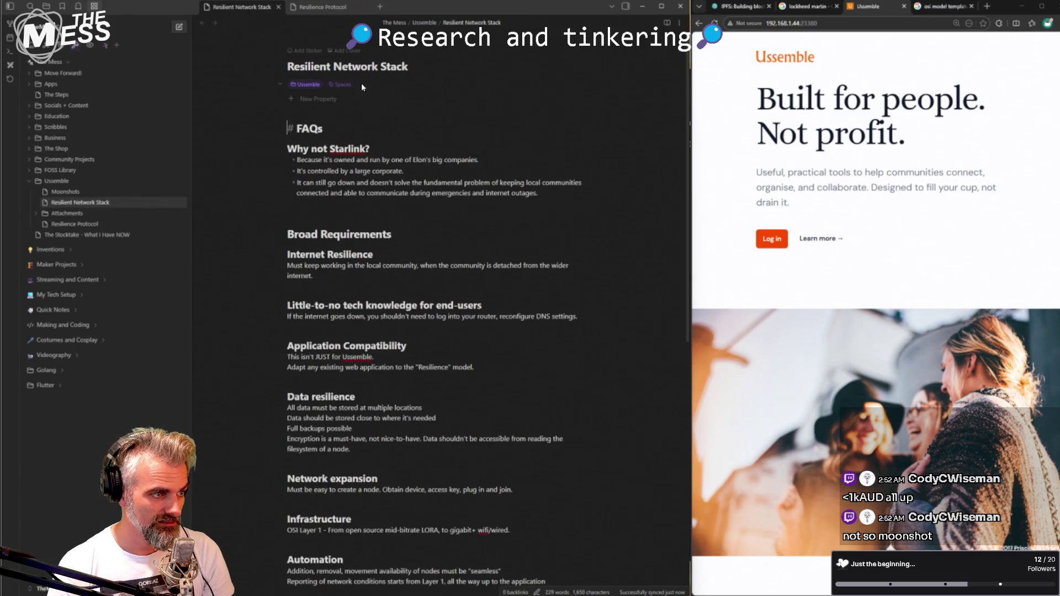
pyautogui.scroll(-3, 367, 176)
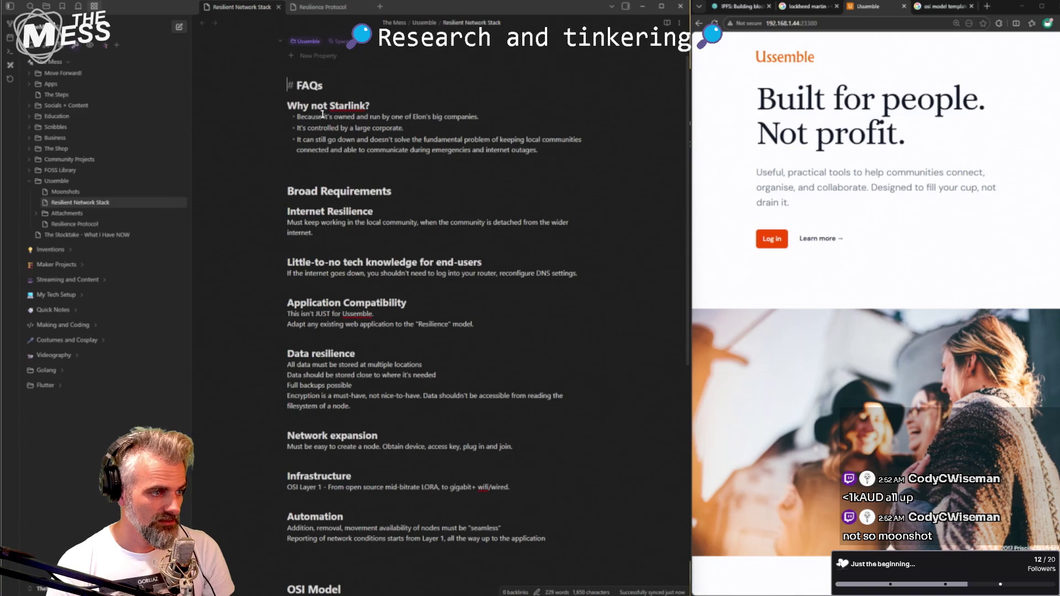
# Step: Place the caret above the OSI Model heading in Resilient Network Stack, then return to Resilience Protocol
pyautogui.moveTo(288, 105); pyautogui.dragTo(541, 152)
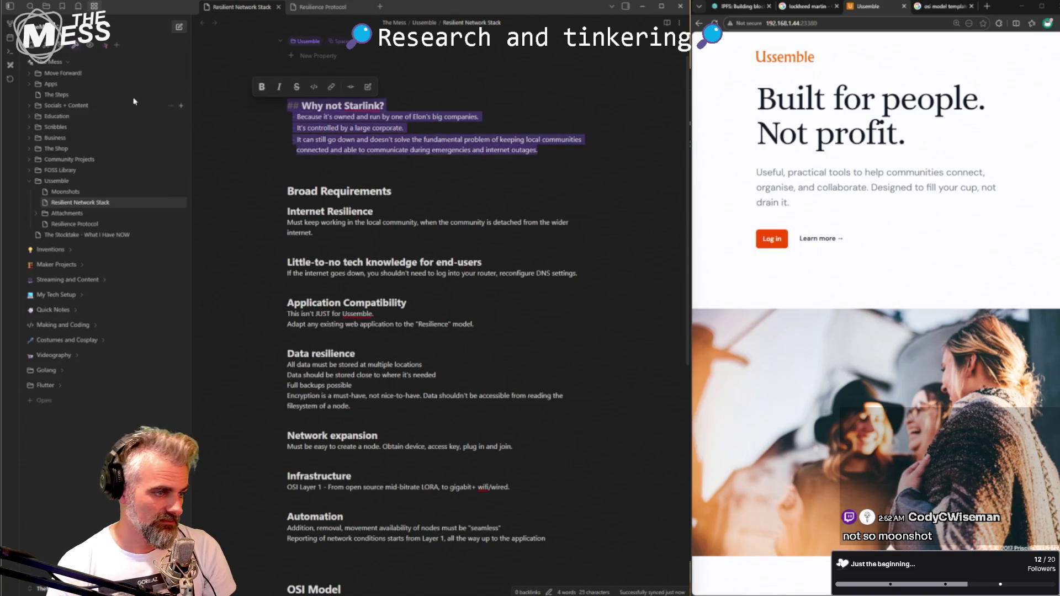
pyautogui.click(337, 128)
pyautogui.scroll(-3, 357, 153)
pyautogui.scroll(-2, 359, 154)
pyautogui.click(395, 370)
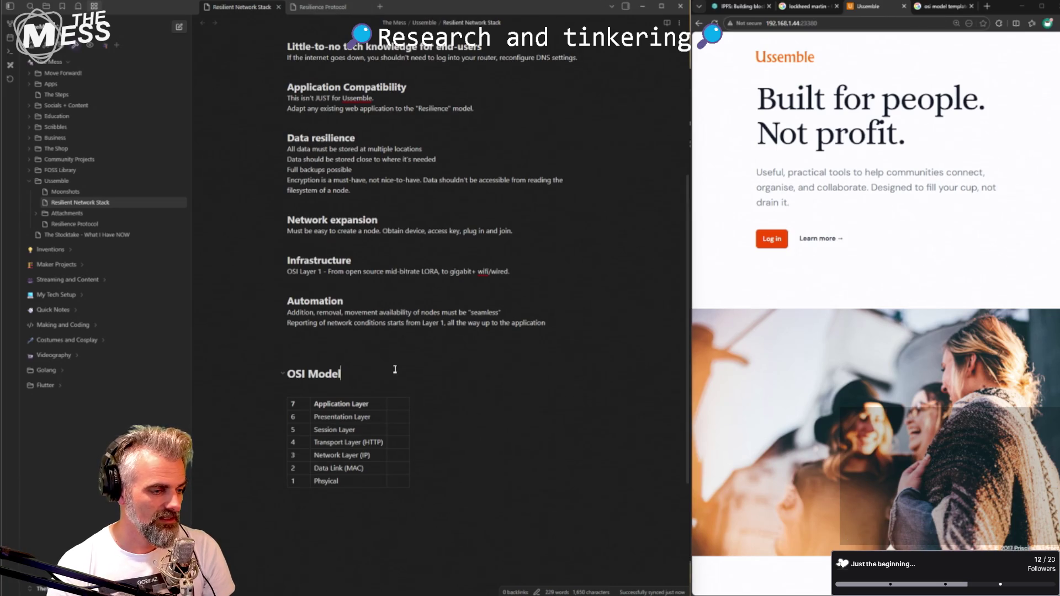
pyautogui.scroll(3, 346, 207)
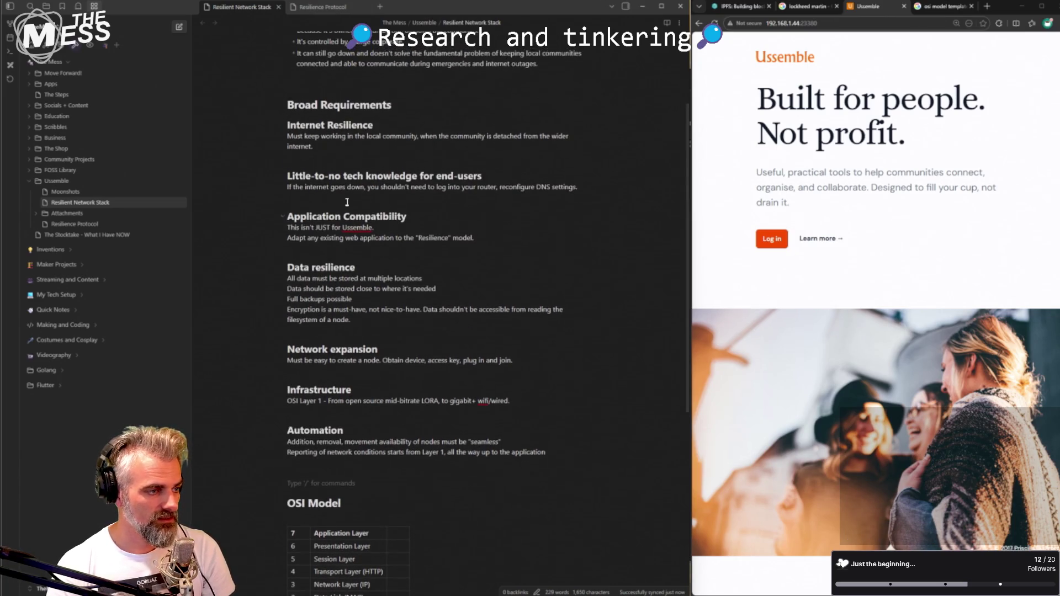
pyautogui.hotkey('ctrl', 'Tab')
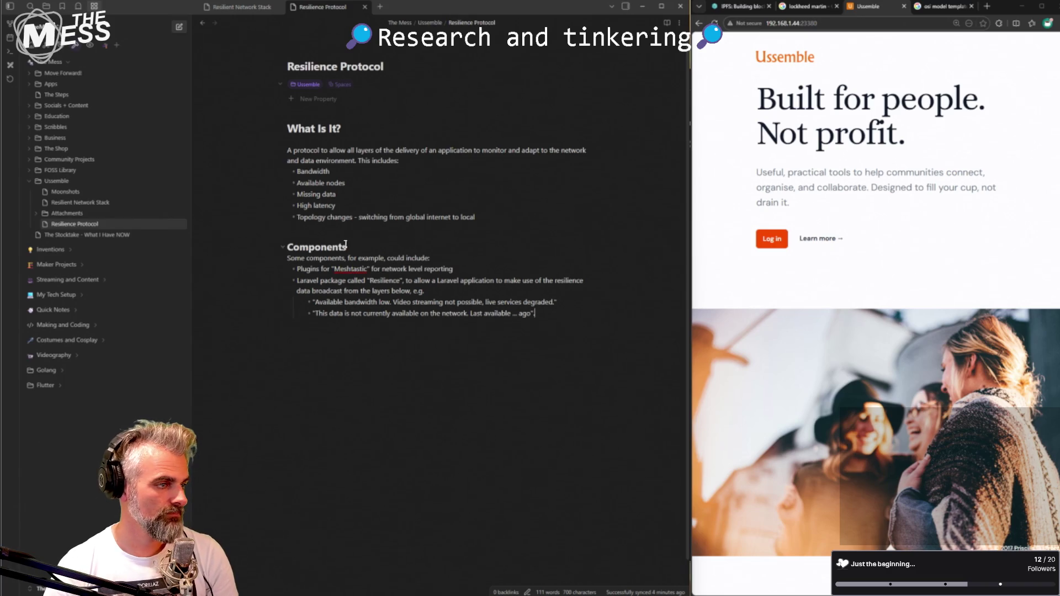
# Step: Switch to the Resilient Network Stack note
pyautogui.click(249, 7)
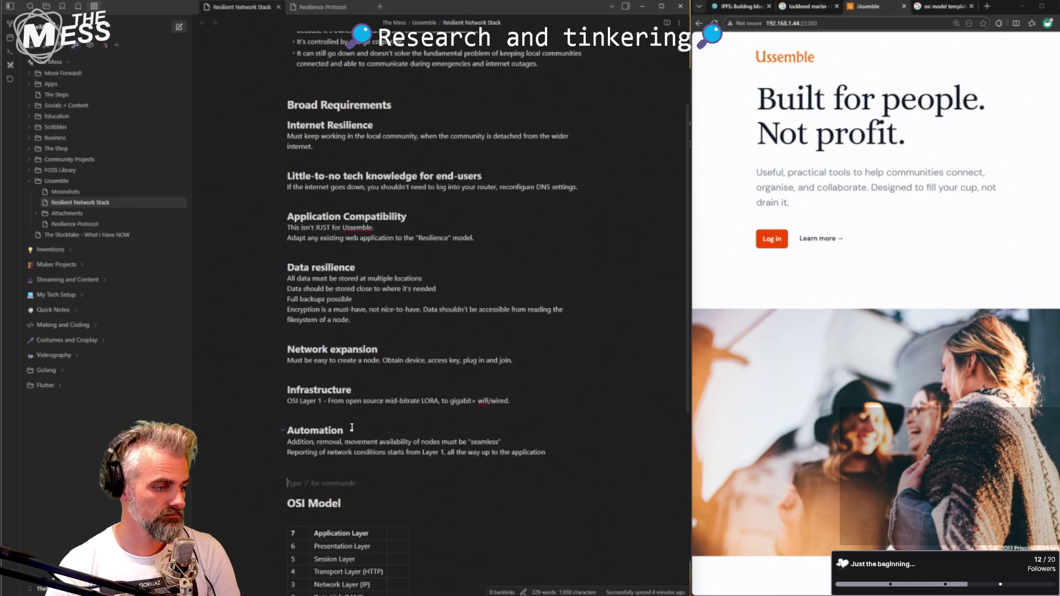
# Step: Insert a '## Hardware' heading below Network expansion and begin its description 'From off-the-shelf, to near-'
pyautogui.click(374, 412)
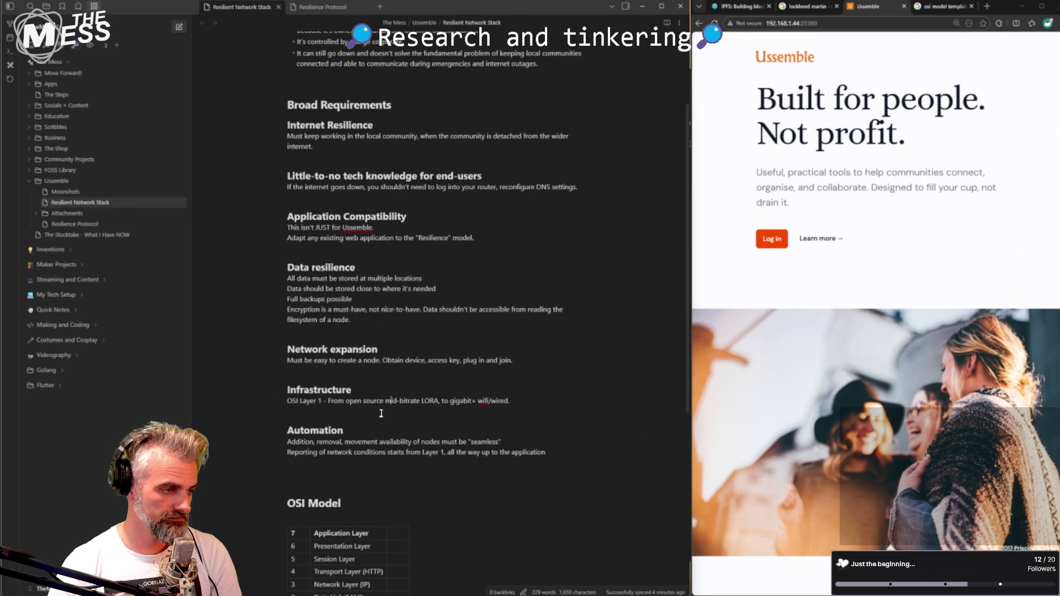
pyautogui.press('Up')
pyautogui.press('Up')
pyautogui.press('Up')
pyautogui.press('Up')
pyautogui.press('Up')
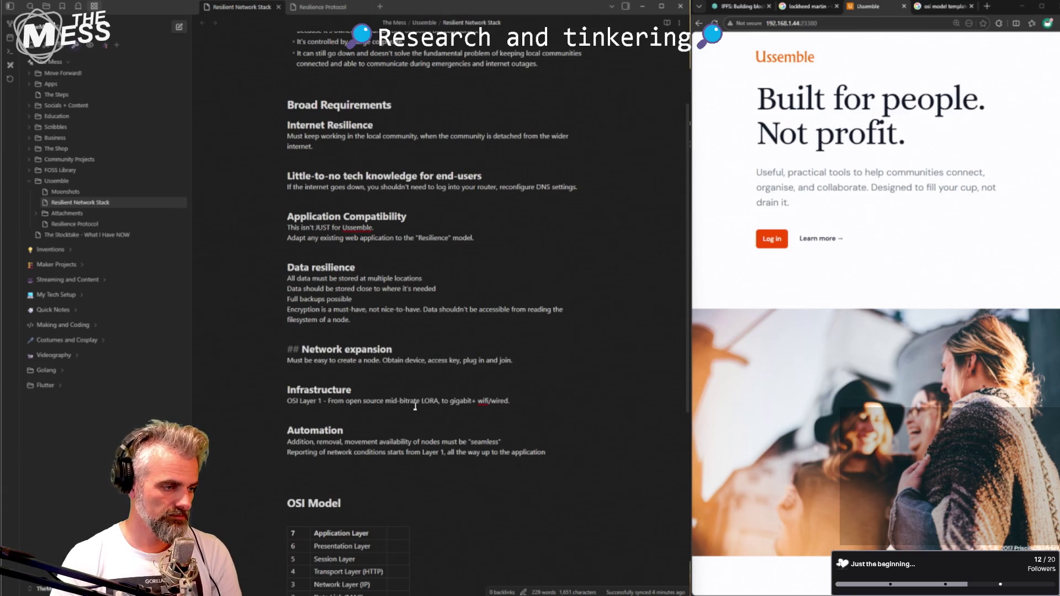
pyautogui.press('Down')
pyautogui.press('Return')
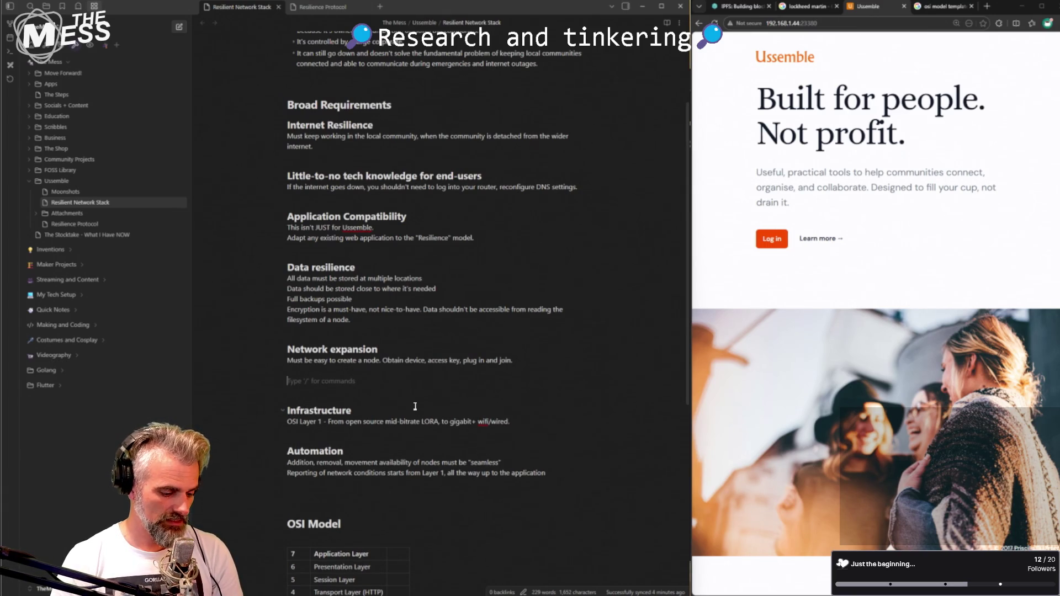
pyautogui.write('## Hardware')
pyautogui.press('Return')
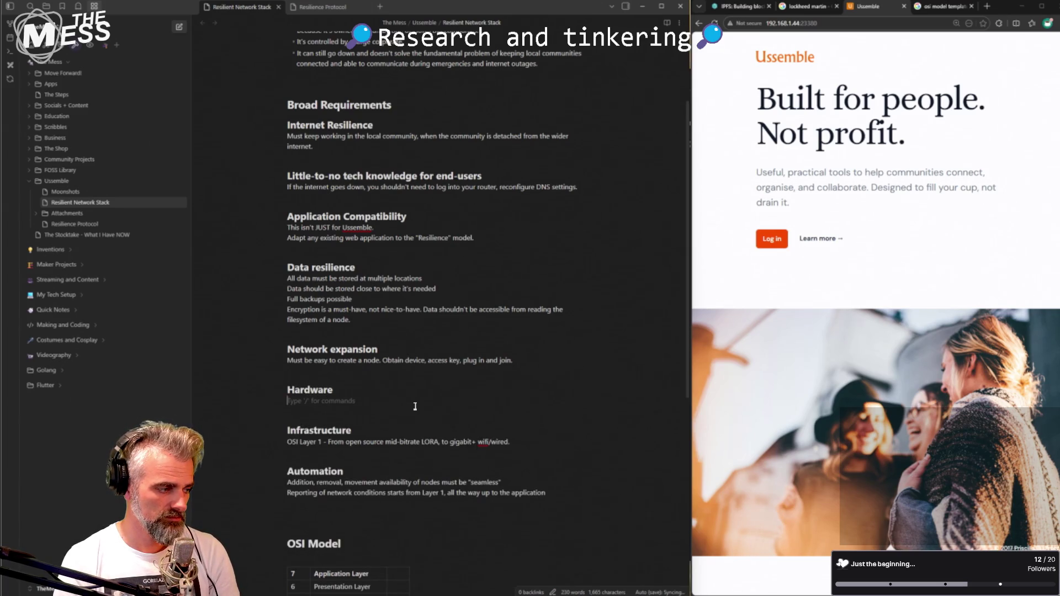
pyautogui.write('O')
pyautogui.press('BackSpace')
pyautogui.write('From off-the-shelf, to near ')
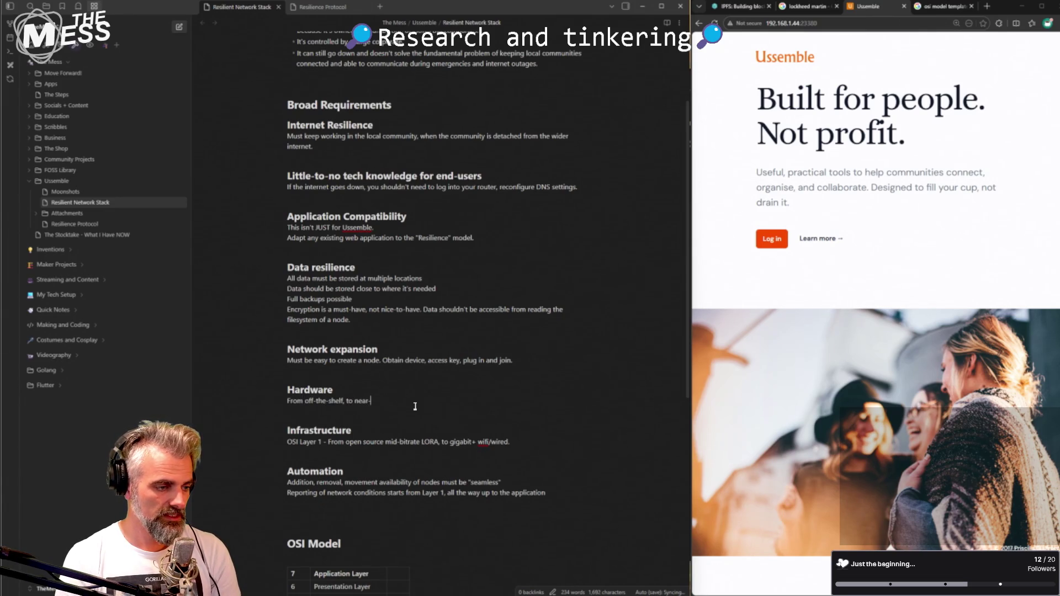
pyautogui.write('carrier-grade')
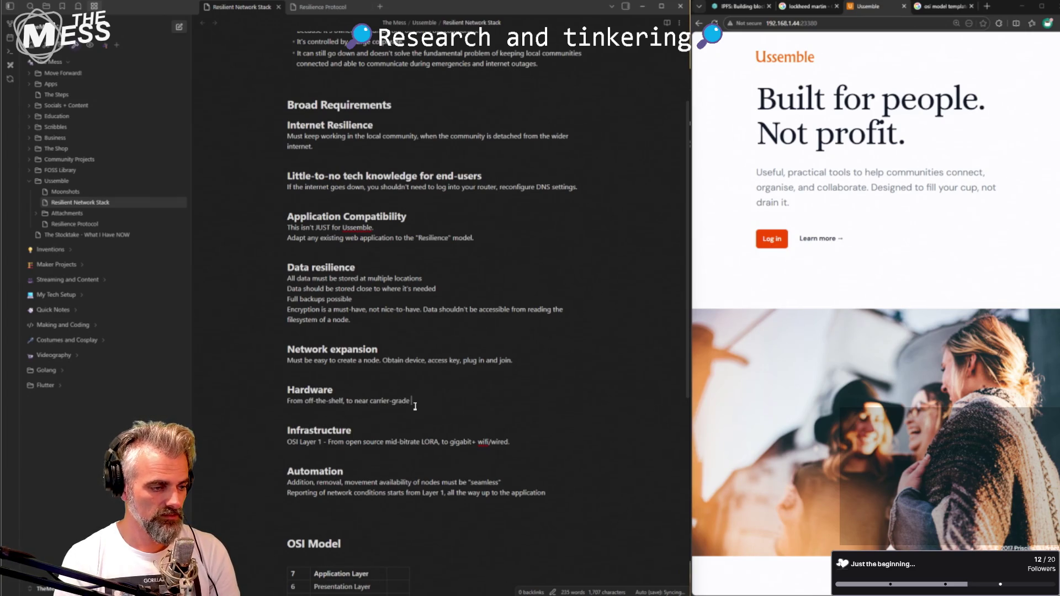
pyautogui.write(' wifi')
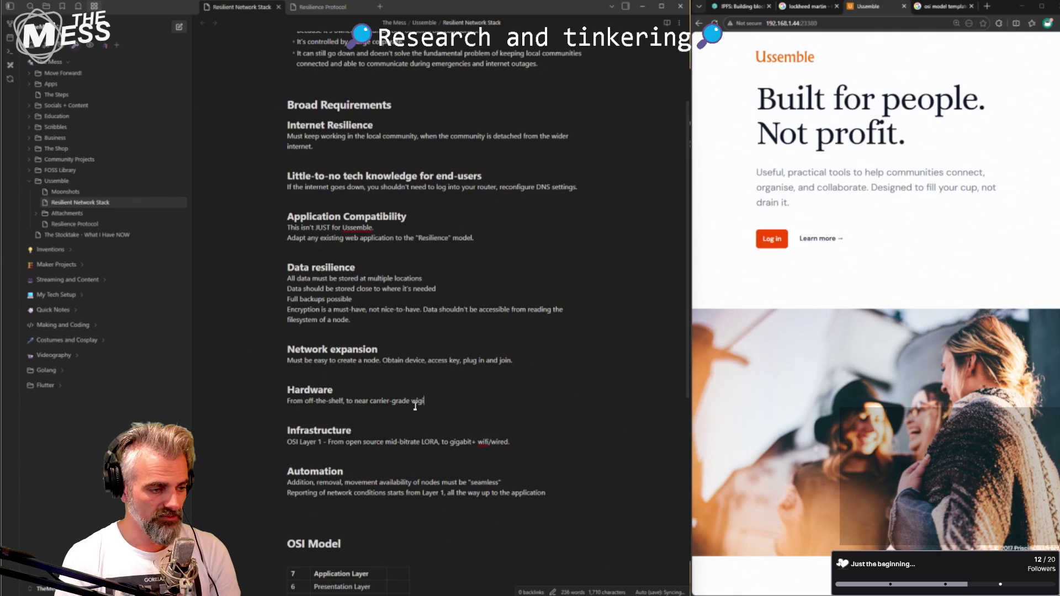
pyautogui.write(' units.')
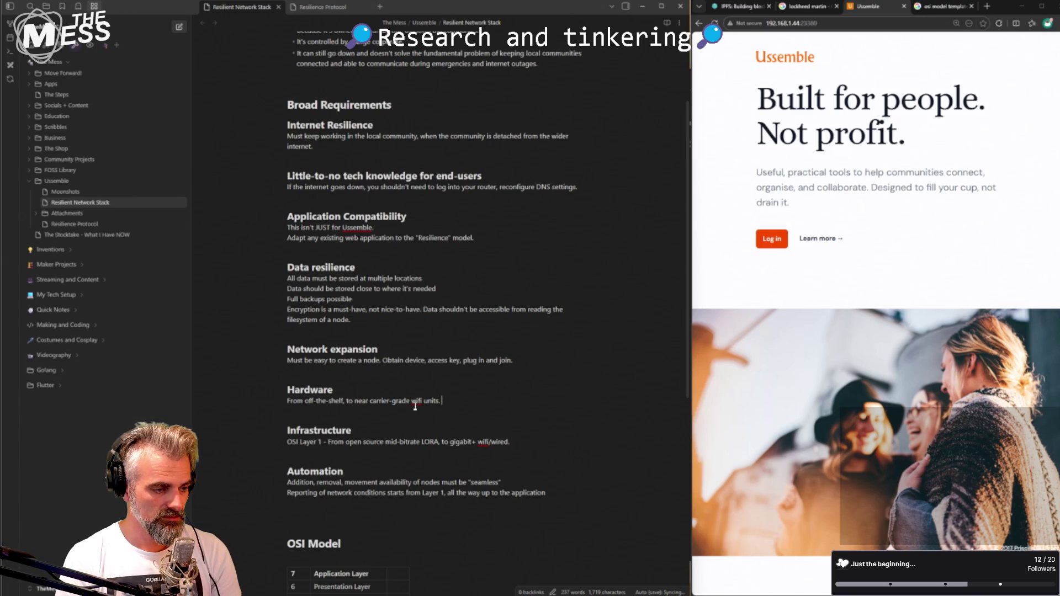
pyautogui.write(' Everything can ')
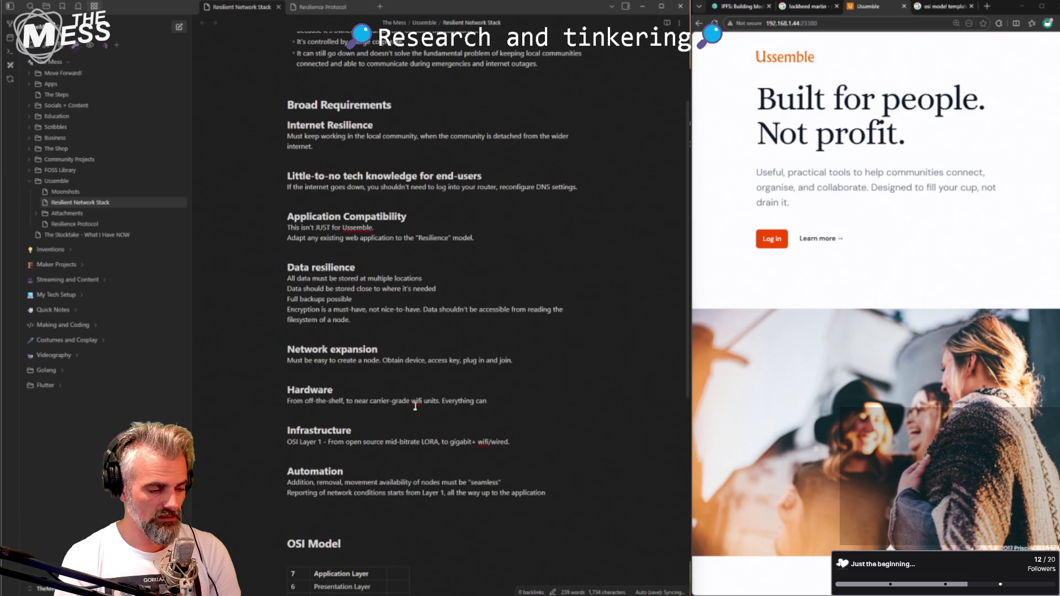
pyautogui.write('take part and add to the coverage.')
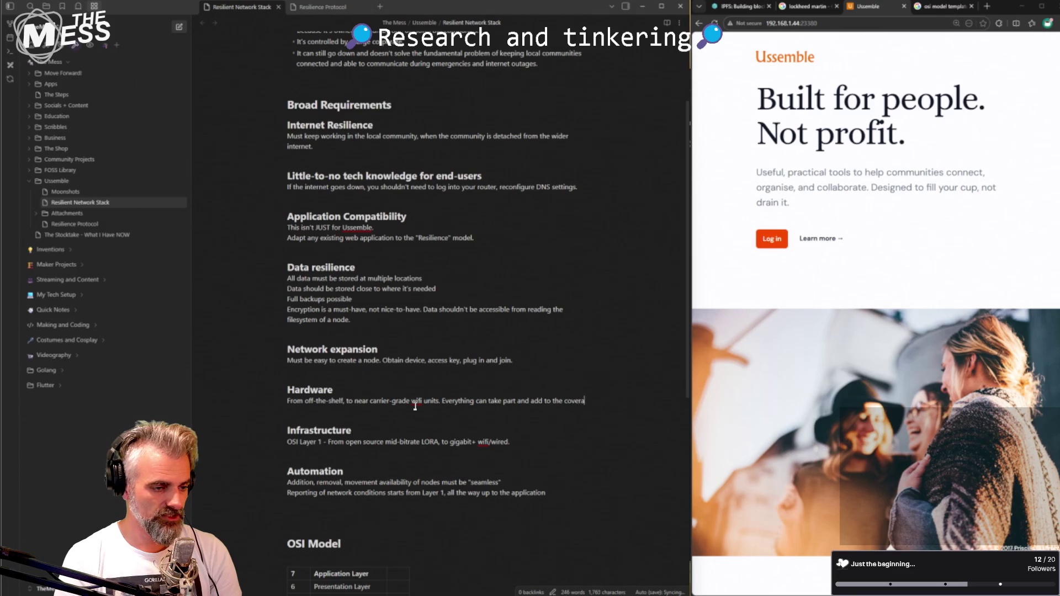